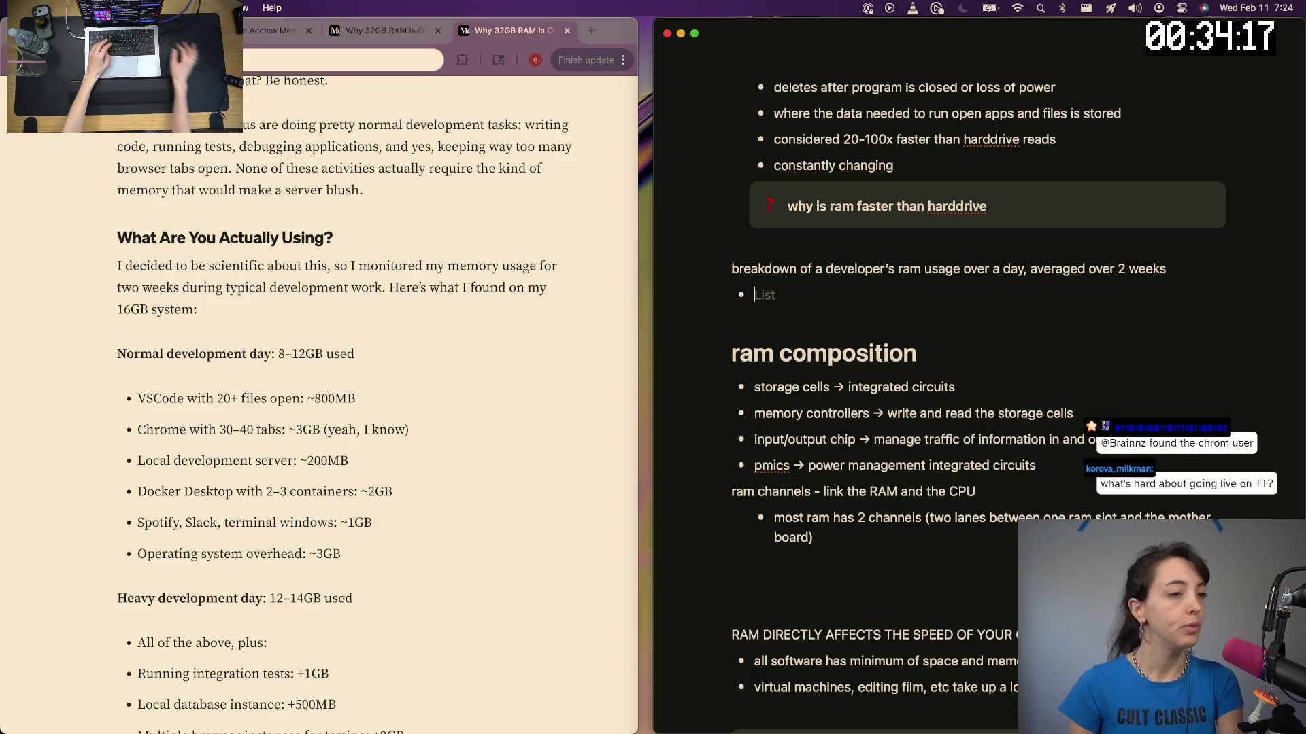
Paste the article's six daily memory-usage bullets under the breakdown line and remove the empty bullet
mouse_move(355, 563)
mouse_down()
mouse_move(239, 510)
mouse_move(117, 374)
mouse_up()
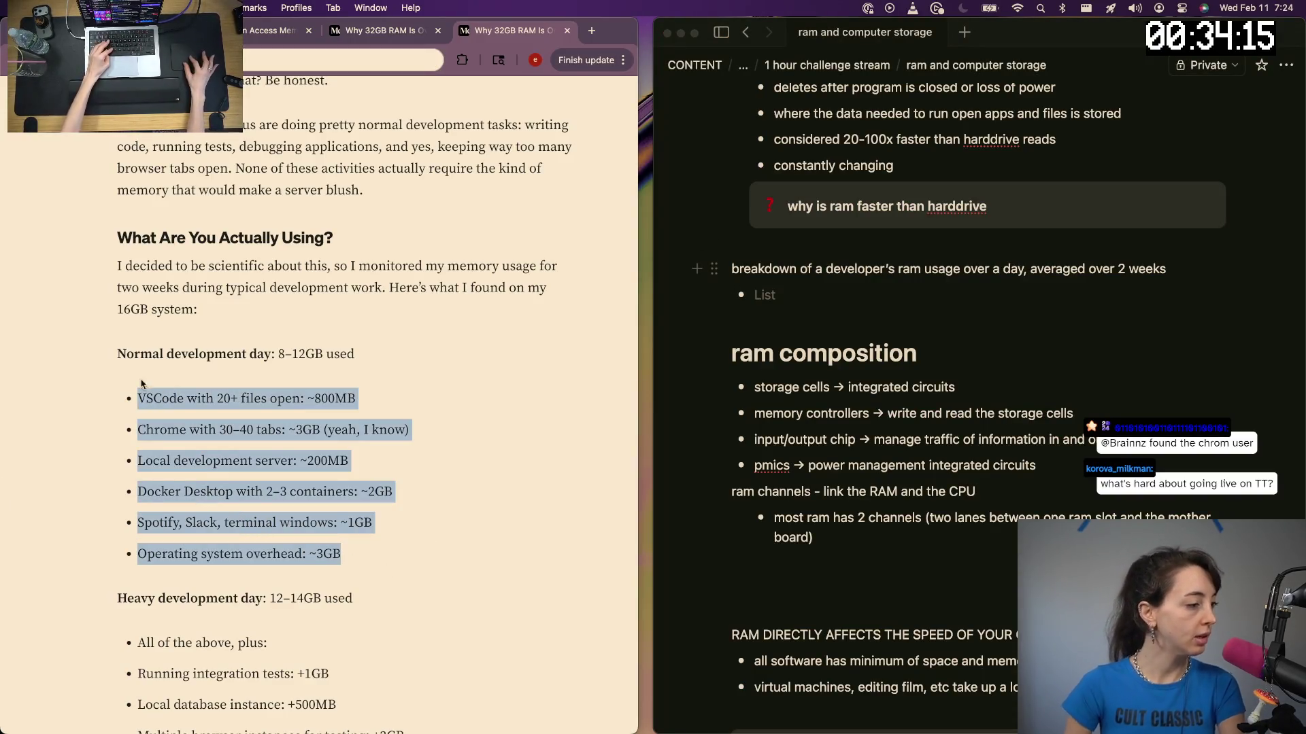
key(ctrl+c)
click(785, 297)
key(ctrl+v)
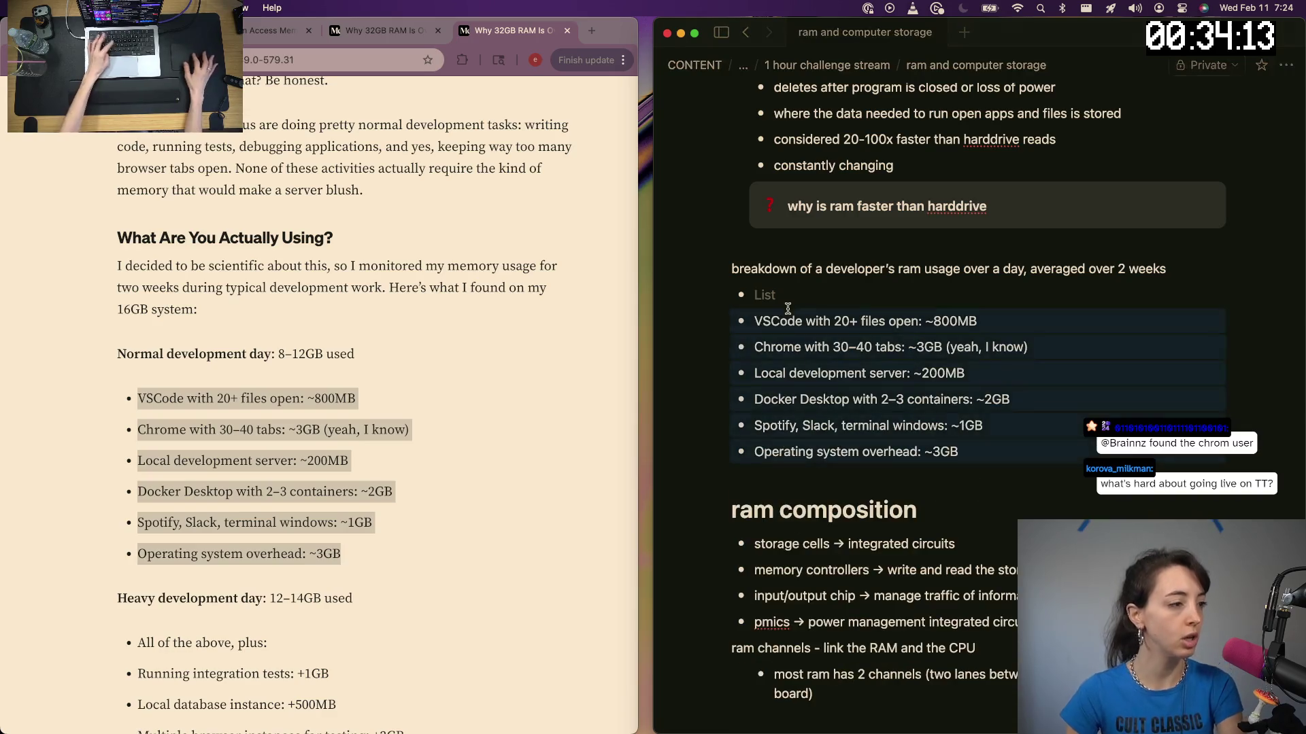
key(BackSpace)
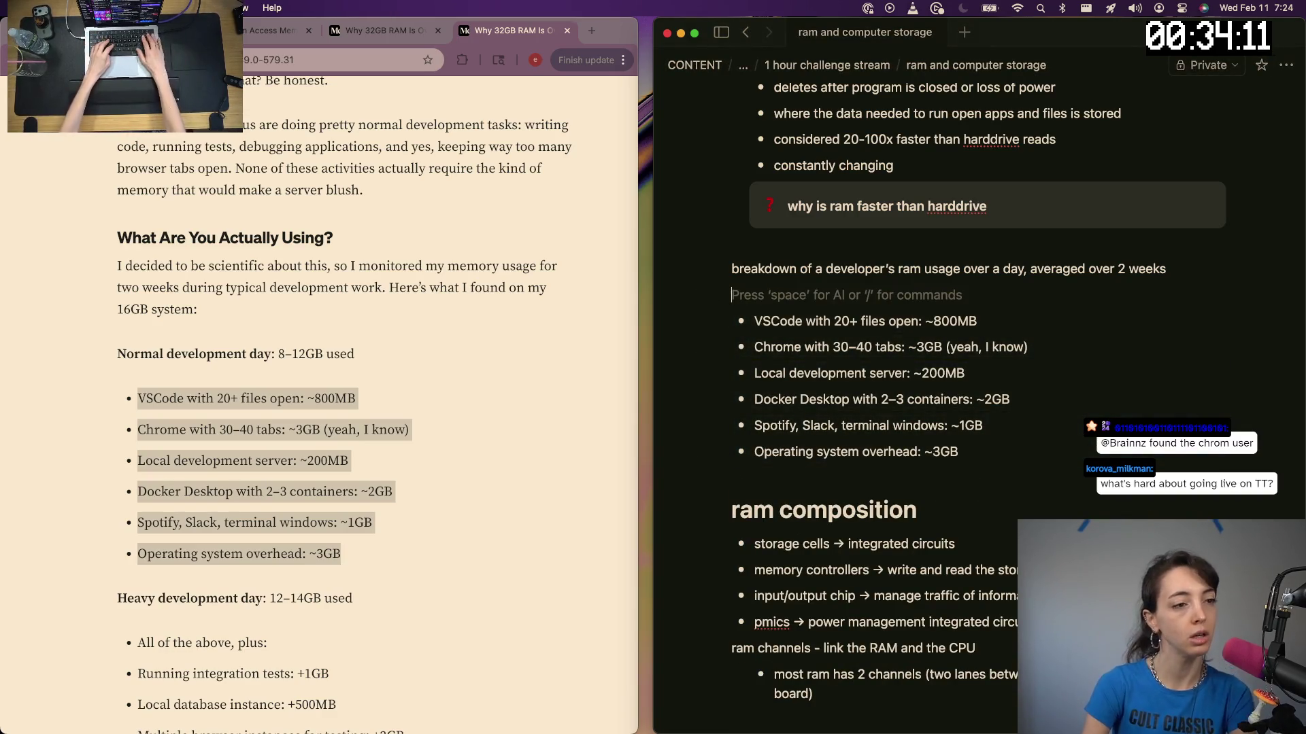
key(BackSpace)
Glance at the other article copy, then start a new line below the breakdown line in Notion
right_click(278, 203)
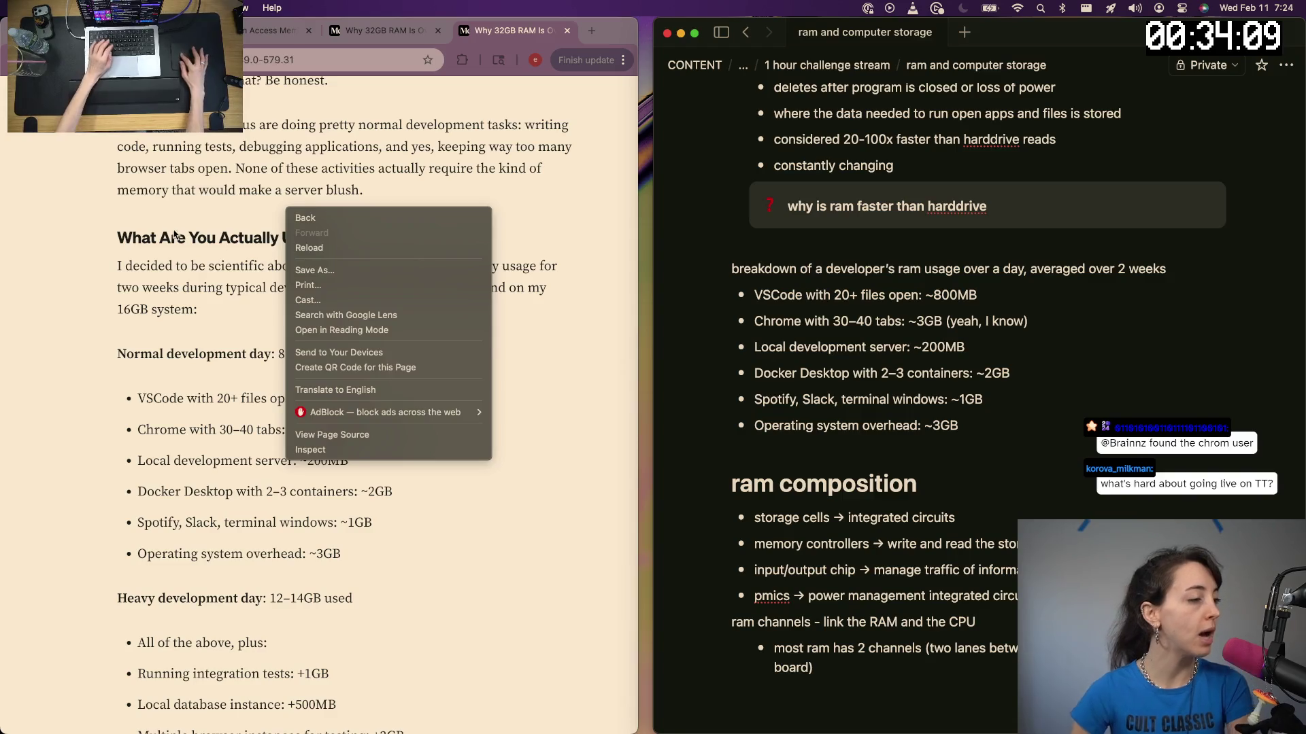
click(165, 228)
scroll(166, 229, down, 1)
scroll(166, 229, down, 2)
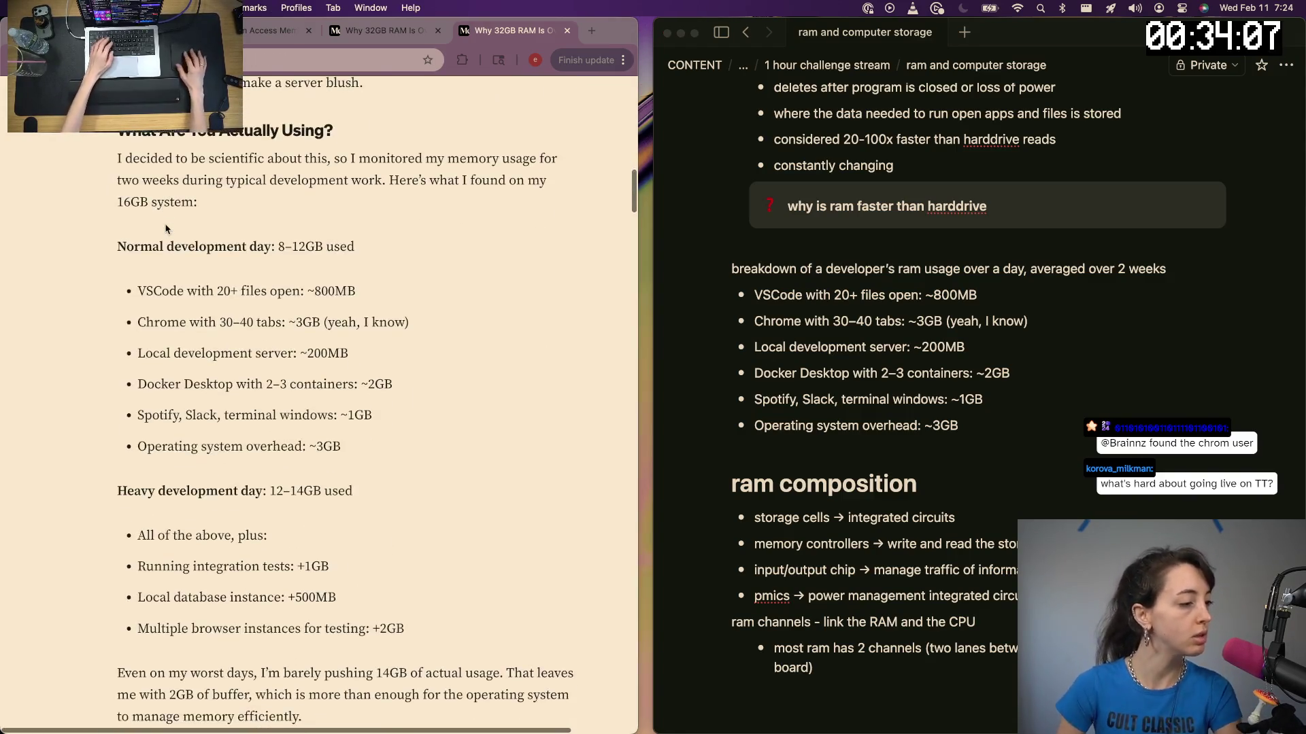
scroll(165, 228, up, 3)
scroll(166, 229, up, 5)
scroll(166, 229, up, 4)
scroll(166, 228, down, 1)
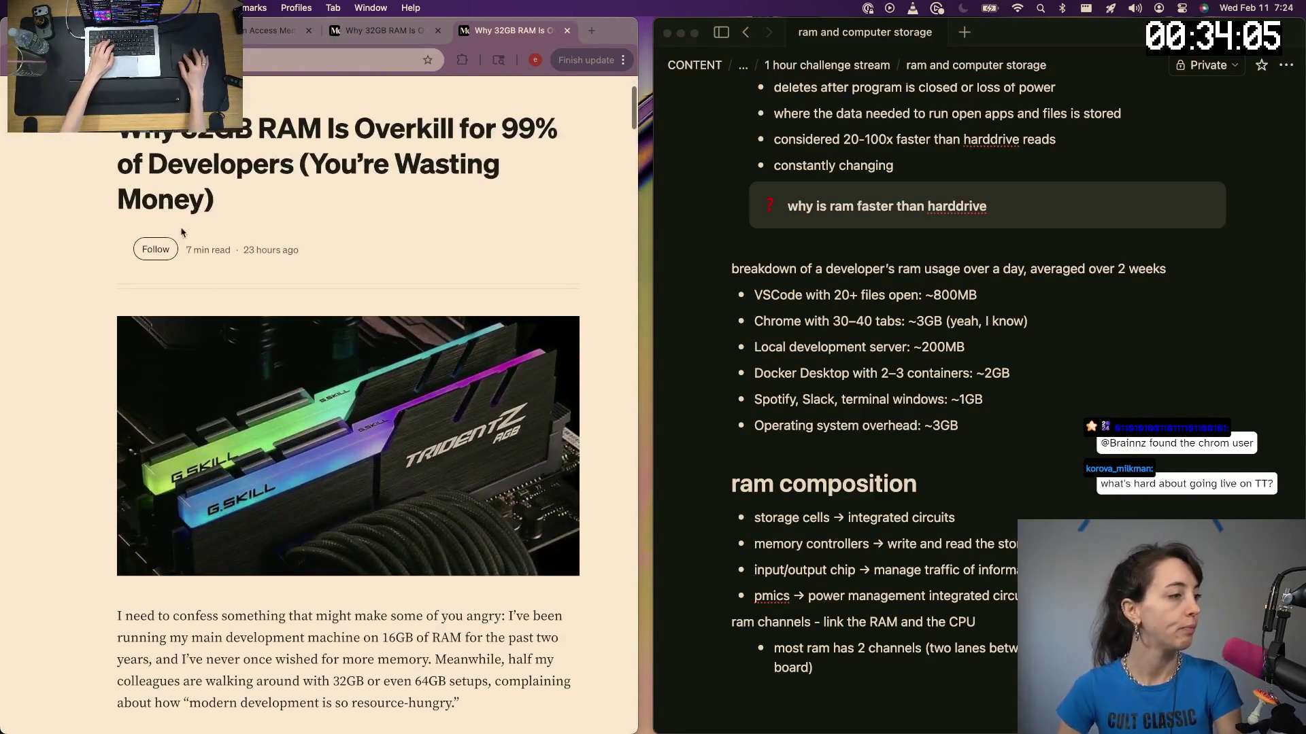
scroll(165, 229, down, 5)
click(389, 35)
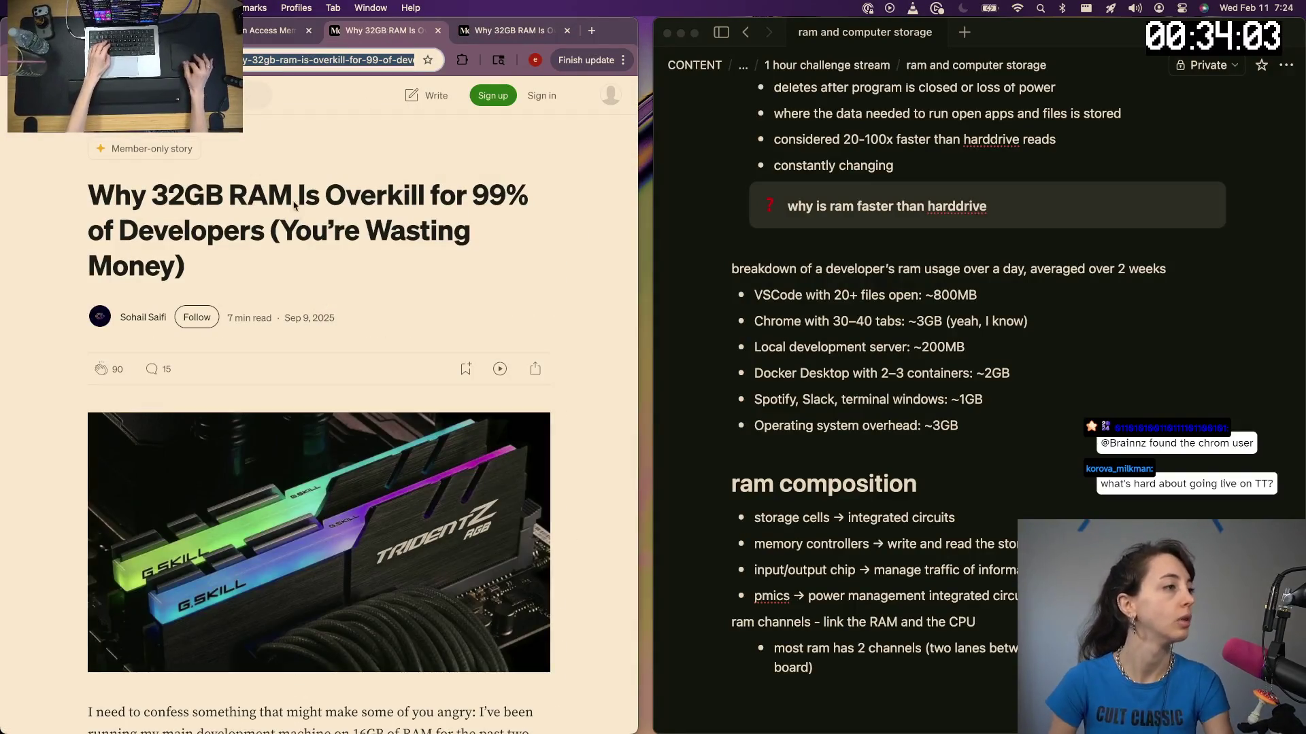
click(997, 293)
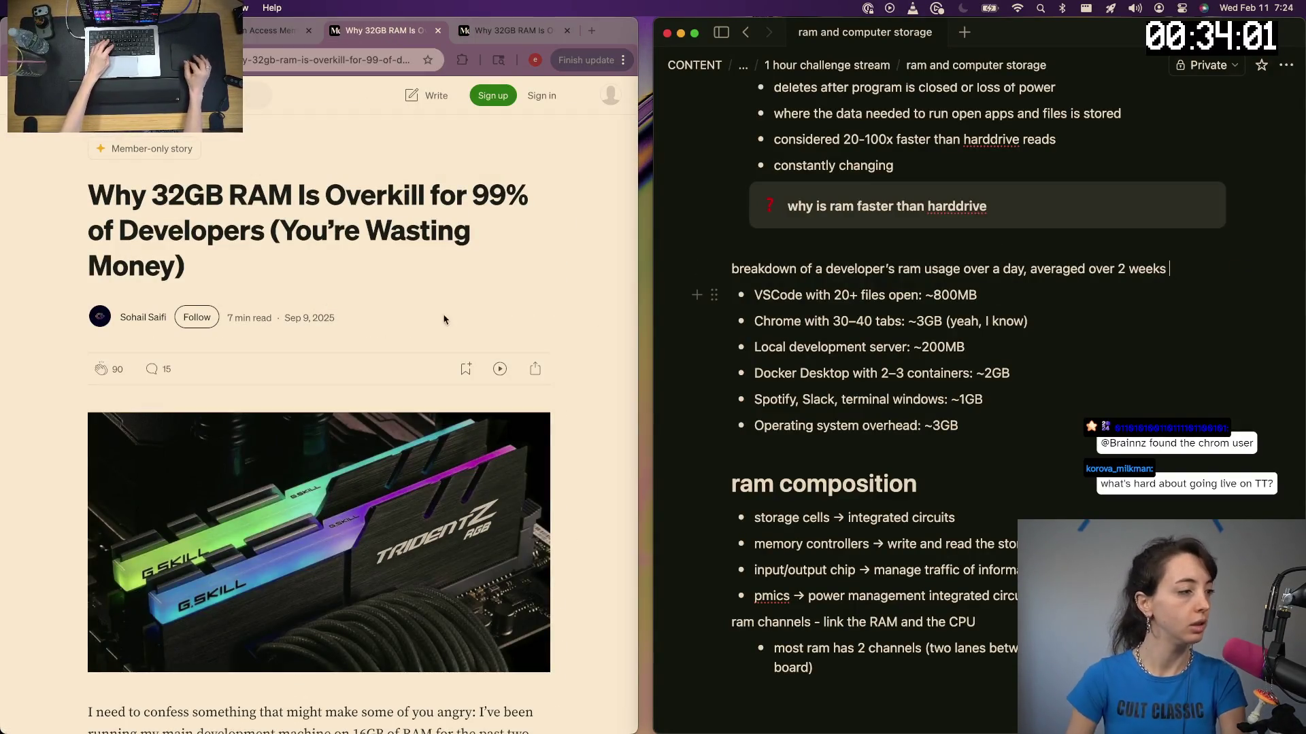
key(Return)
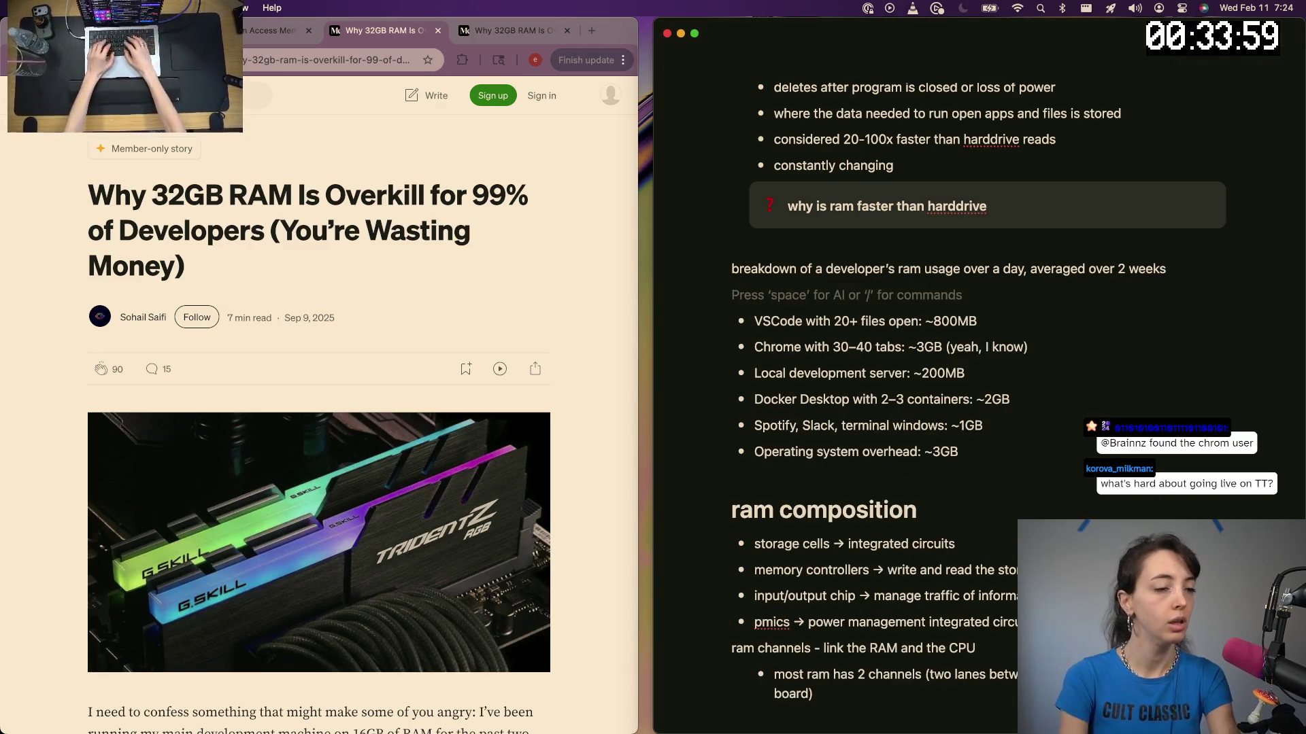
Remove the extra empty line, then open the author's profile from the article in a new tab
key(BackSpace)
text(st)
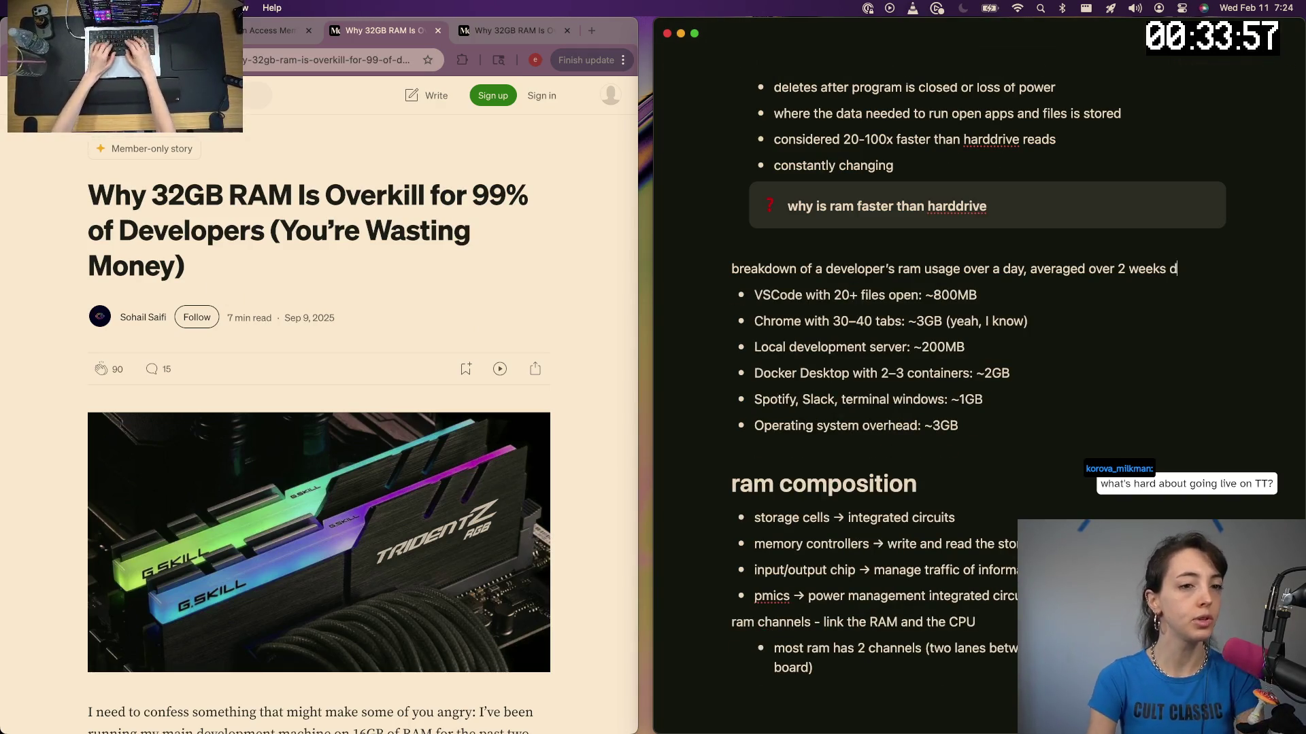
text(udied b)
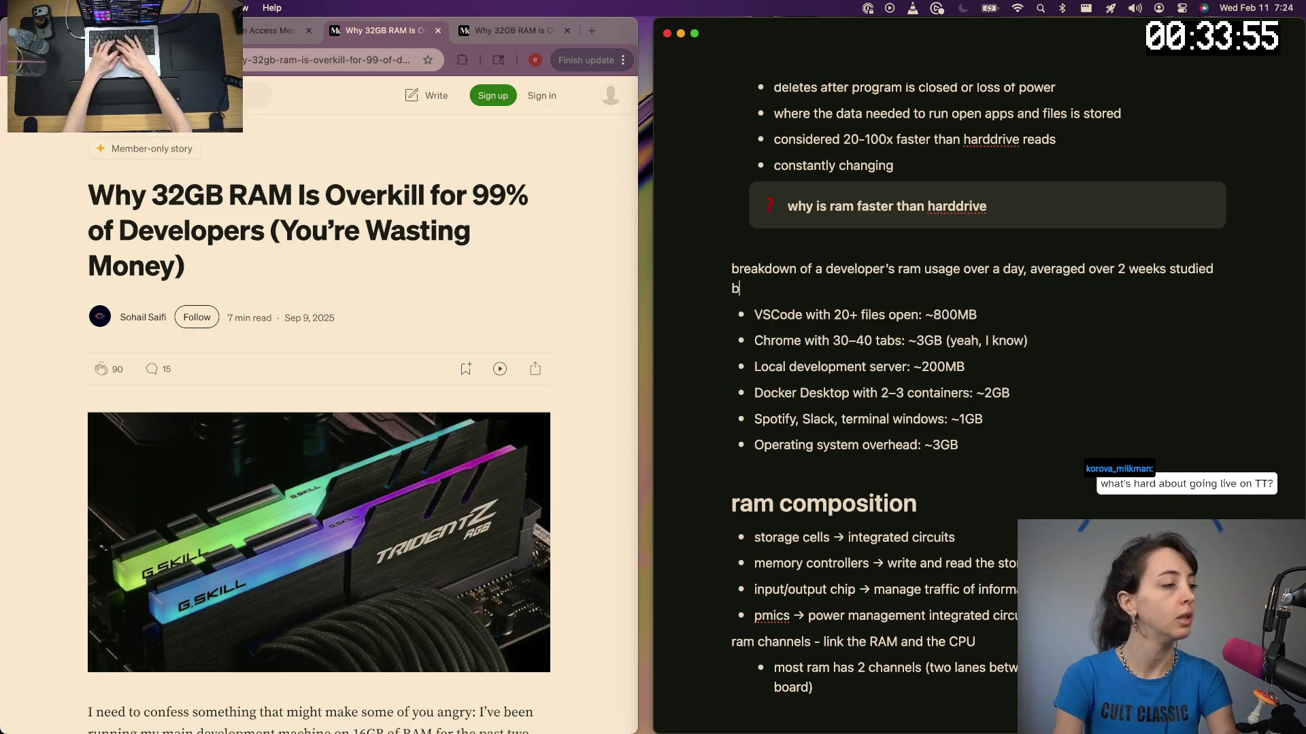
text(y sohail faifi)
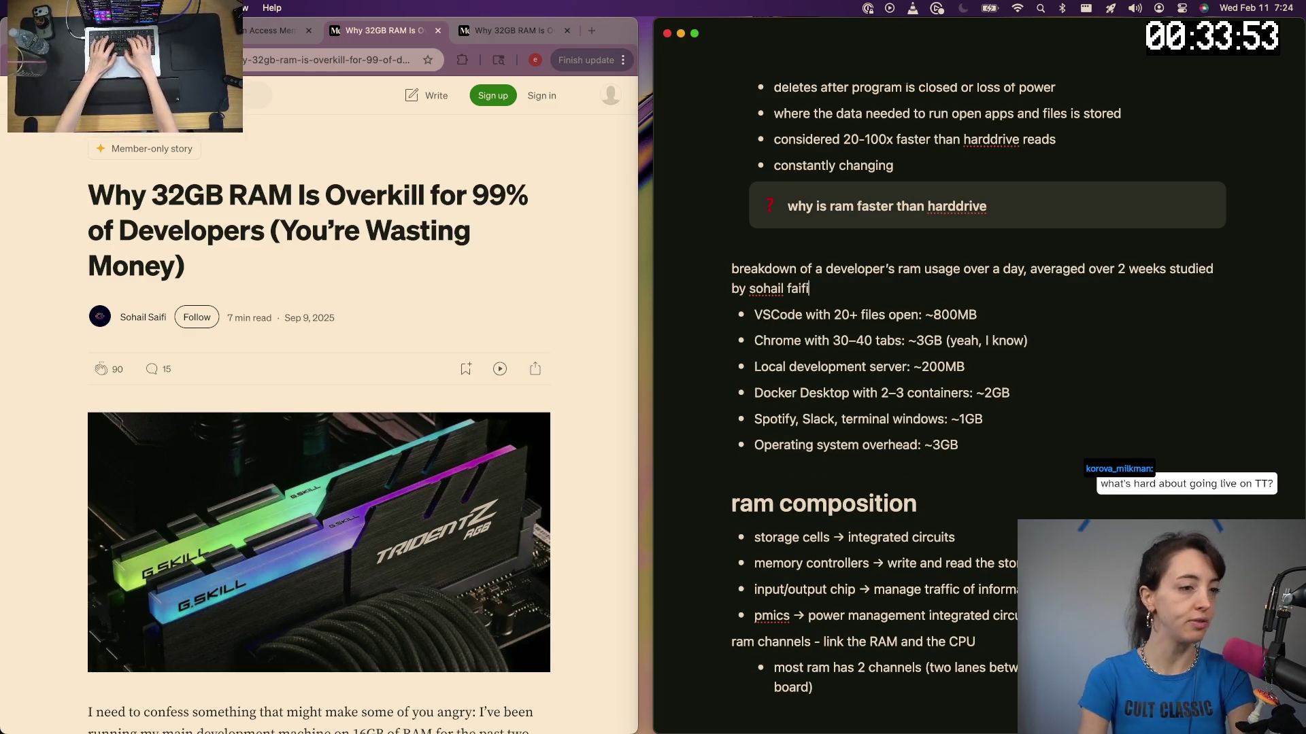
scroll(201, 326, down, 3)
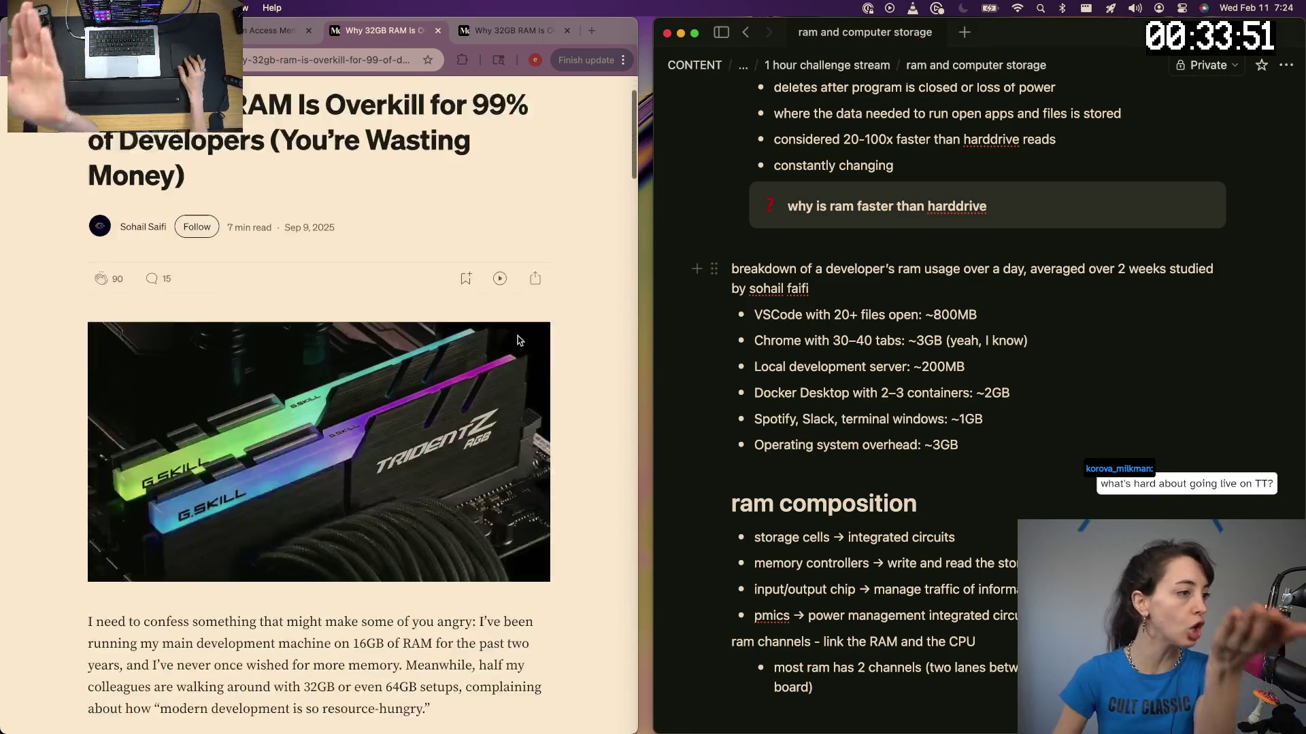
scroll(201, 327, up, 1)
scroll(201, 327, up, 2)
key(super+Tab)
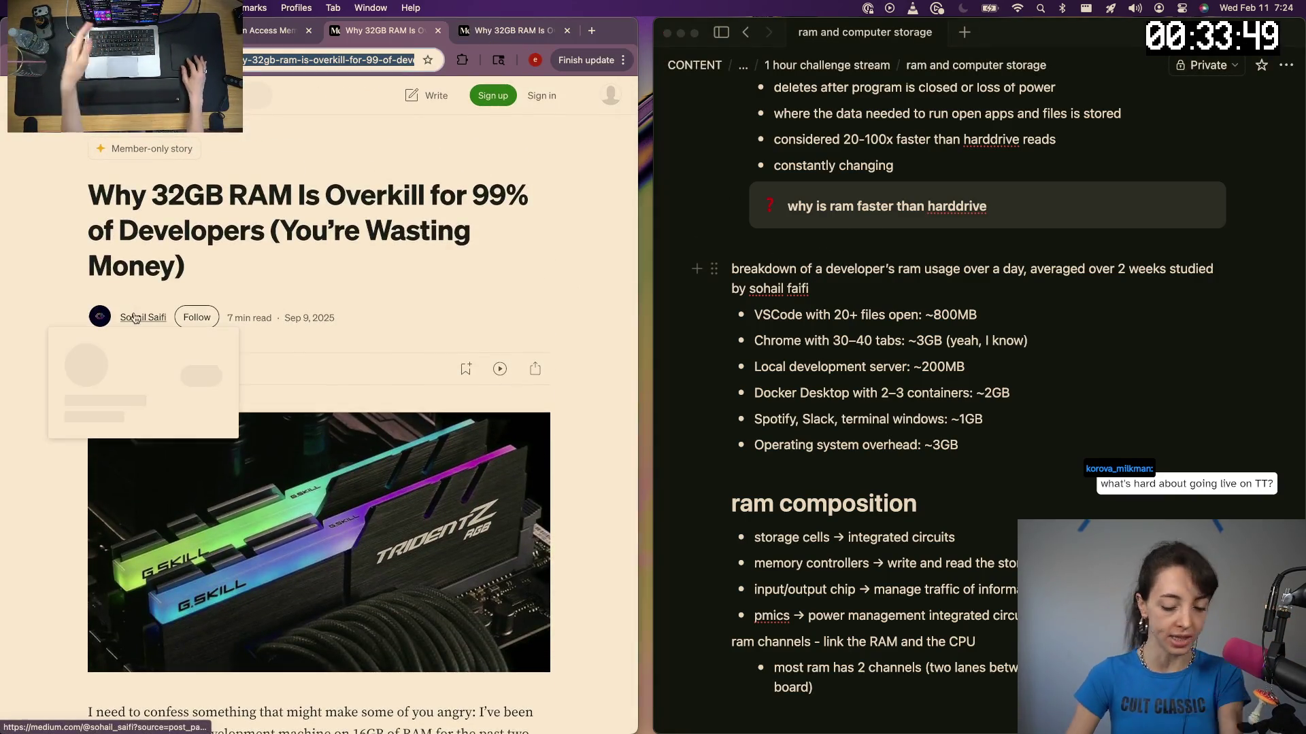
click(135, 320)
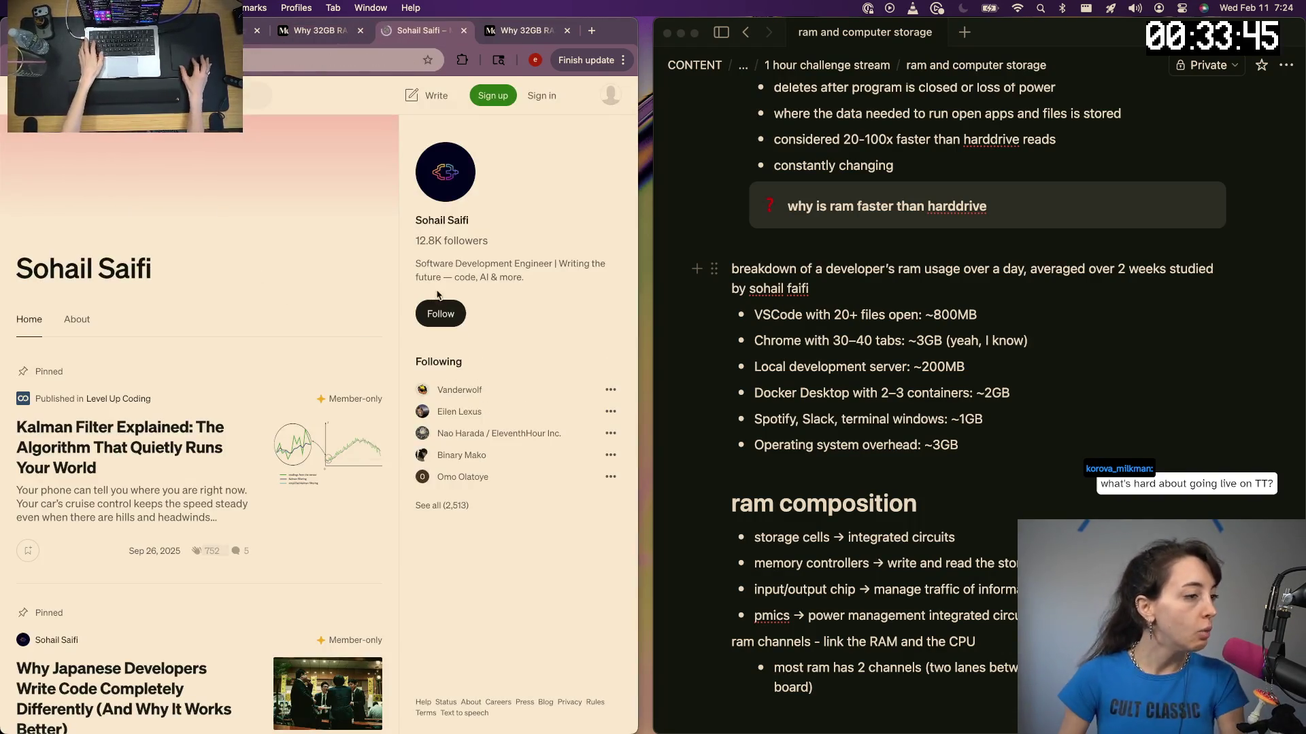
scroll(285, 376, down, 5)
scroll(266, 409, down, 3)
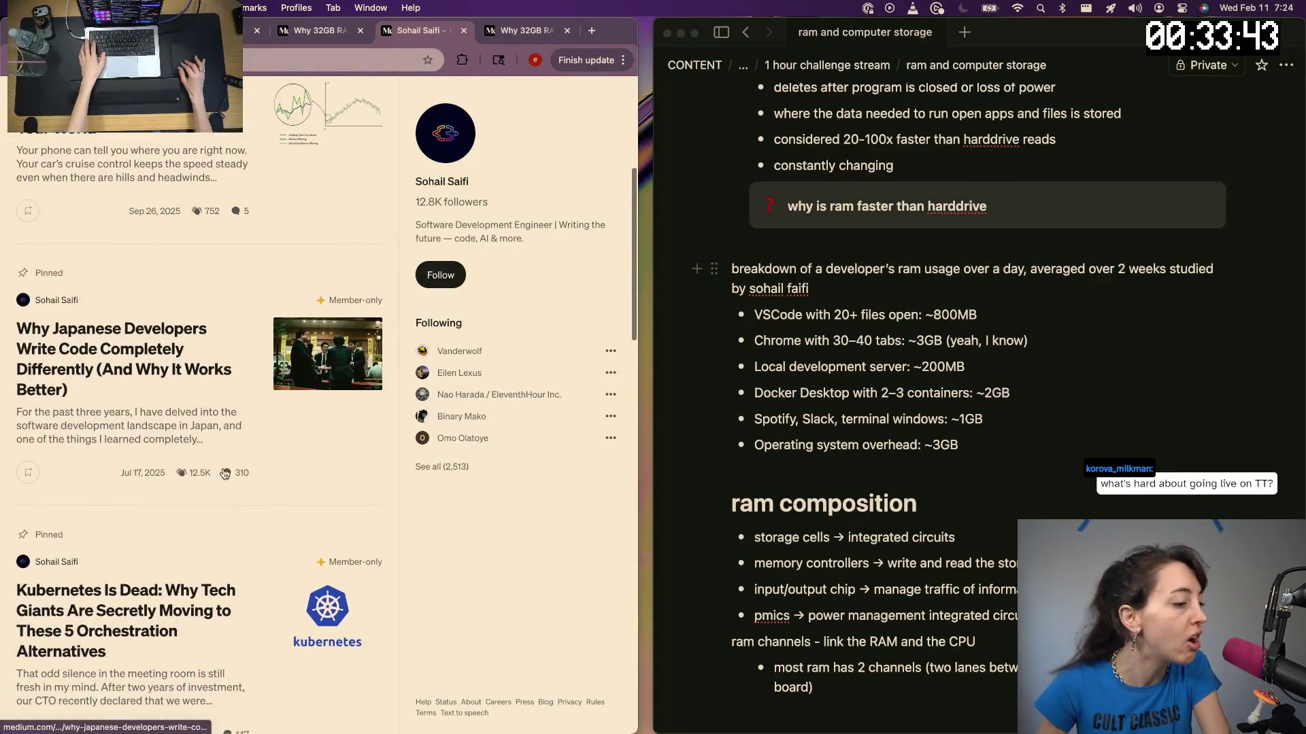
scroll(245, 438, down, 2)
scroll(224, 473, down, 2)
scroll(225, 473, up, 4)
scroll(225, 472, up, 4)
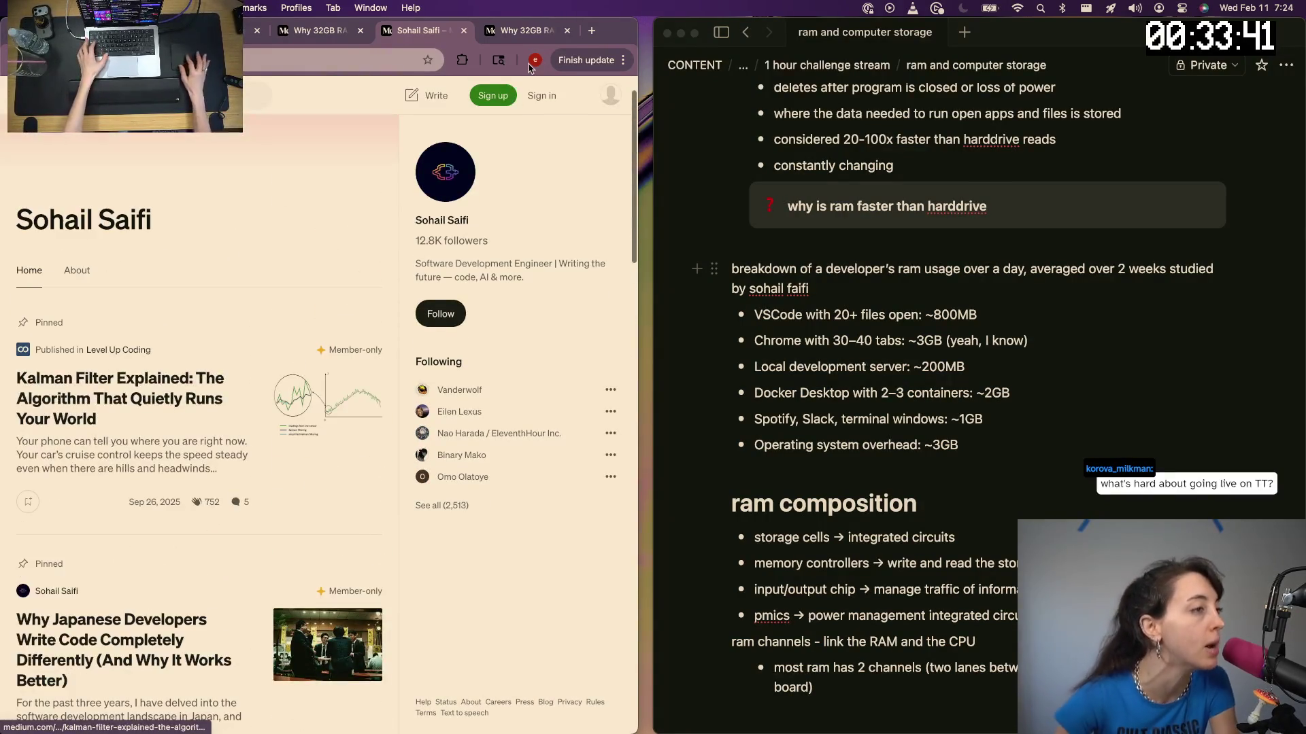
Return to the first copy of the article and read down to its members-only prompt
click(292, 30)
scroll(248, 327, down, 5)
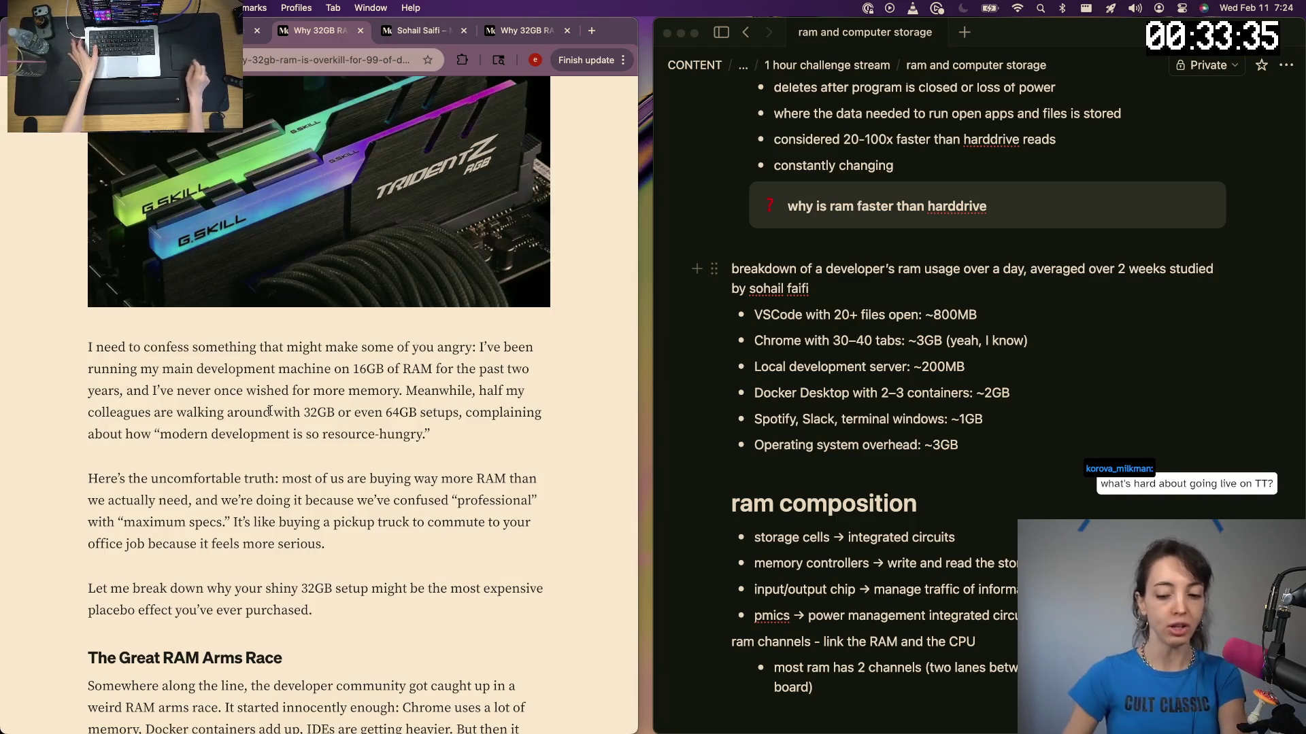
scroll(155, 567, down, 3)
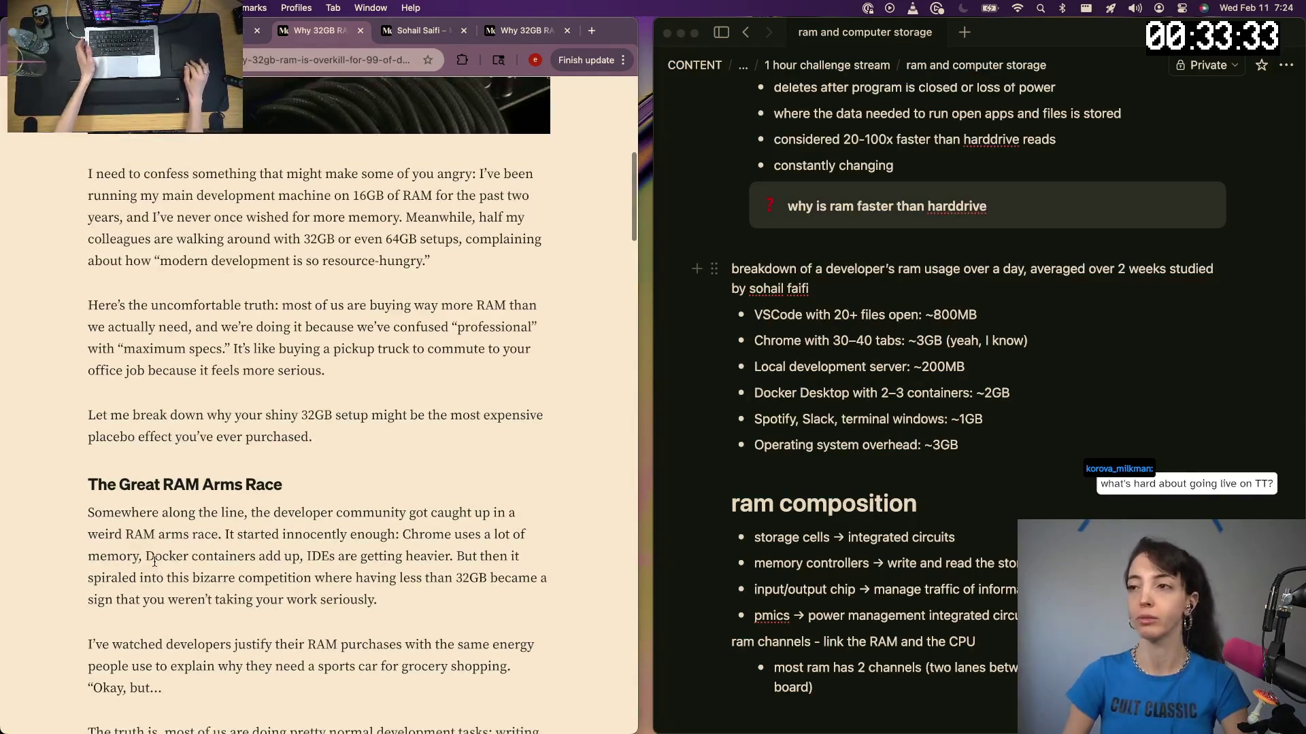
scroll(155, 559, down, 1)
scroll(155, 561, down, 2)
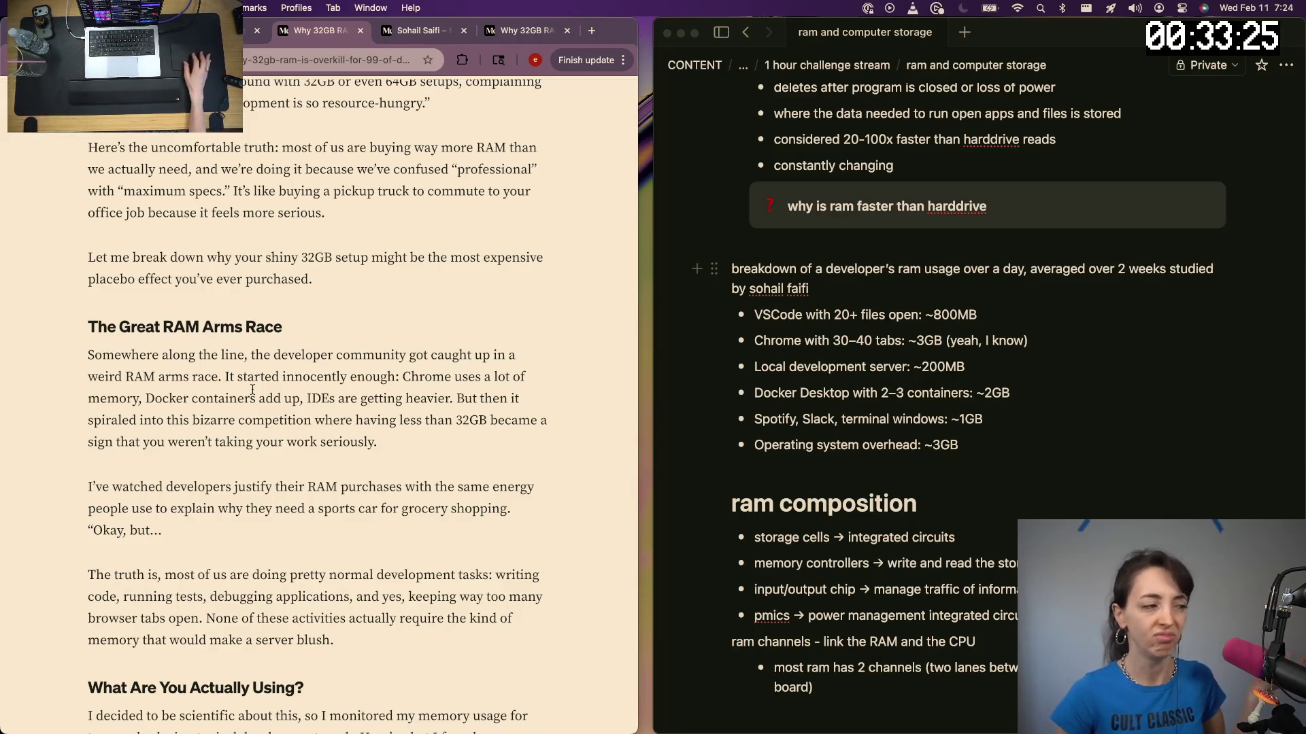
scroll(248, 381, down, 2)
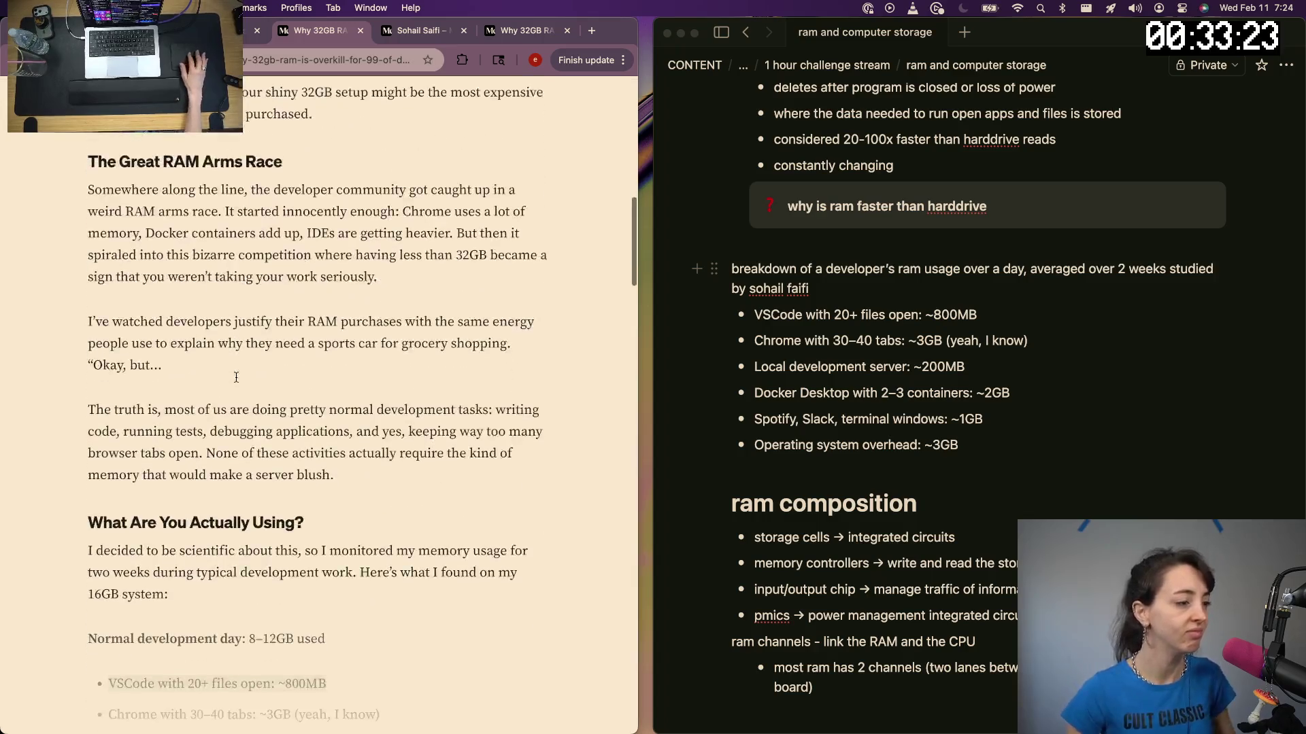
scroll(249, 381, down, 2)
scroll(317, 277, down, 5)
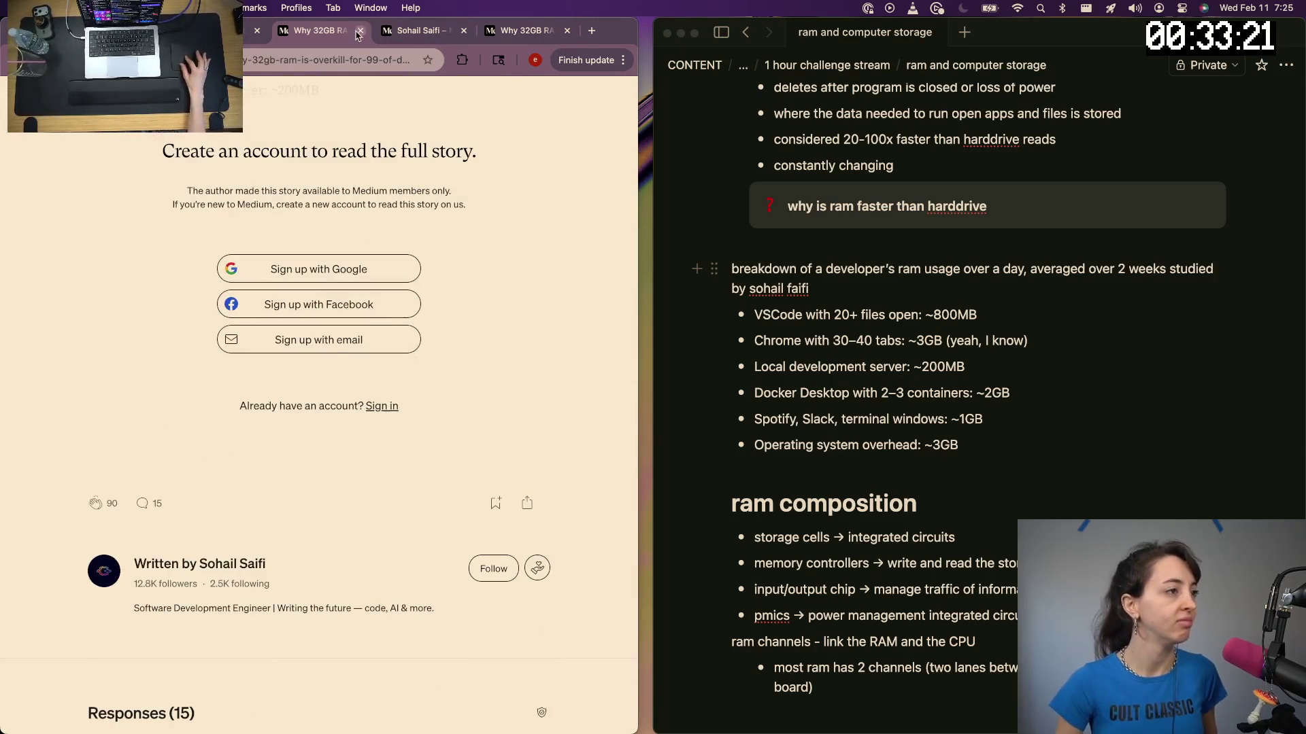
Close the locked article and profile tabs, then place the cursor below the RAM channels notes
click(359, 30)
scroll(266, 480, down, 3)
scroll(265, 480, down, 4)
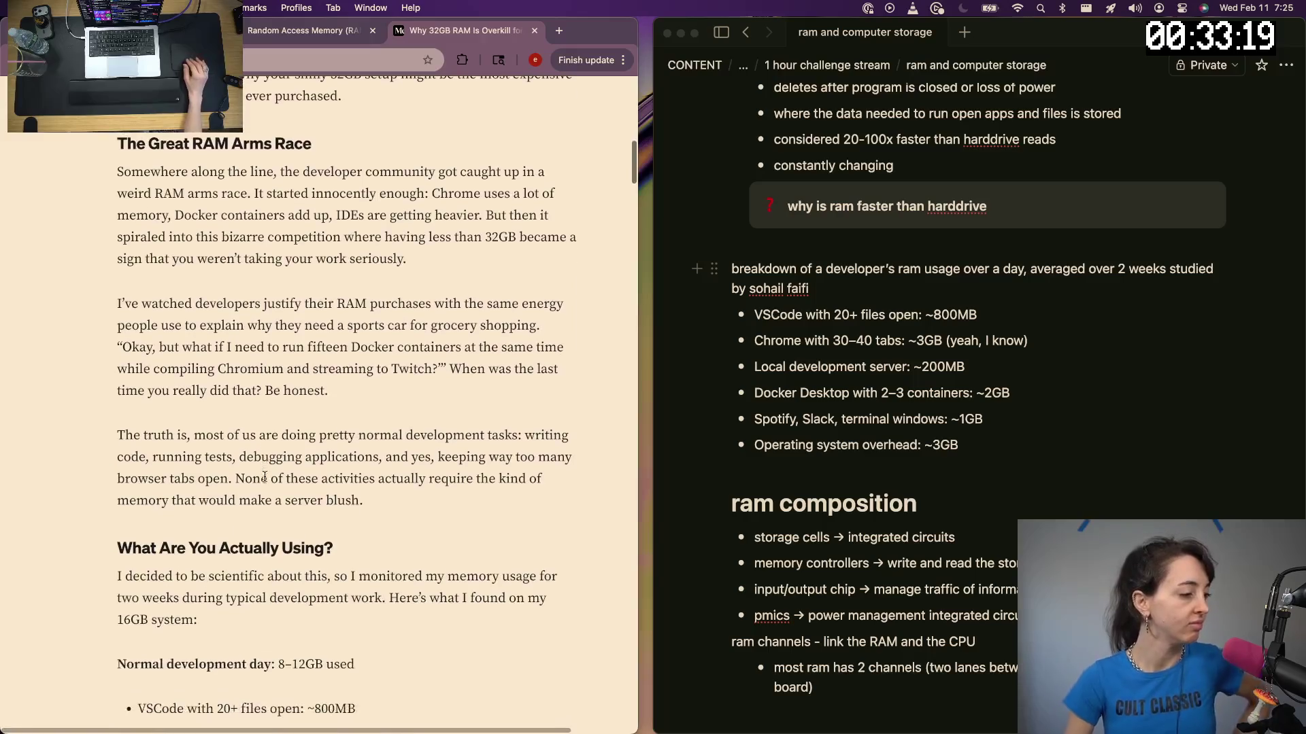
scroll(265, 481, down, 3)
scroll(265, 481, down, 5)
scroll(265, 480, down, 3)
scroll(266, 480, down, 1)
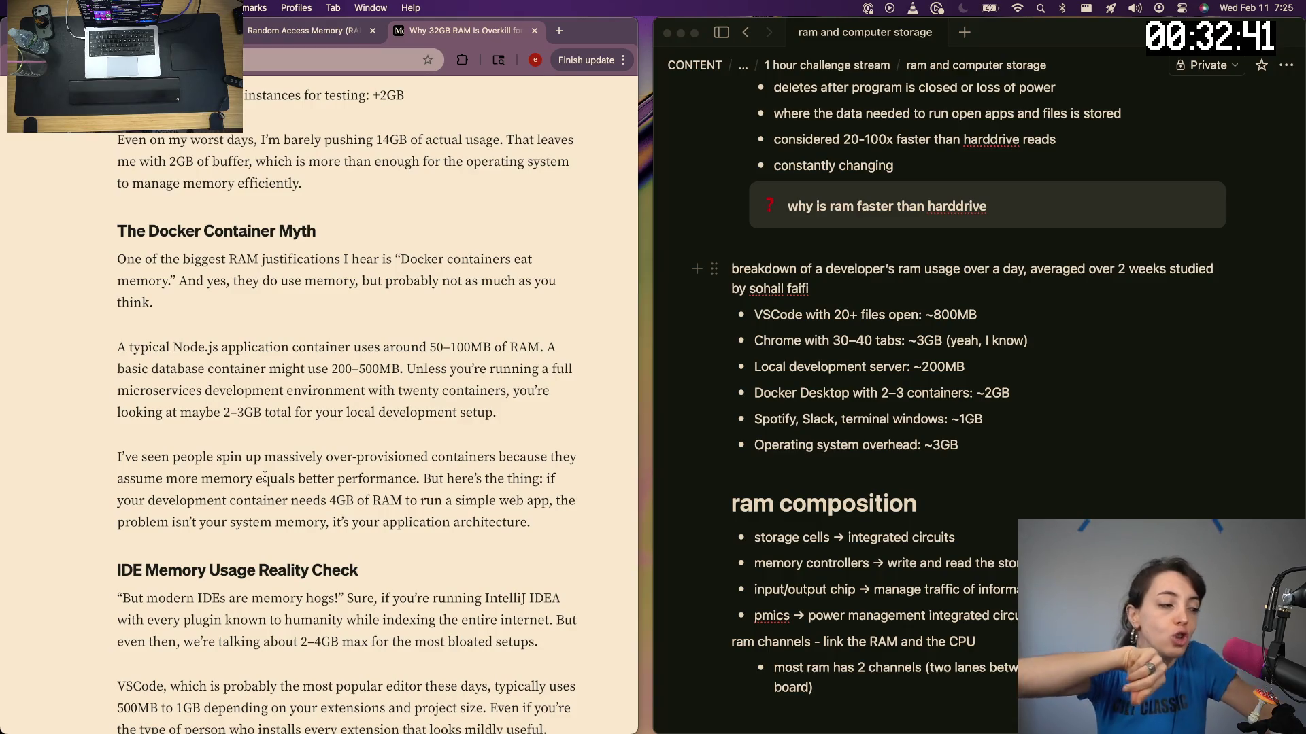
scroll(265, 479, down, 5)
scroll(264, 470, down, 1)
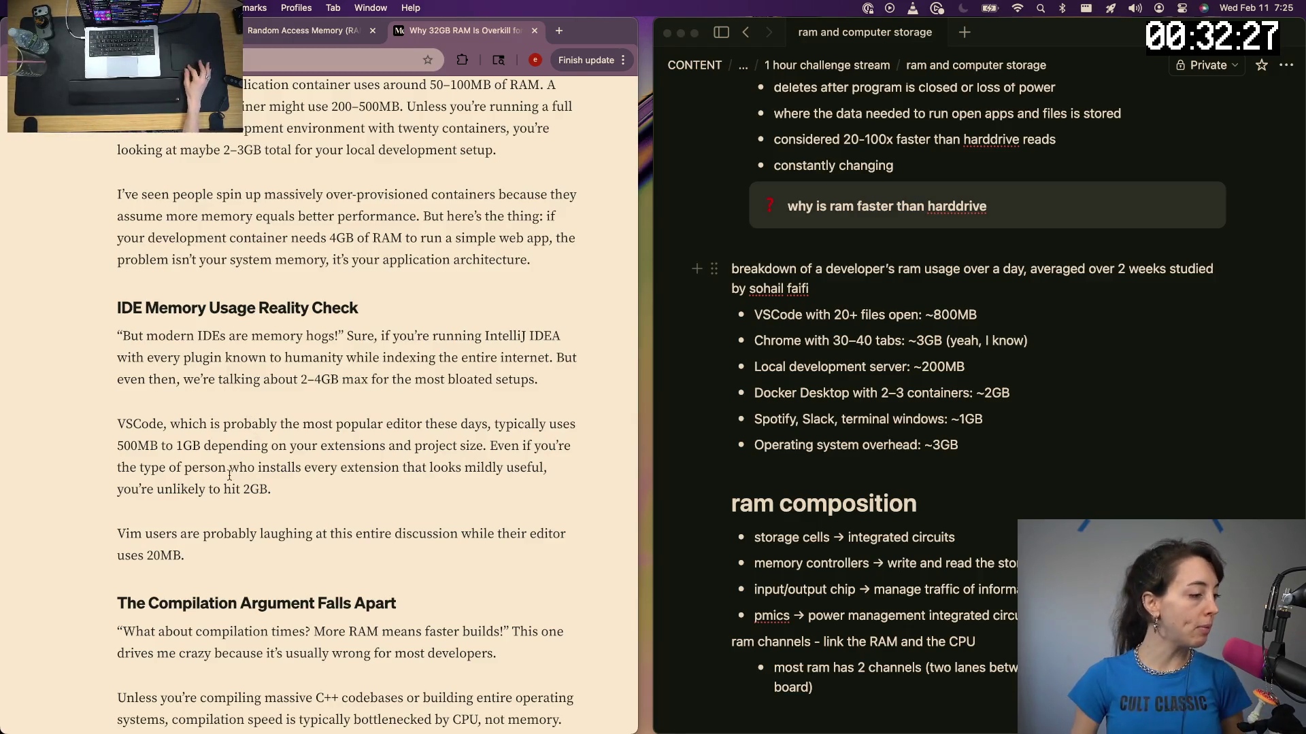
scroll(259, 447, down, 2)
scroll(229, 482, down, 5)
scroll(230, 481, down, 1)
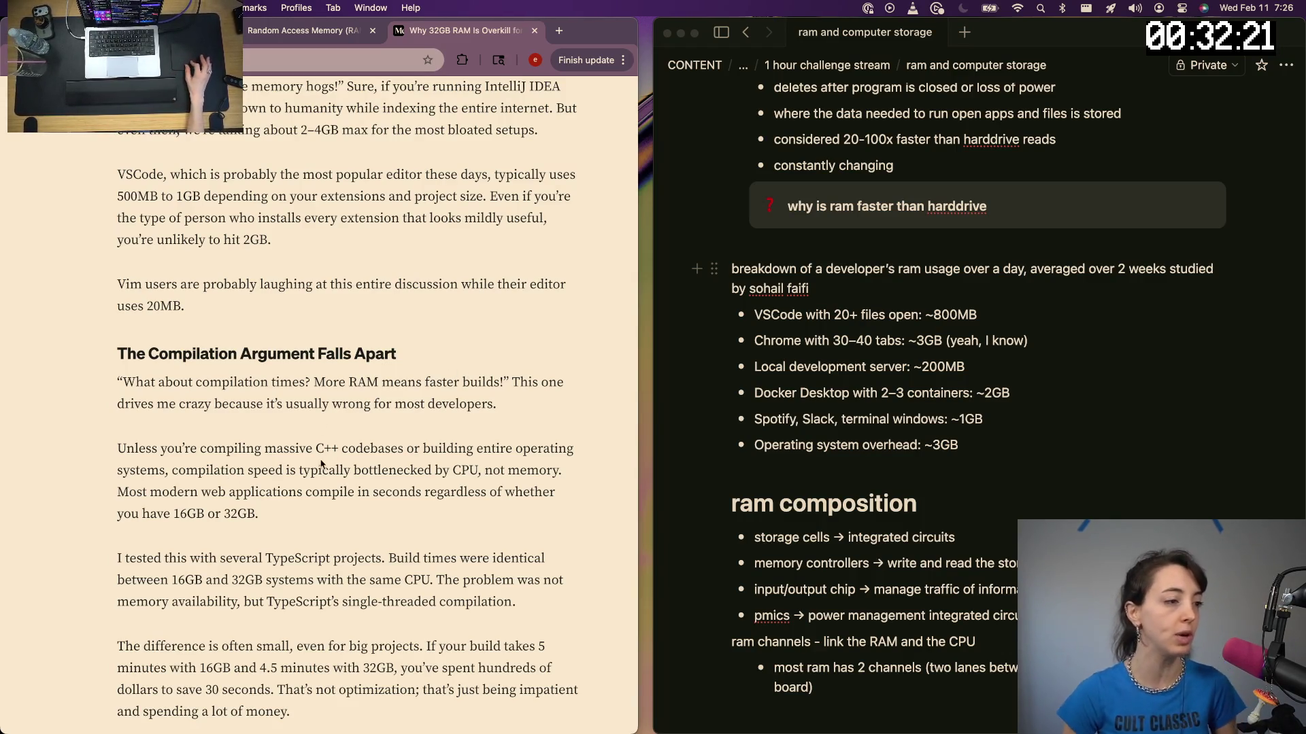
scroll(288, 404, down, 3)
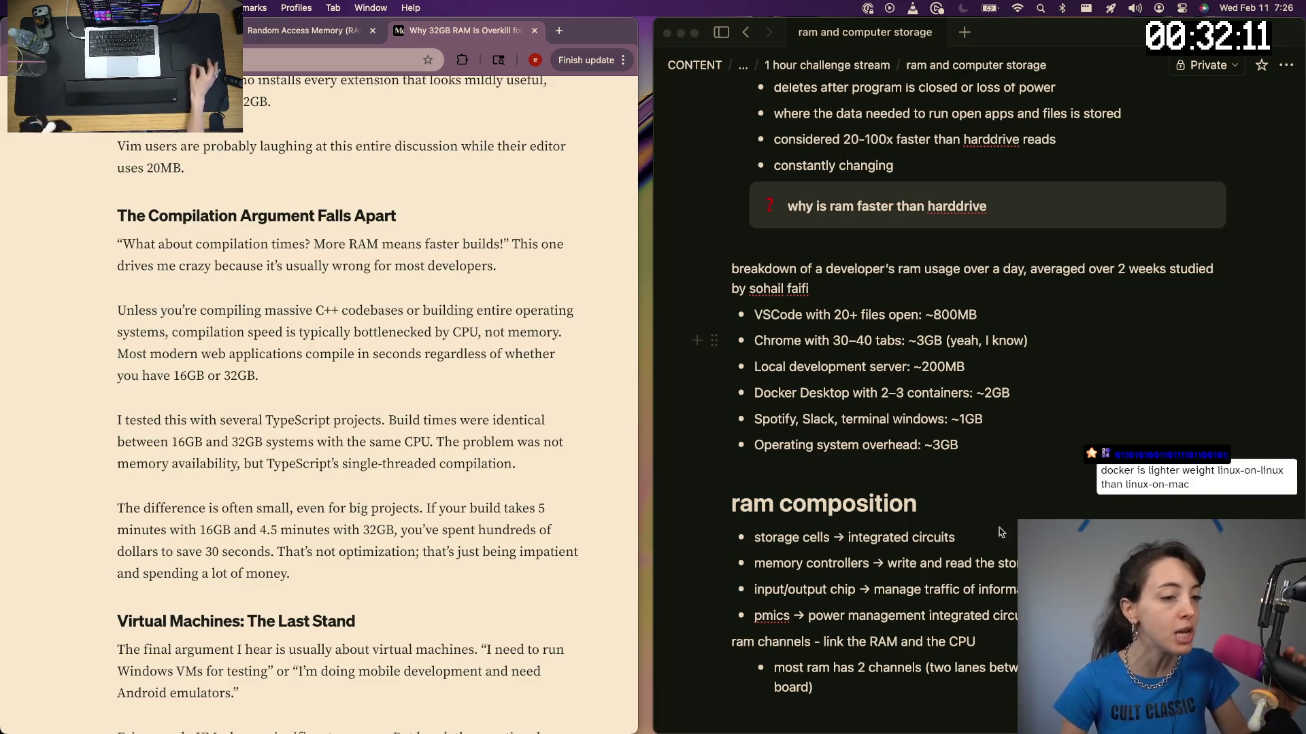
scroll(841, 468, up, 1)
scroll(840, 467, up, 2)
scroll(816, 439, down, 3)
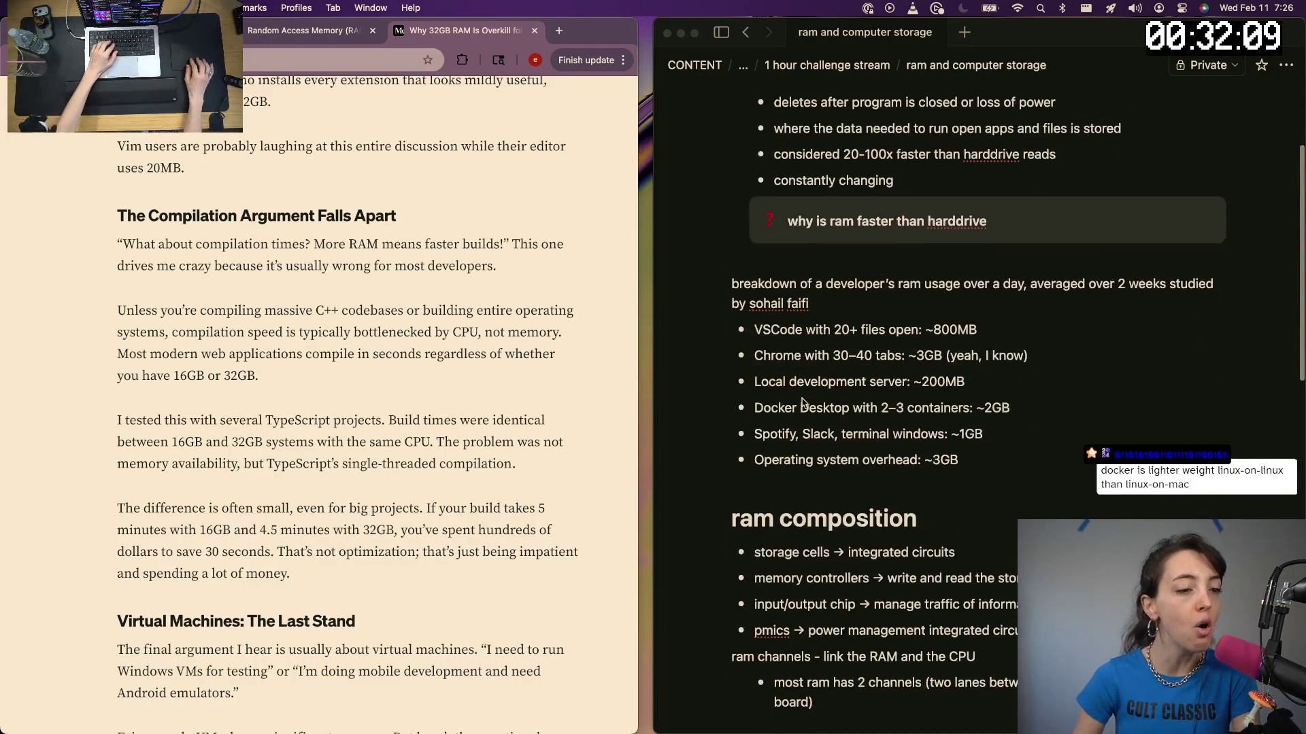
scroll(788, 419, down, 5)
click(788, 406)
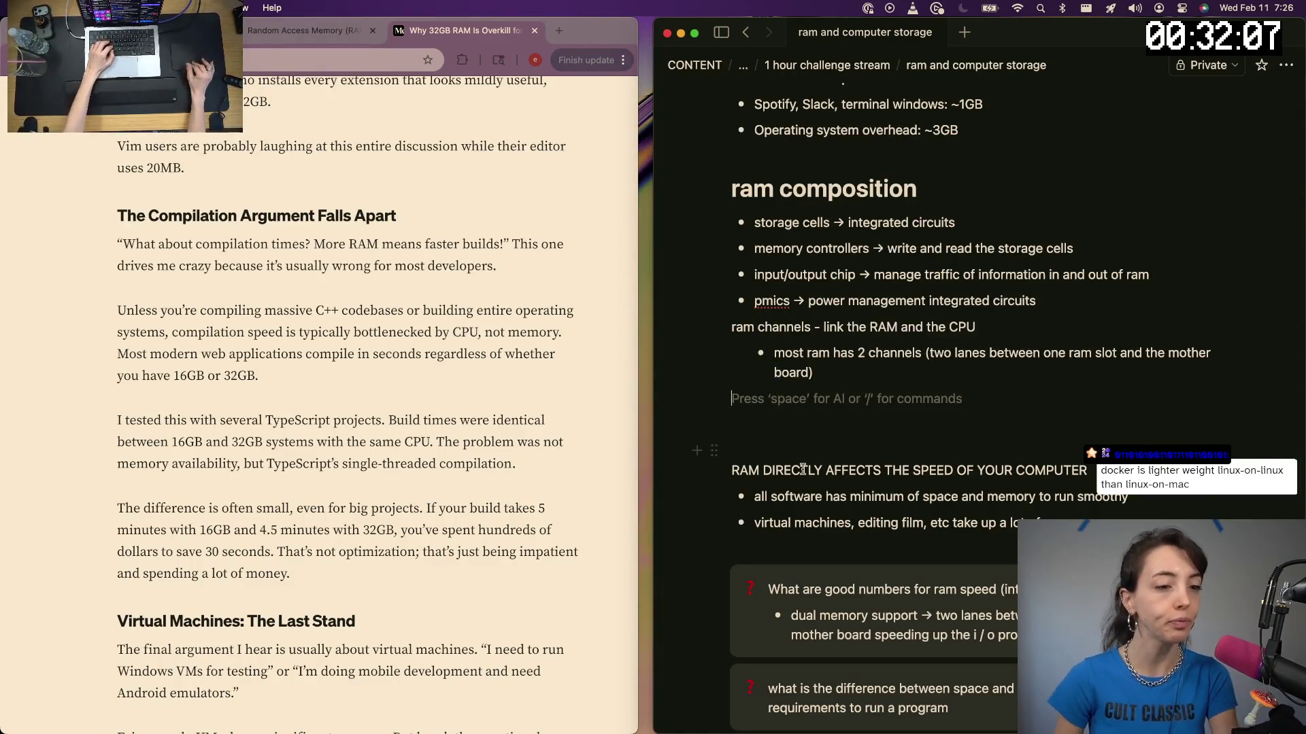
scroll(776, 449, down, 2)
Clear the unfinished compilation line under virtual machines and turn it into a callout
click(749, 483)
text(copl)
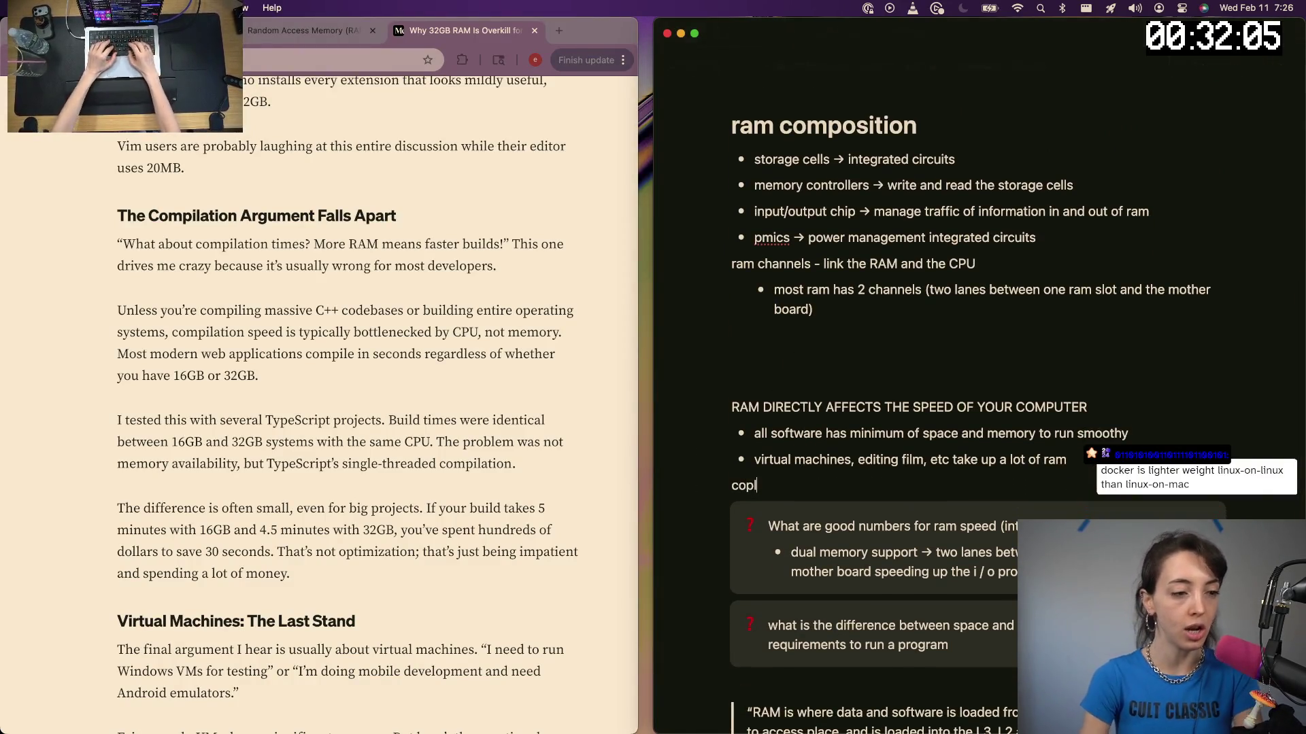
key(BackSpace)
key(BackSpace)
key(BackSpace)
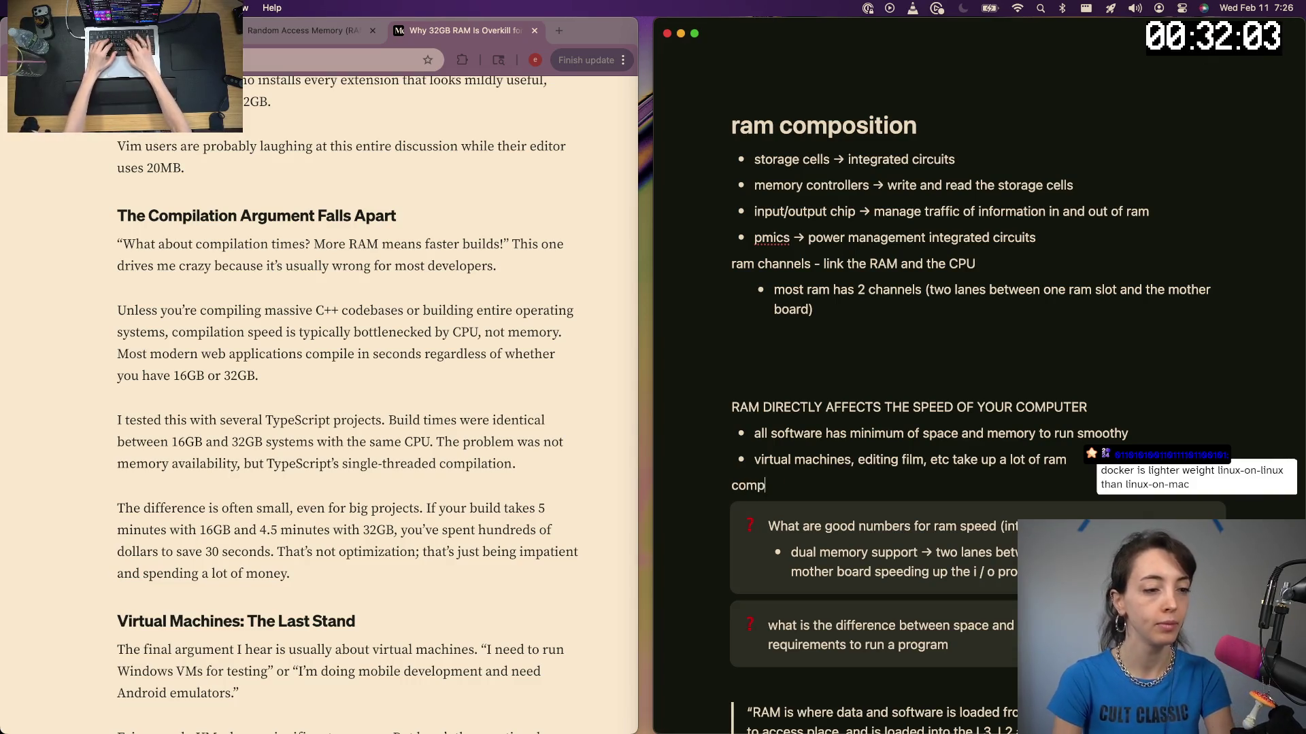
text(ilation of code i)
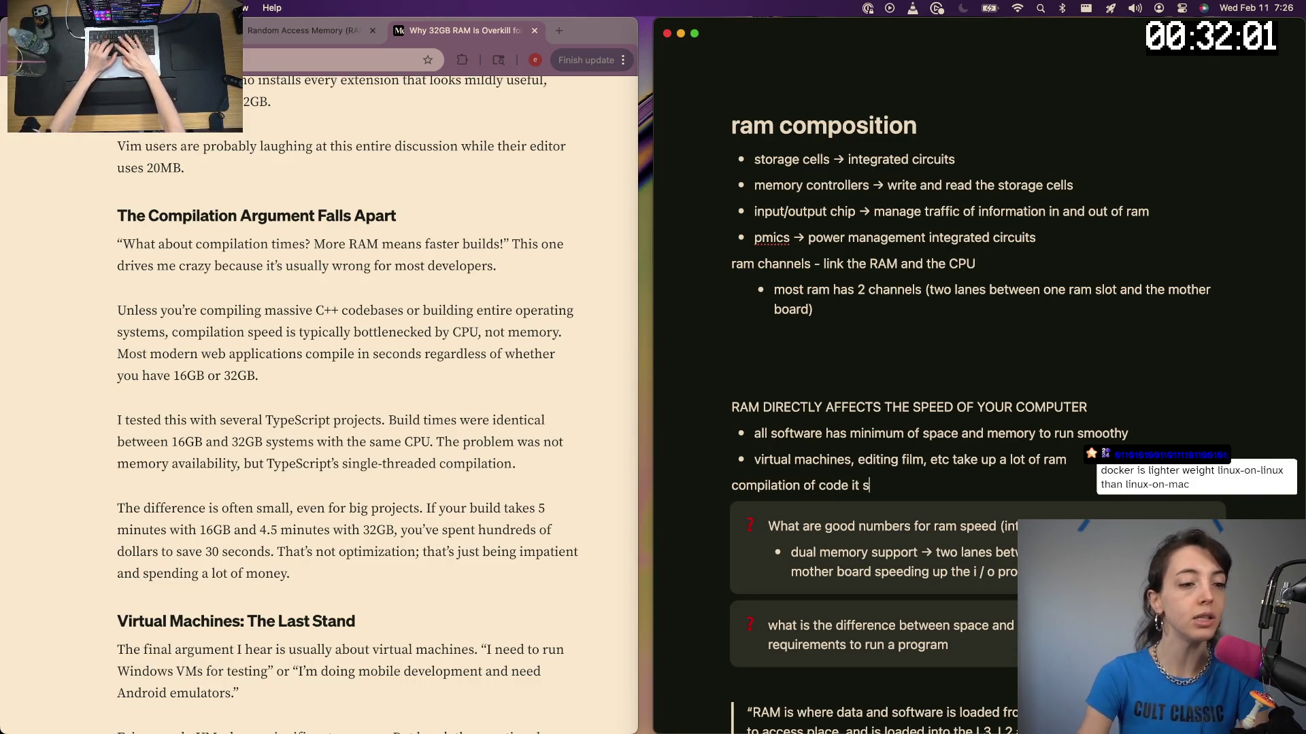
text(t)
key(BackSpace)
text(s tyl)
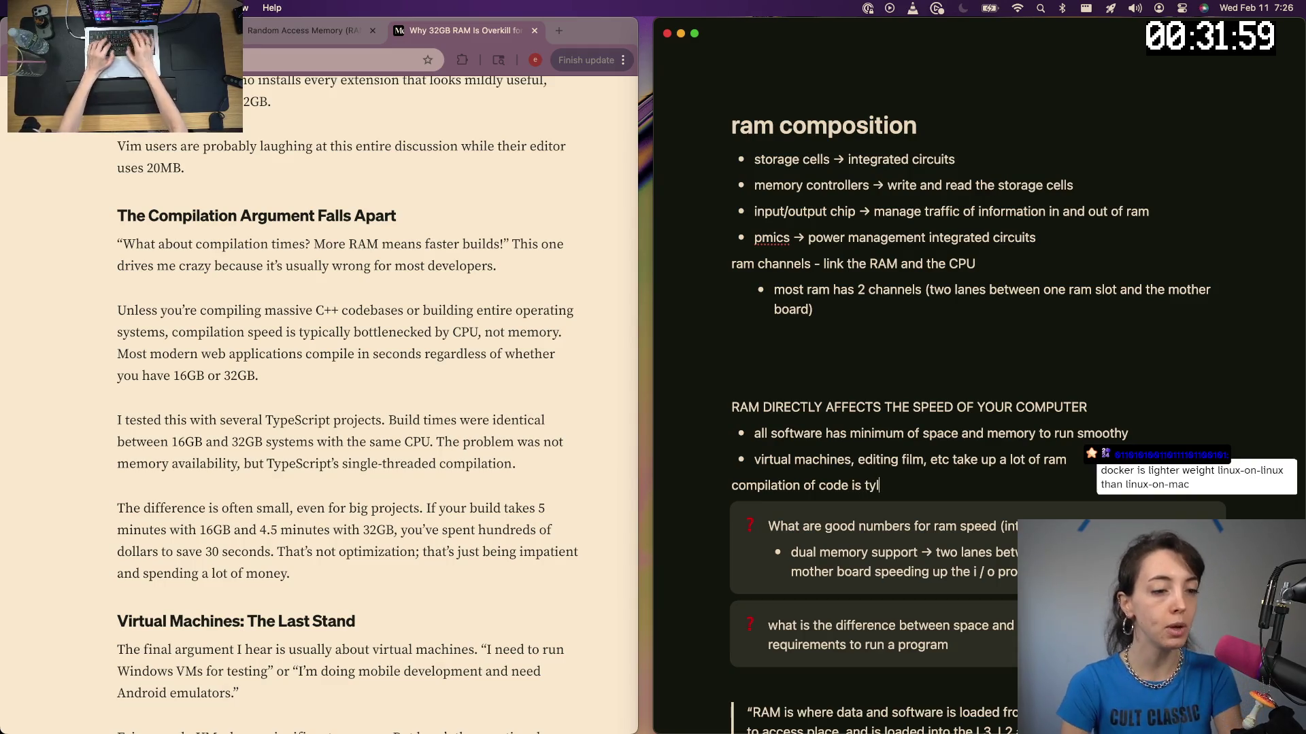
key(super+BackSpace)
text(/callout)
key(Return)
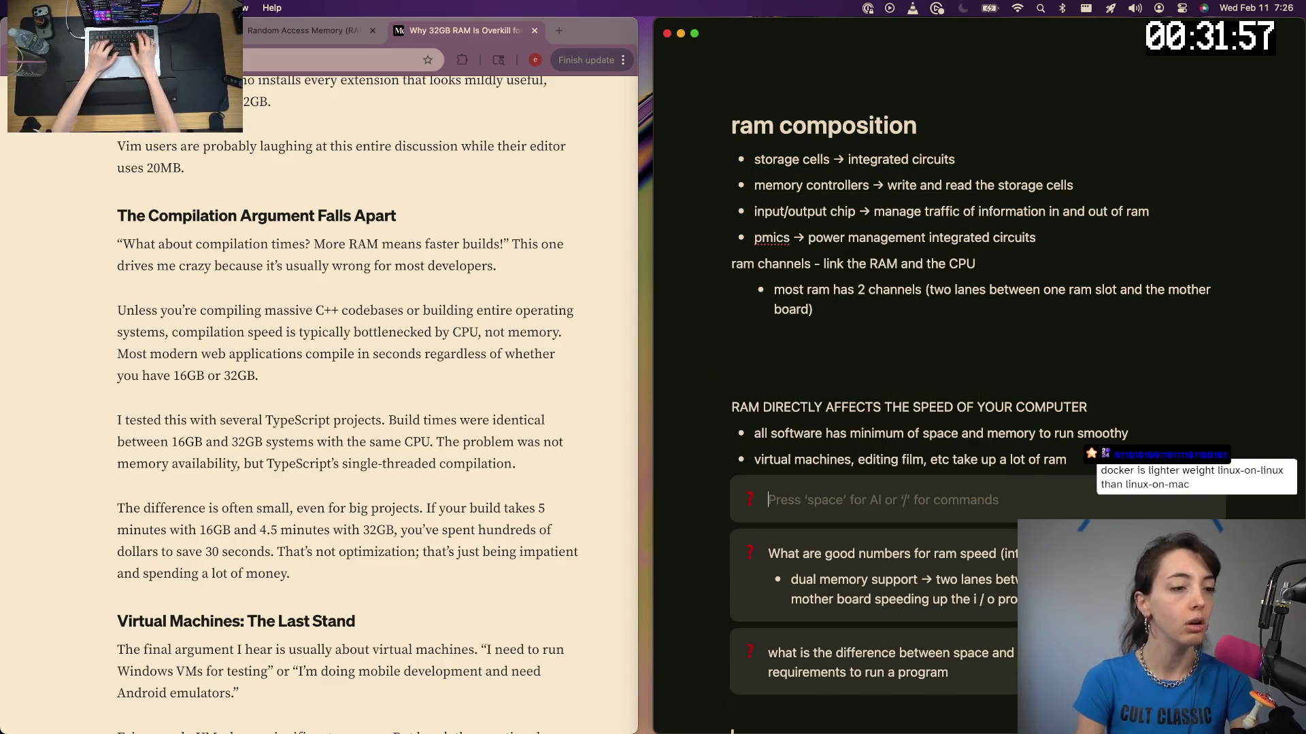
text(what ar)
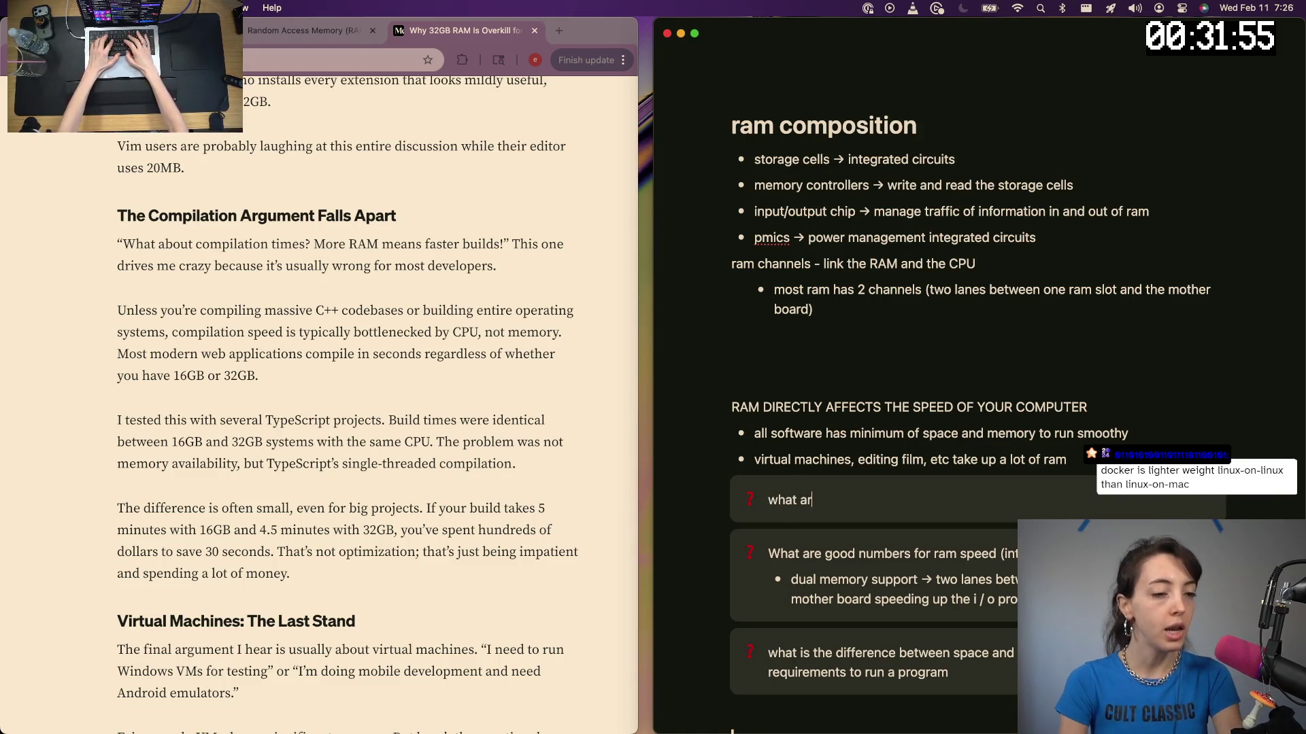
Write the callout 'what is the bottle necks of code compilation → usually by the CPU'
key(BackSpace)
key(BackSpace)
text(is the bottle neec)
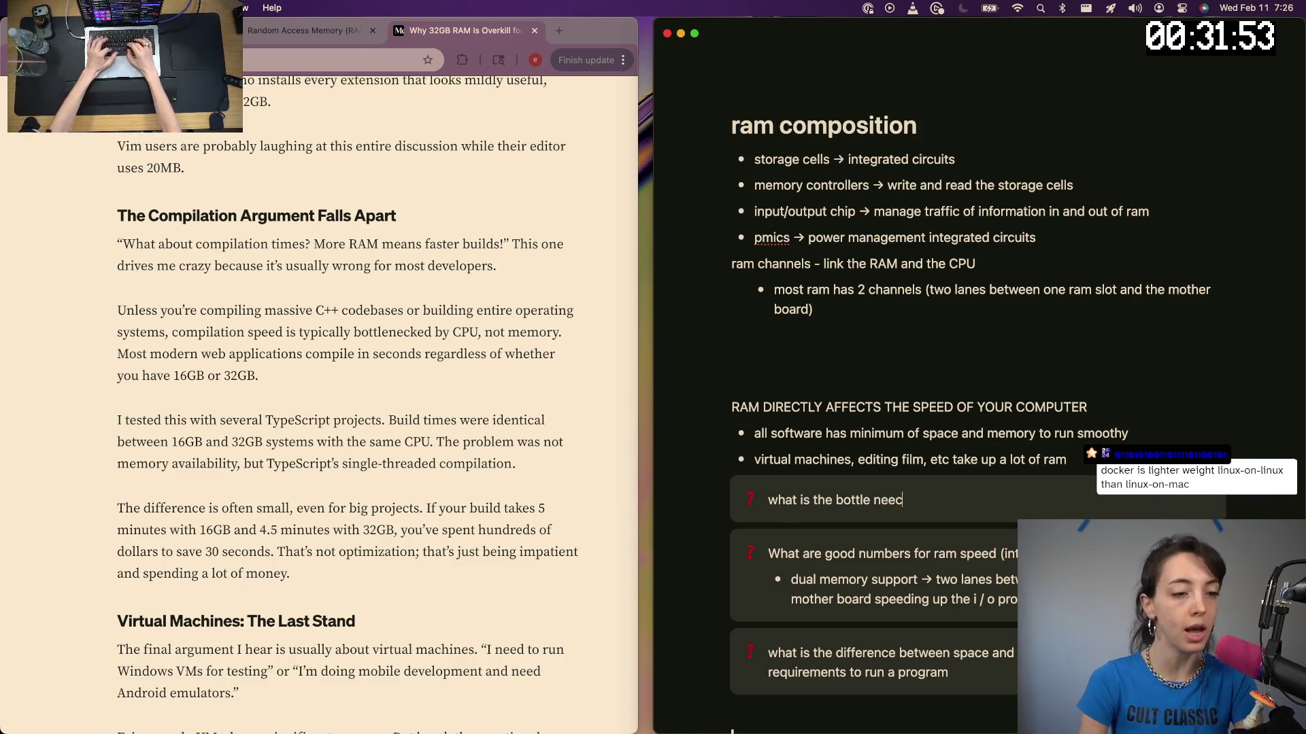
key(BackSpace)
key(BackSpace)
key(BackSpace)
text(necks of co)
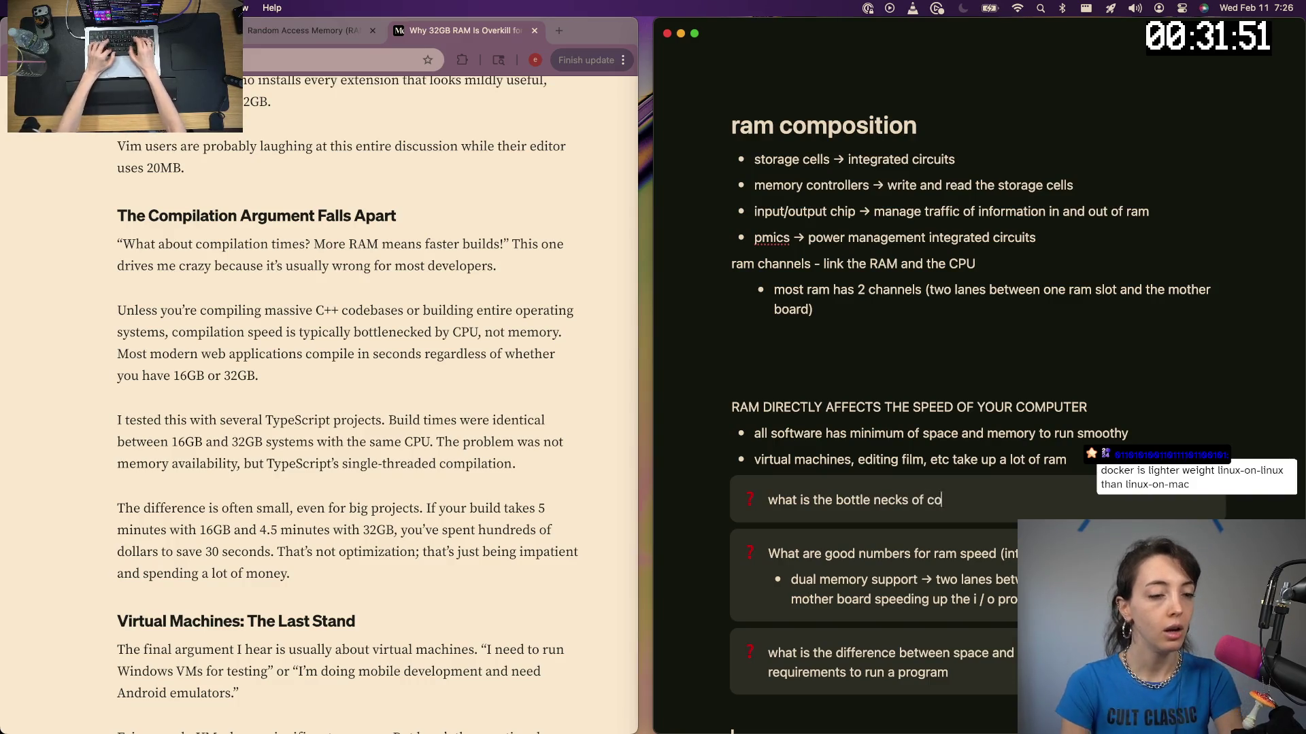
text(ding)
key(BackSpace)
key(BackSpace)
text(e compilation →)
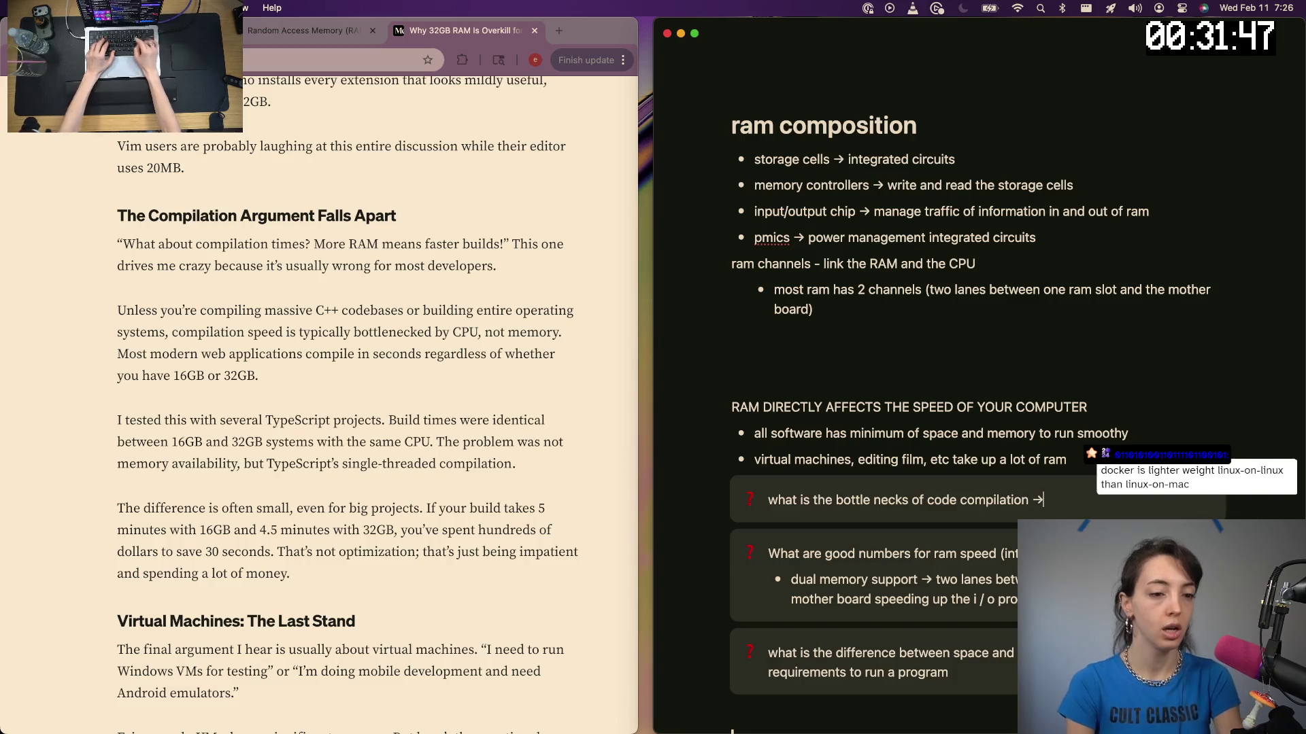
text(  us)
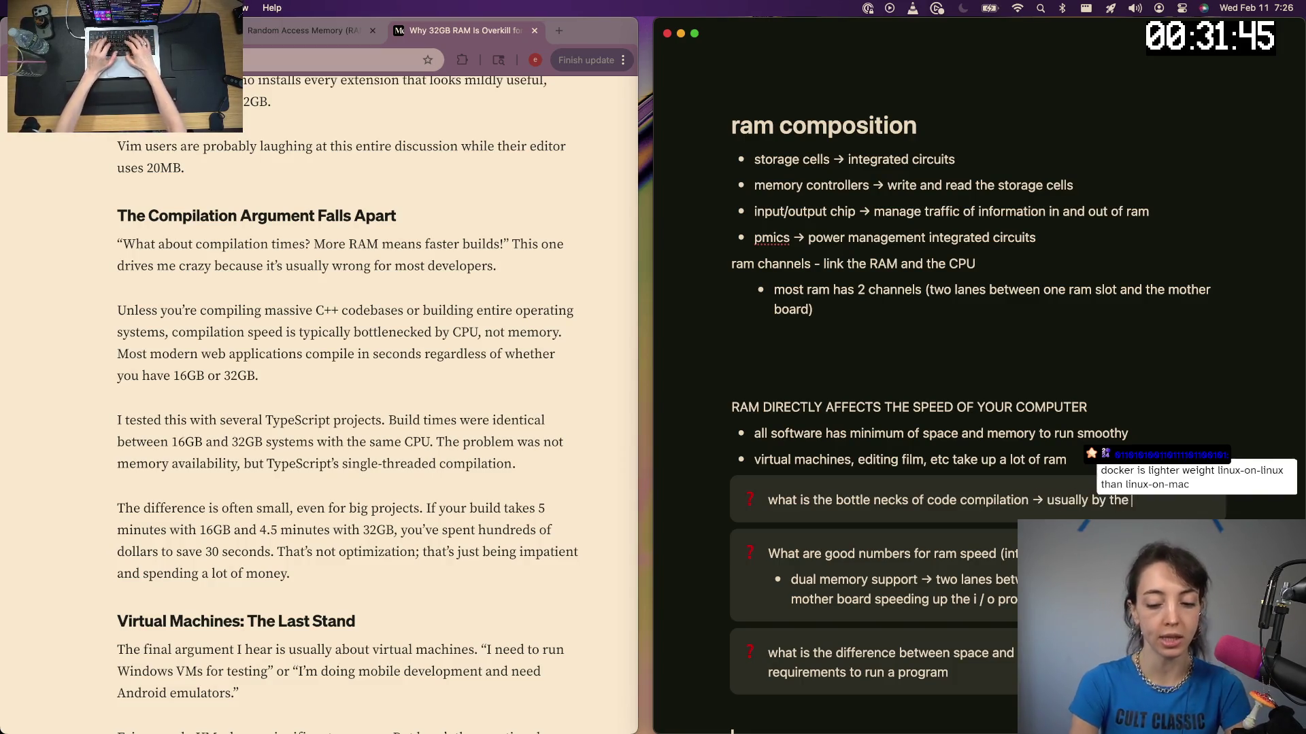
text(CPU)
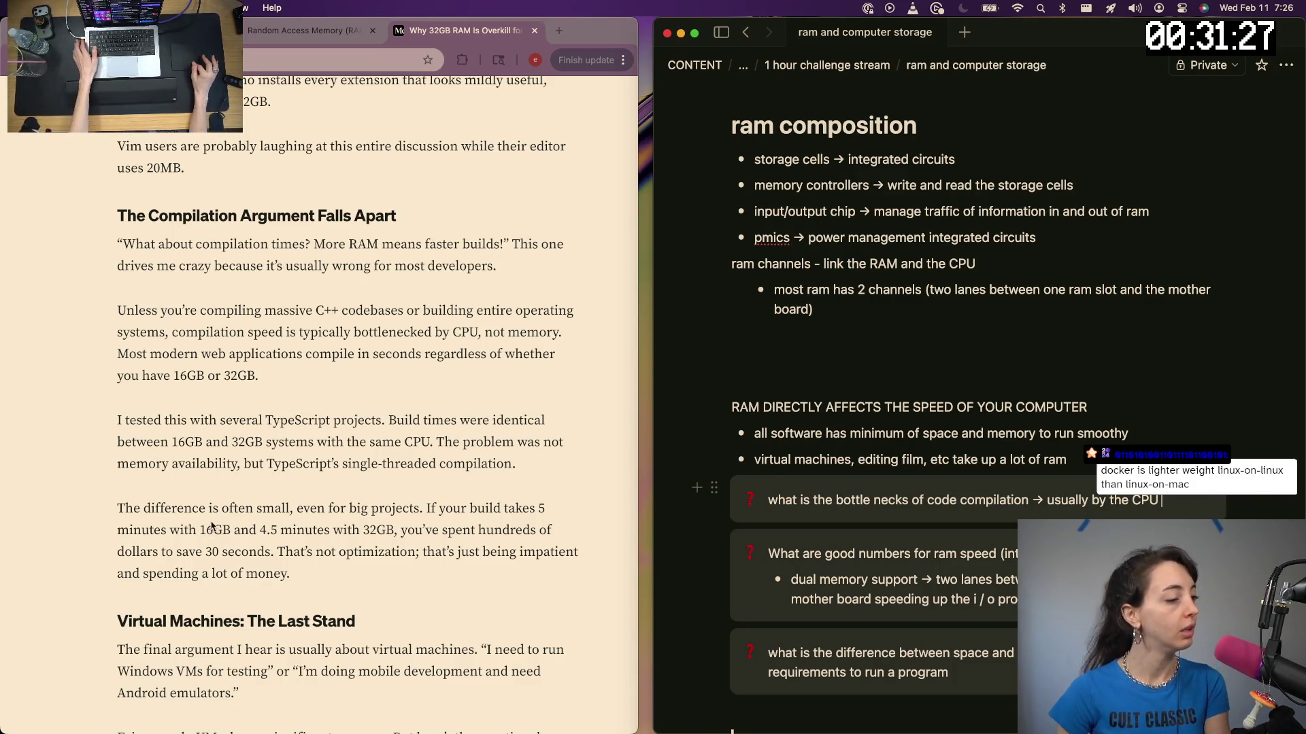
click(153, 515)
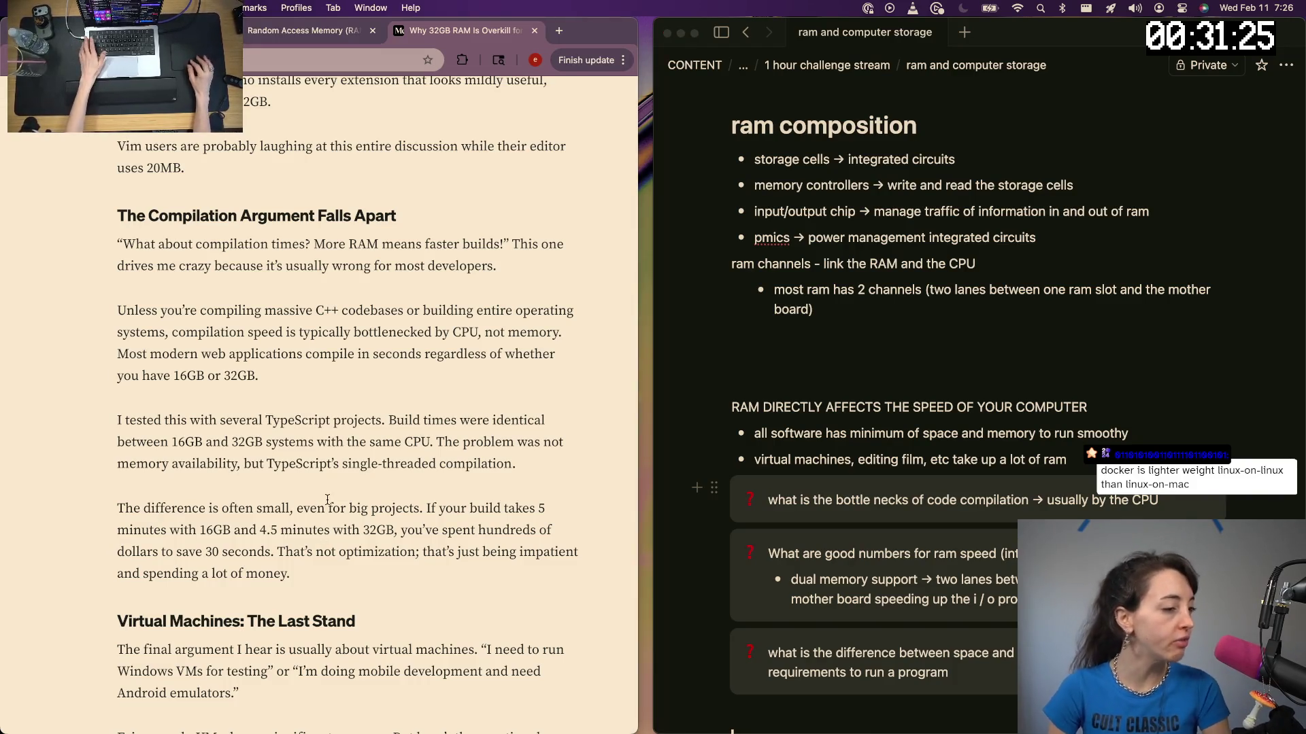
scroll(327, 499, down, 2)
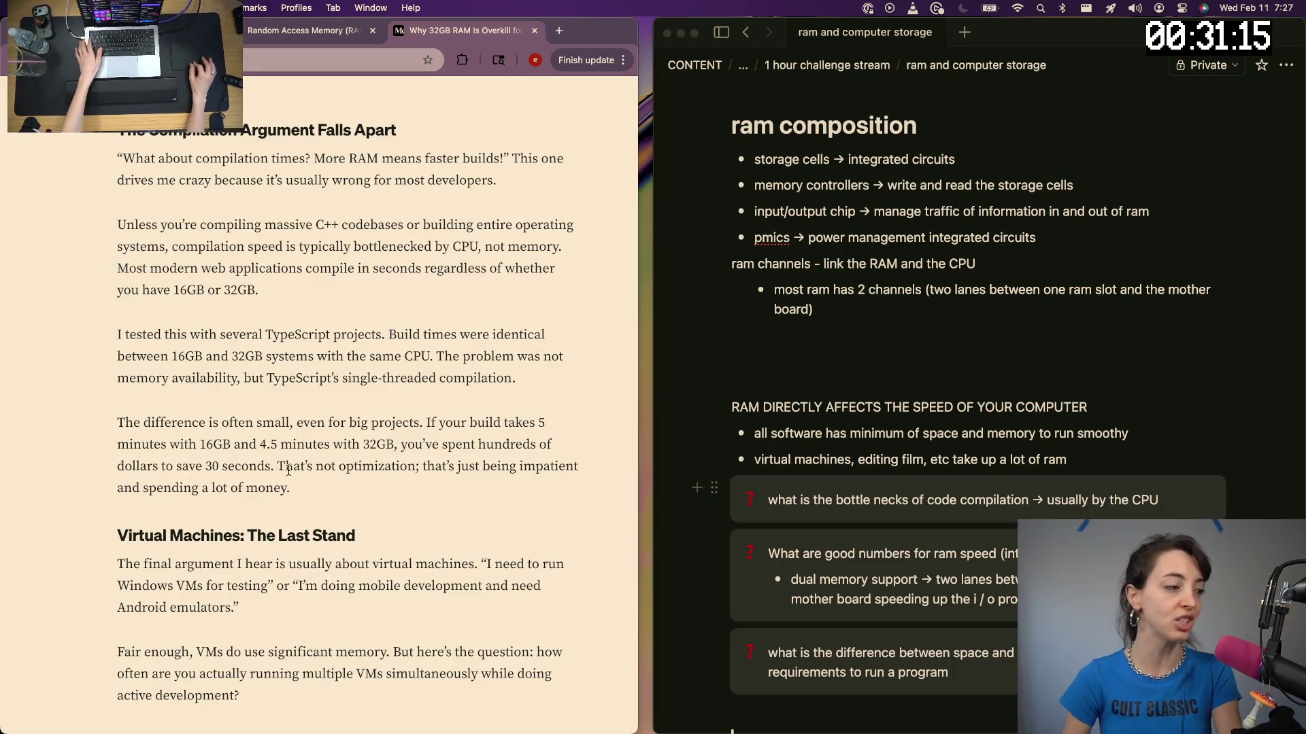
scroll(290, 454, down, 2)
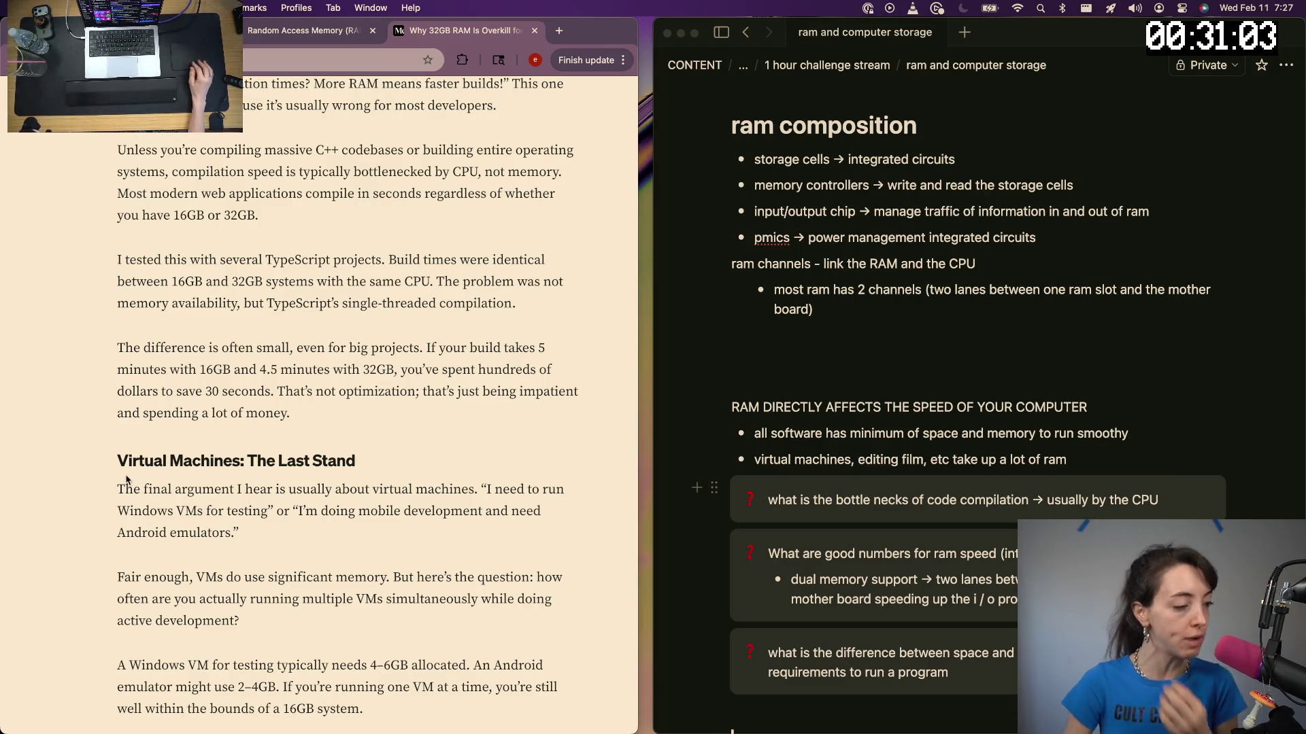
scroll(128, 479, down, 3)
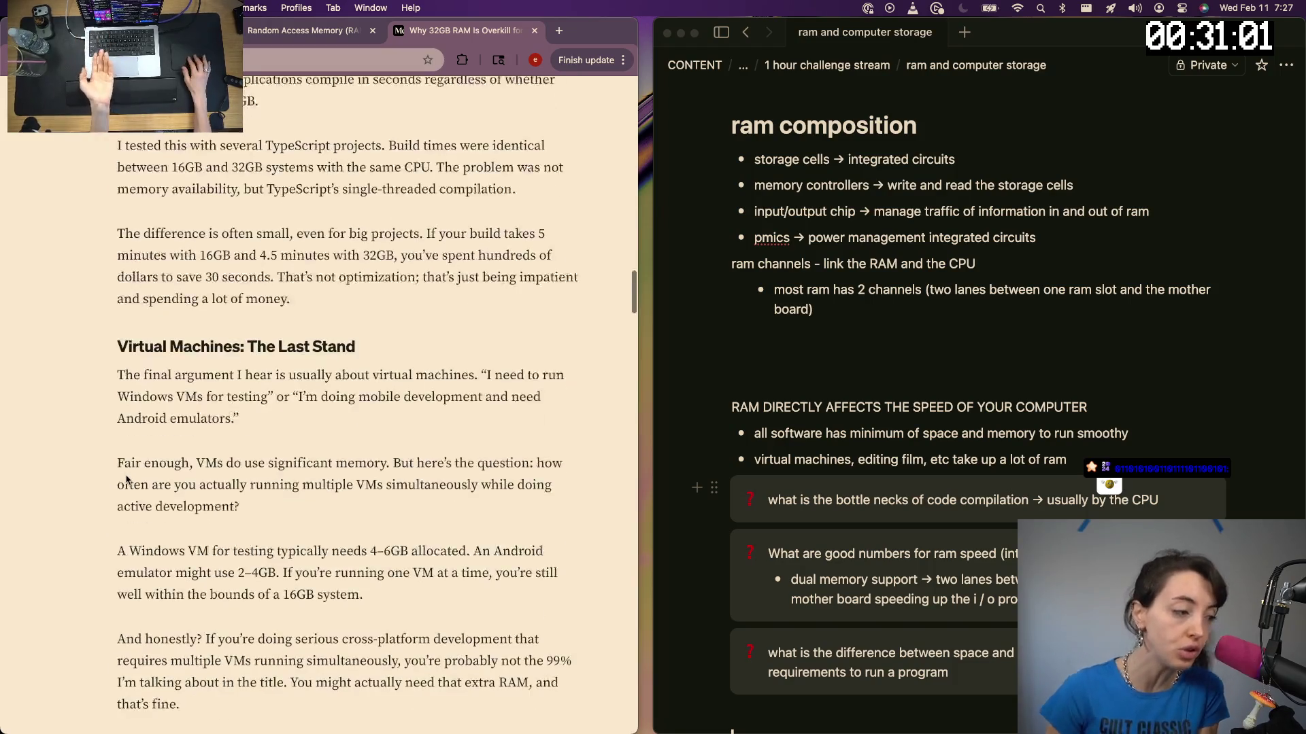
scroll(126, 476, down, 1)
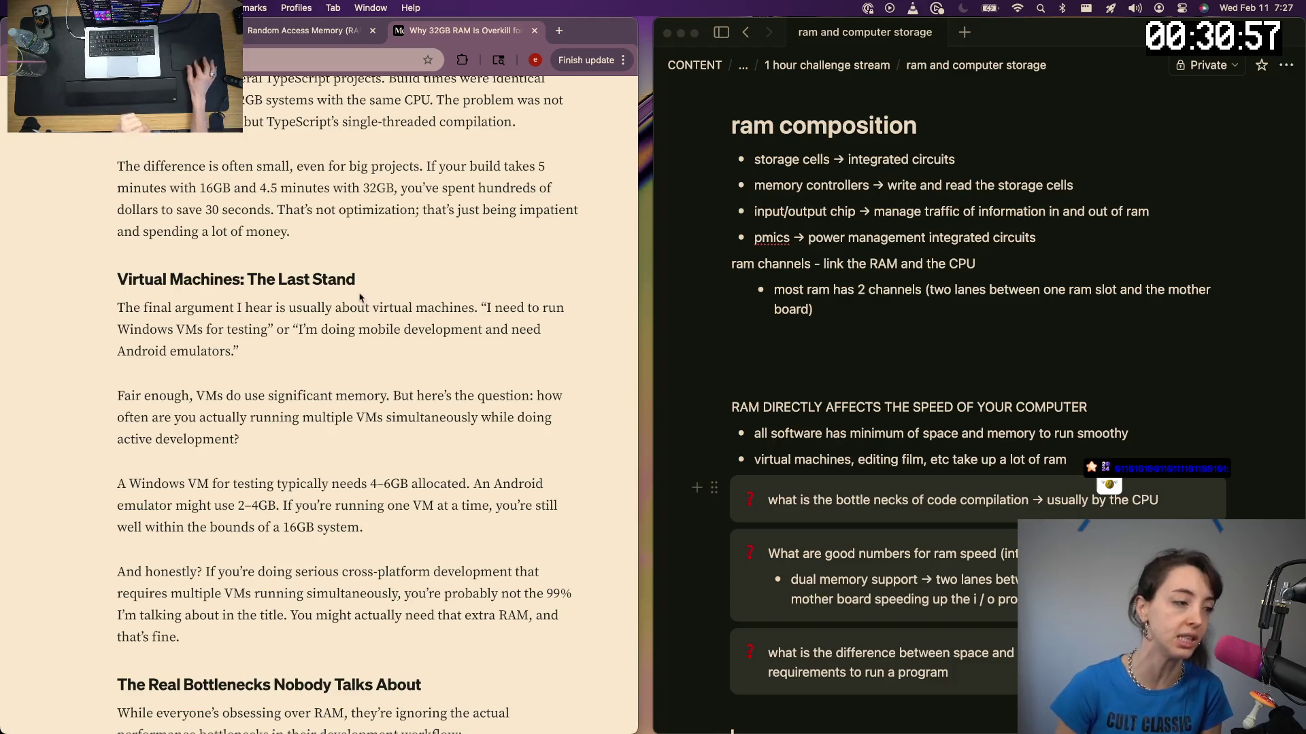
scroll(347, 454, down, 2)
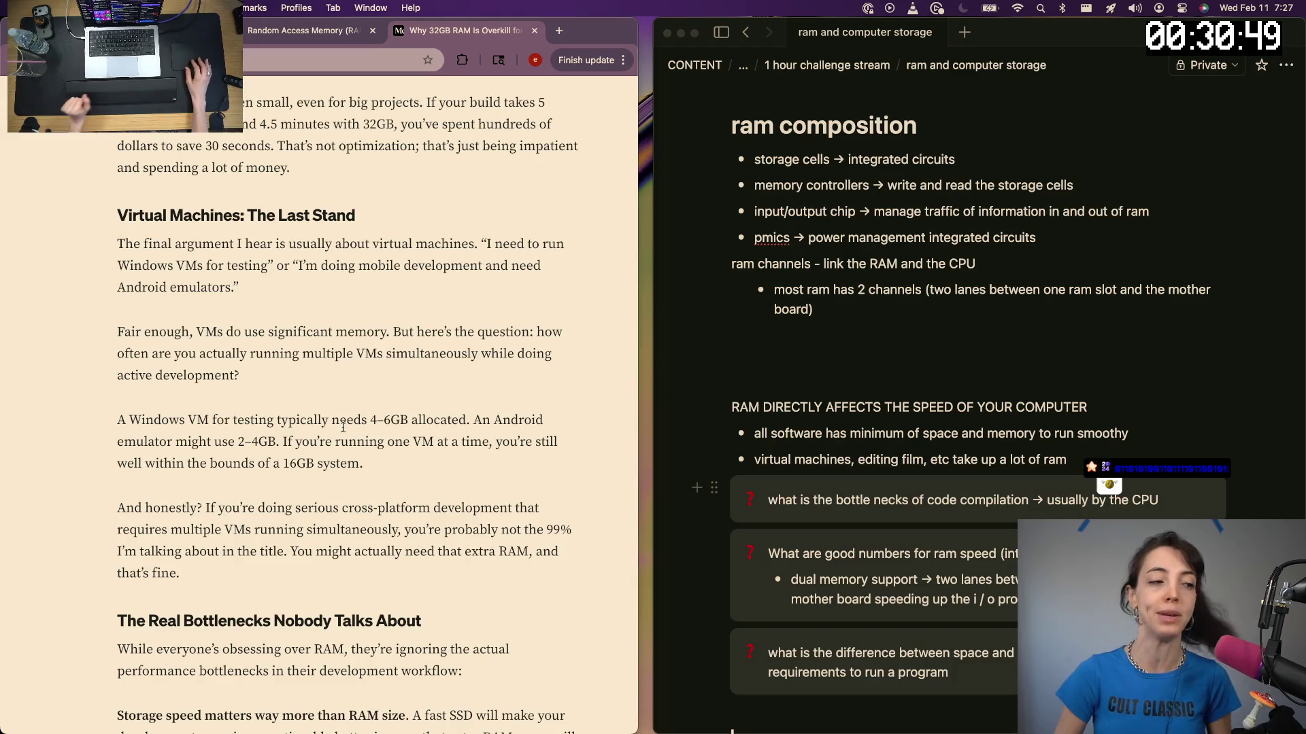
scroll(296, 434, down, 2)
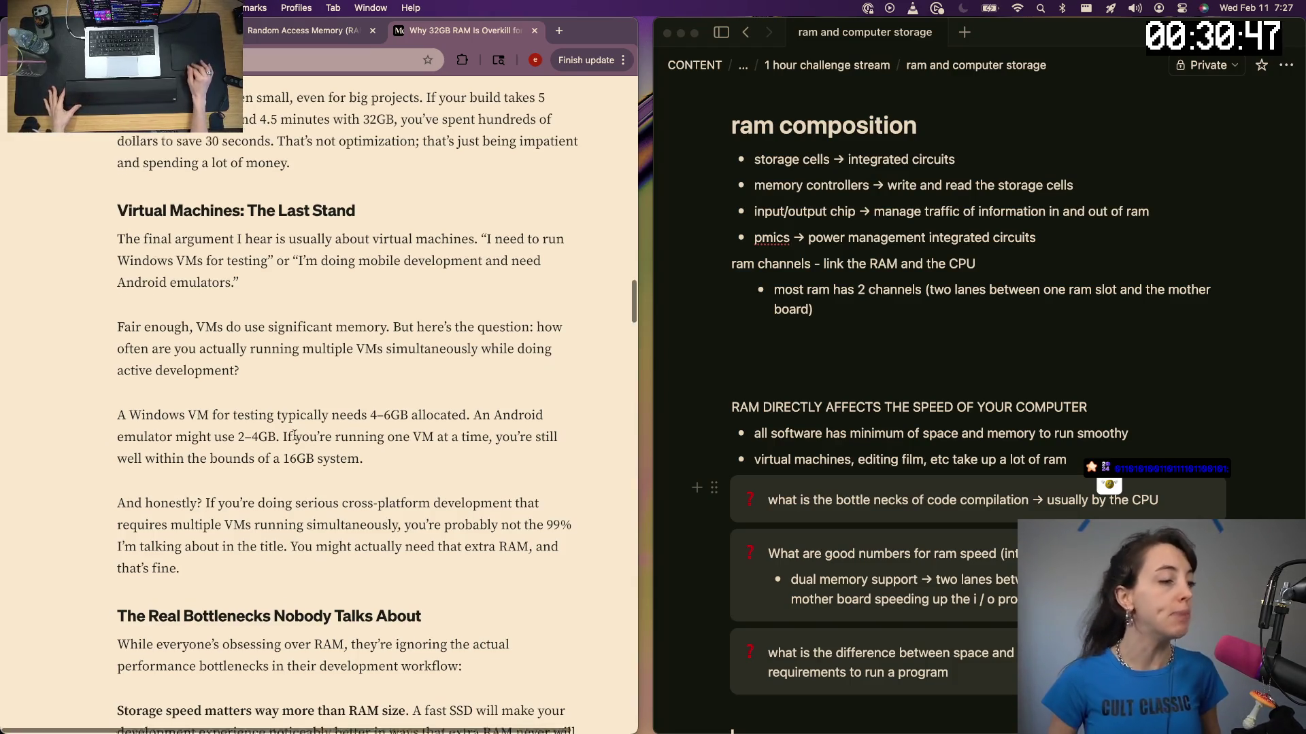
scroll(295, 435, down, 2)
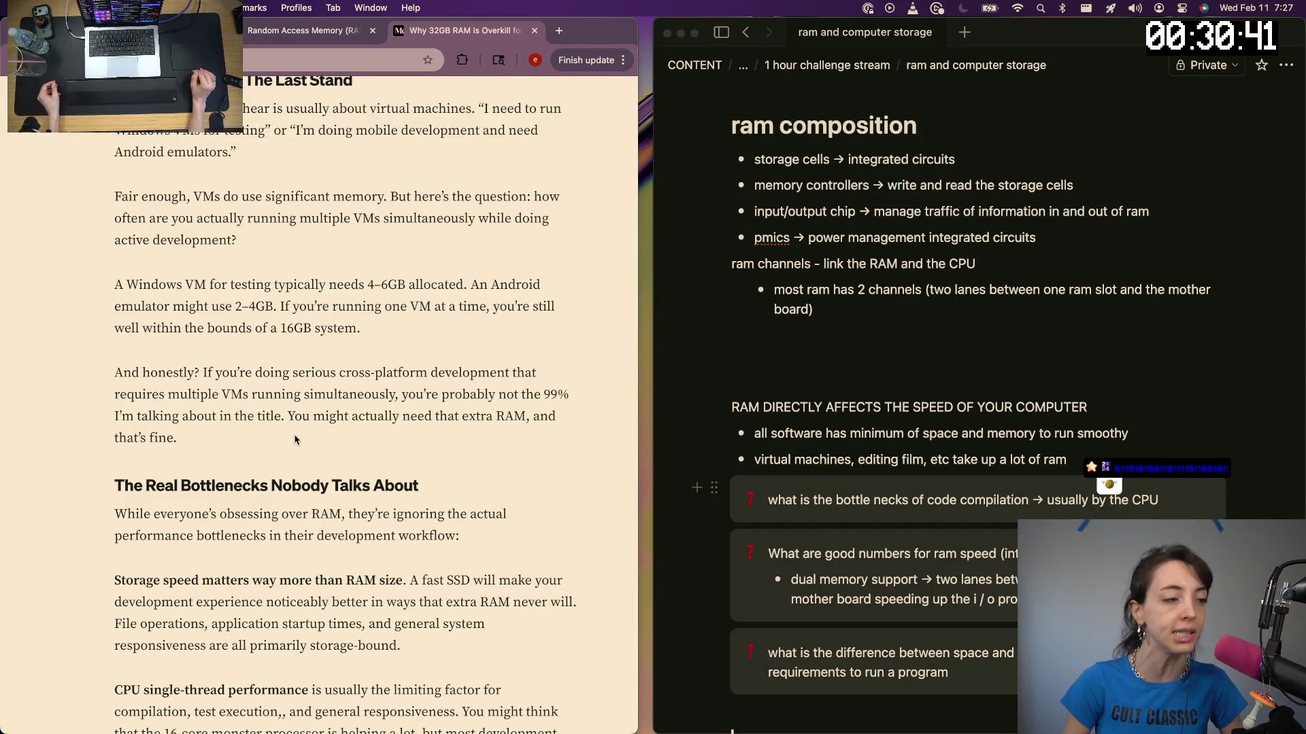
scroll(294, 439, down, 1)
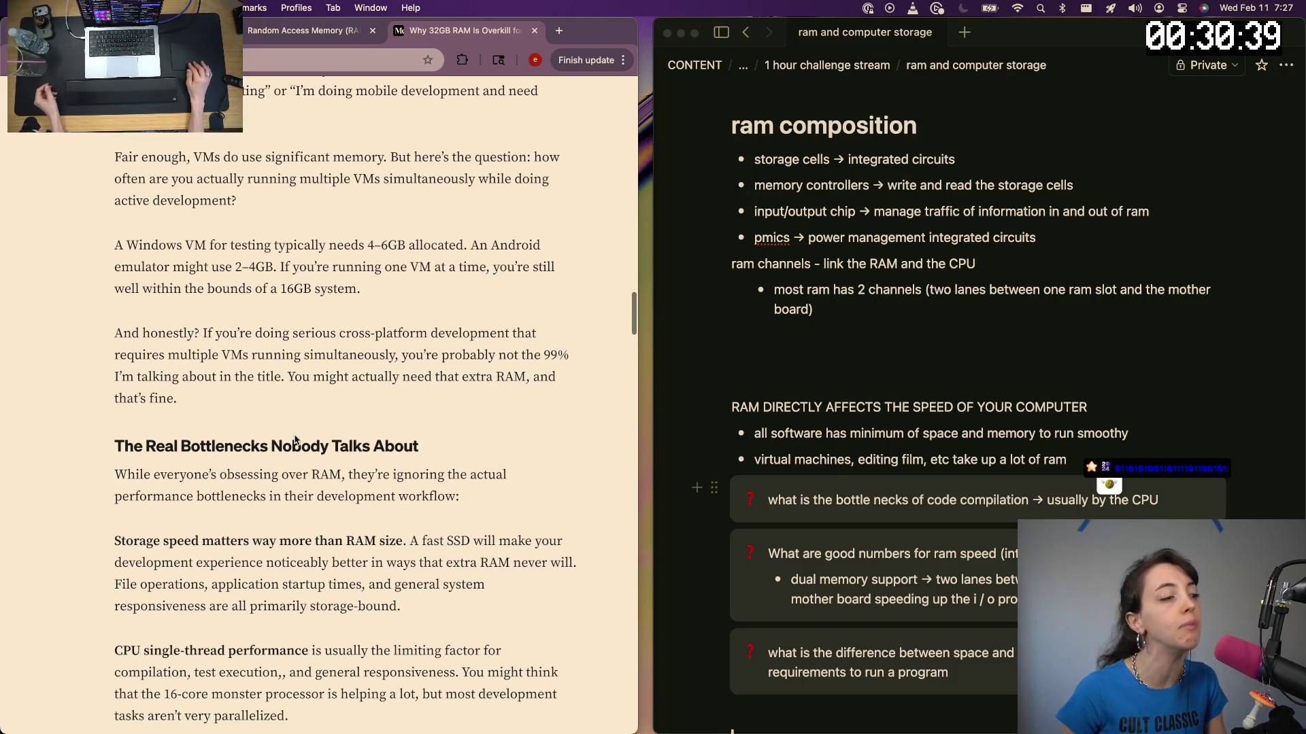
scroll(301, 403, down, 1)
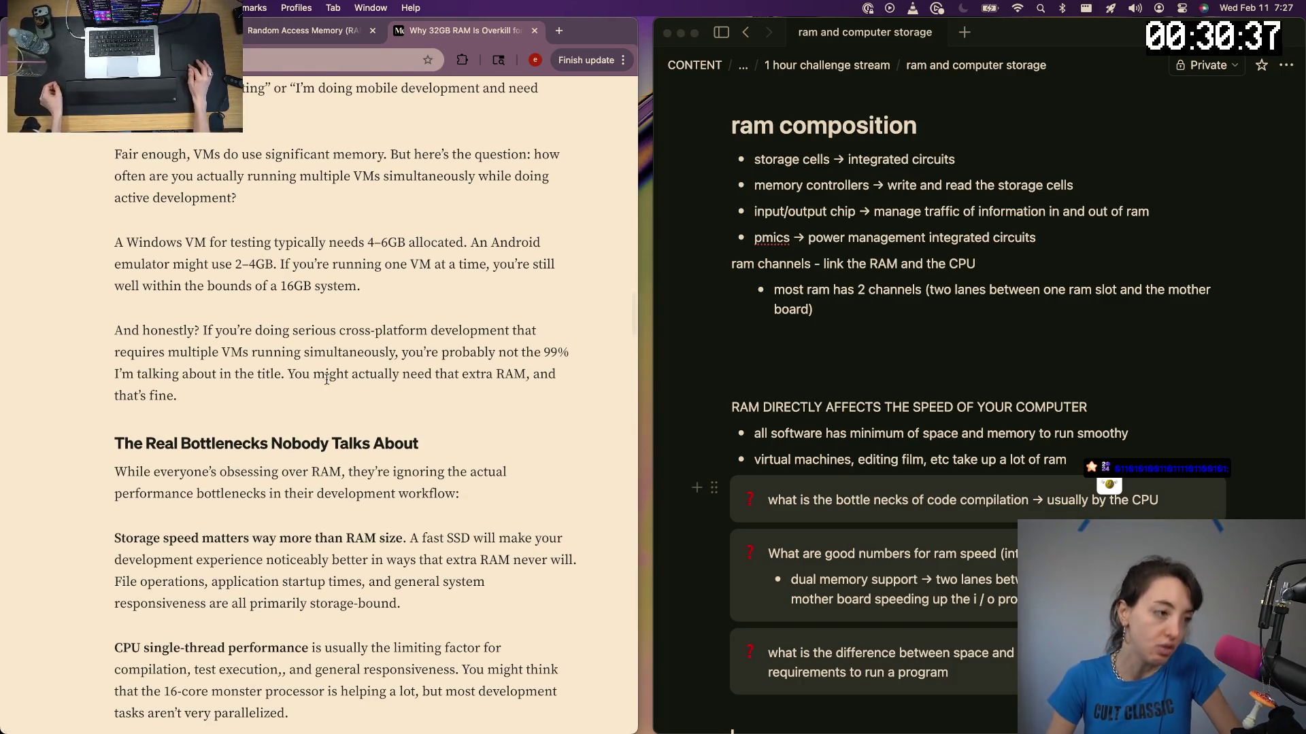
scroll(334, 398, down, 2)
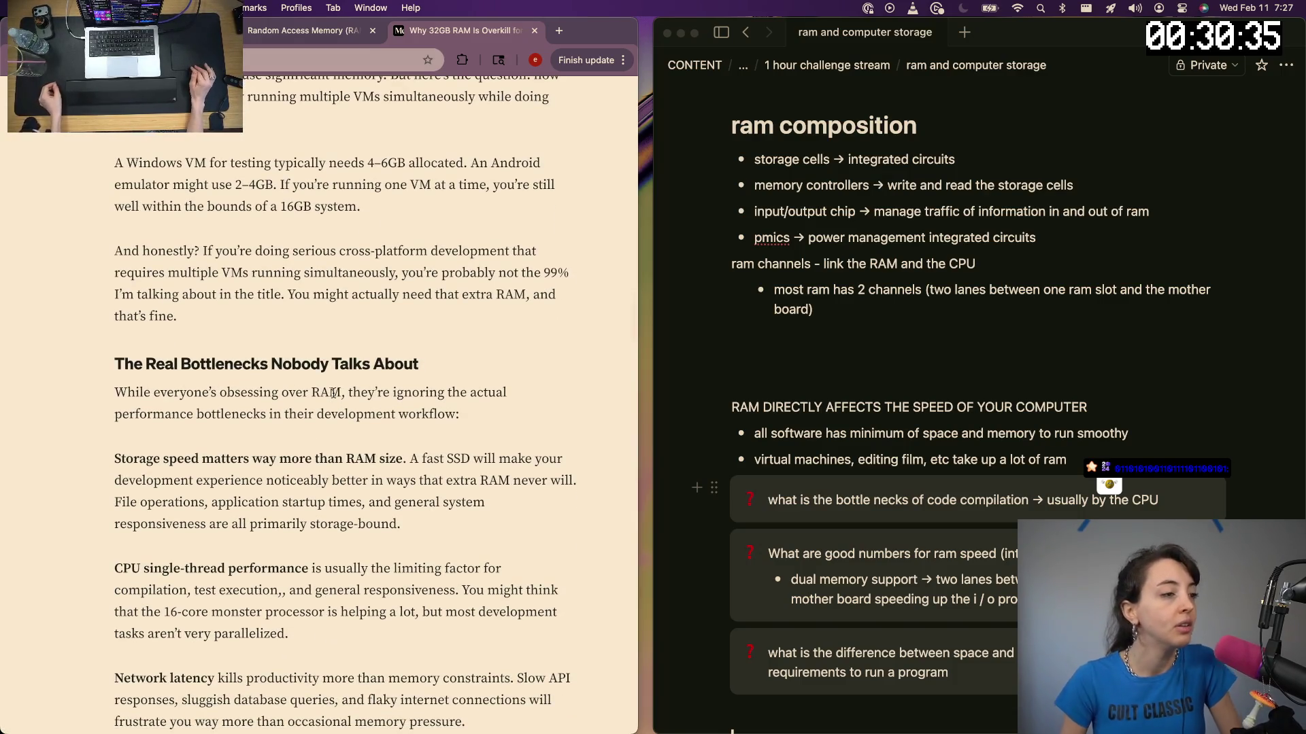
scroll(333, 393, down, 2)
scroll(334, 392, down, 1)
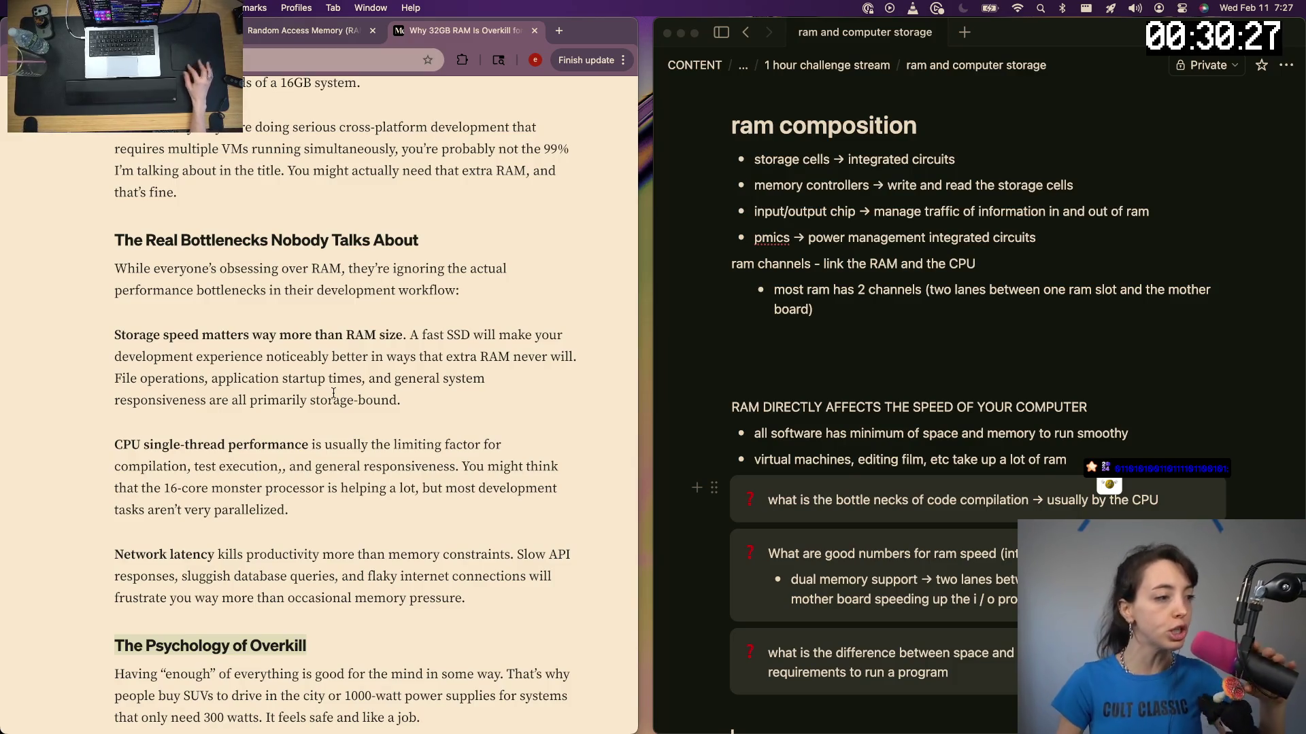
Return to the notes page after reading the Real Bottlenecks section
click(751, 343)
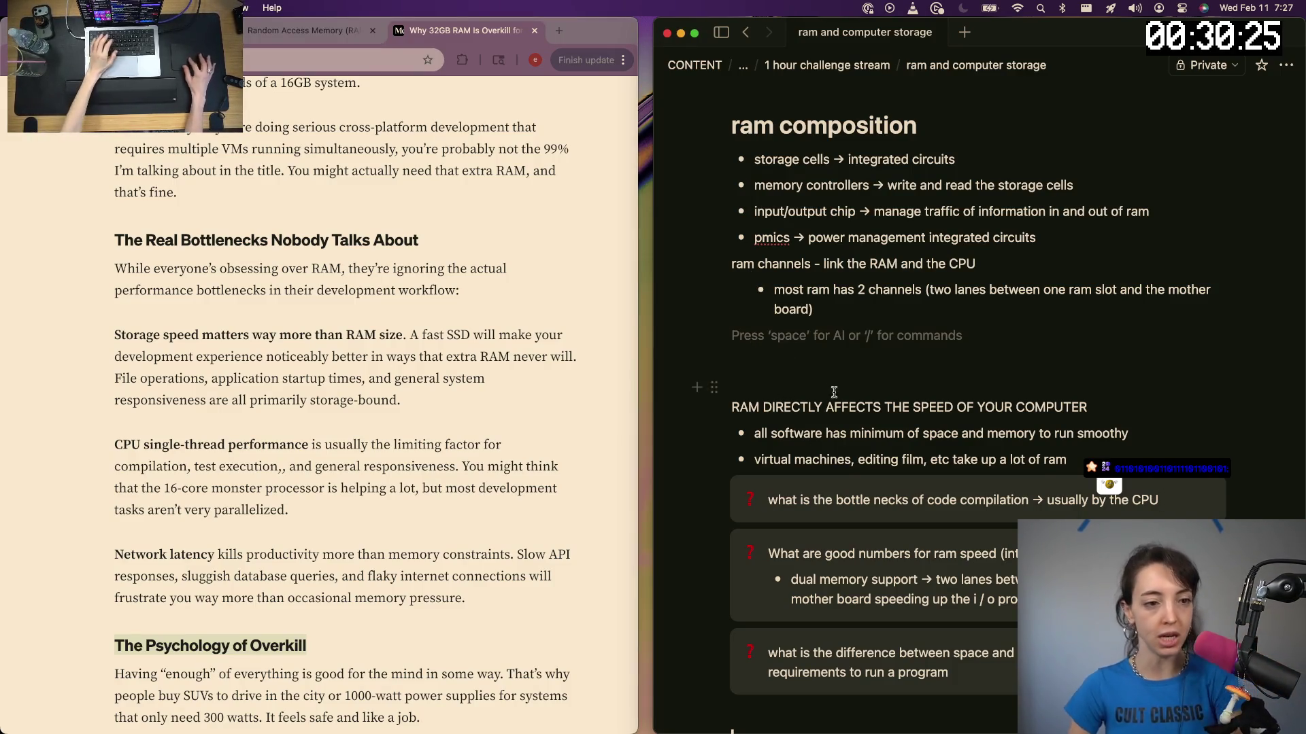
Add a general bottleneck note on a new line after the lot of ram bullet
click(1090, 458)
text(\)
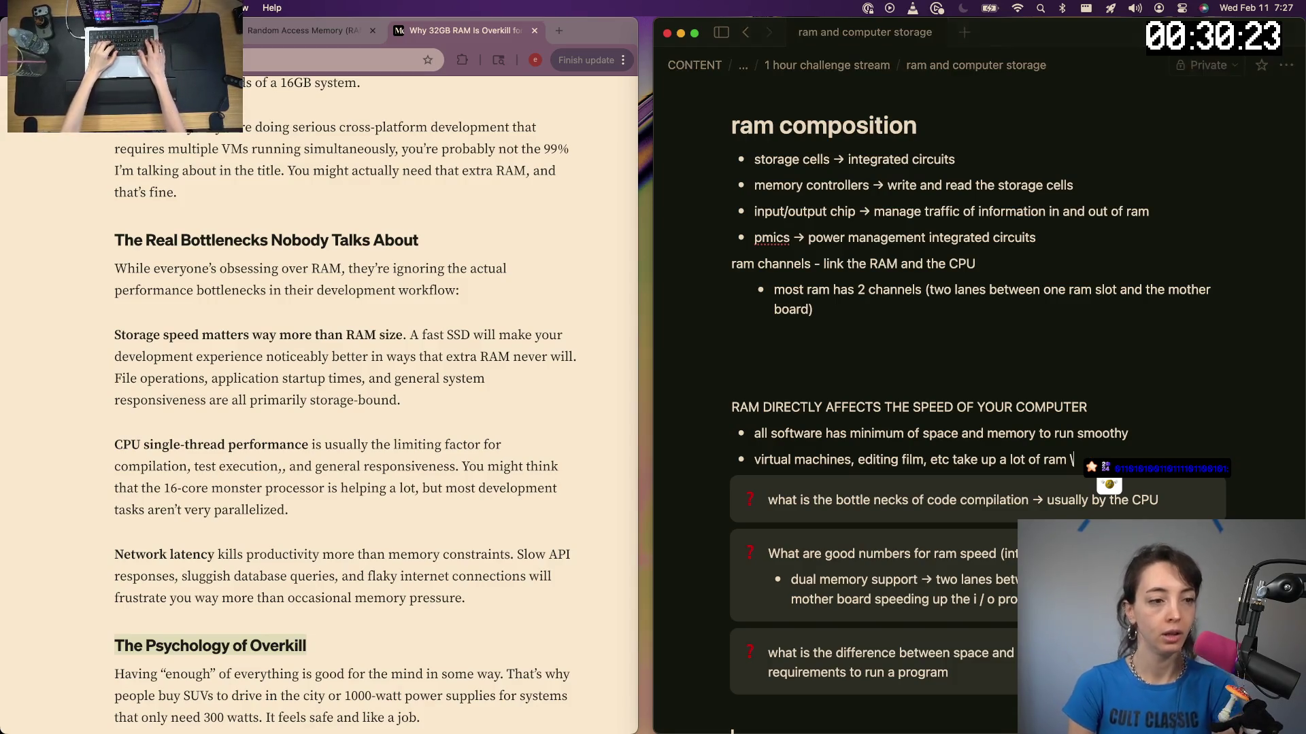
key(Return)
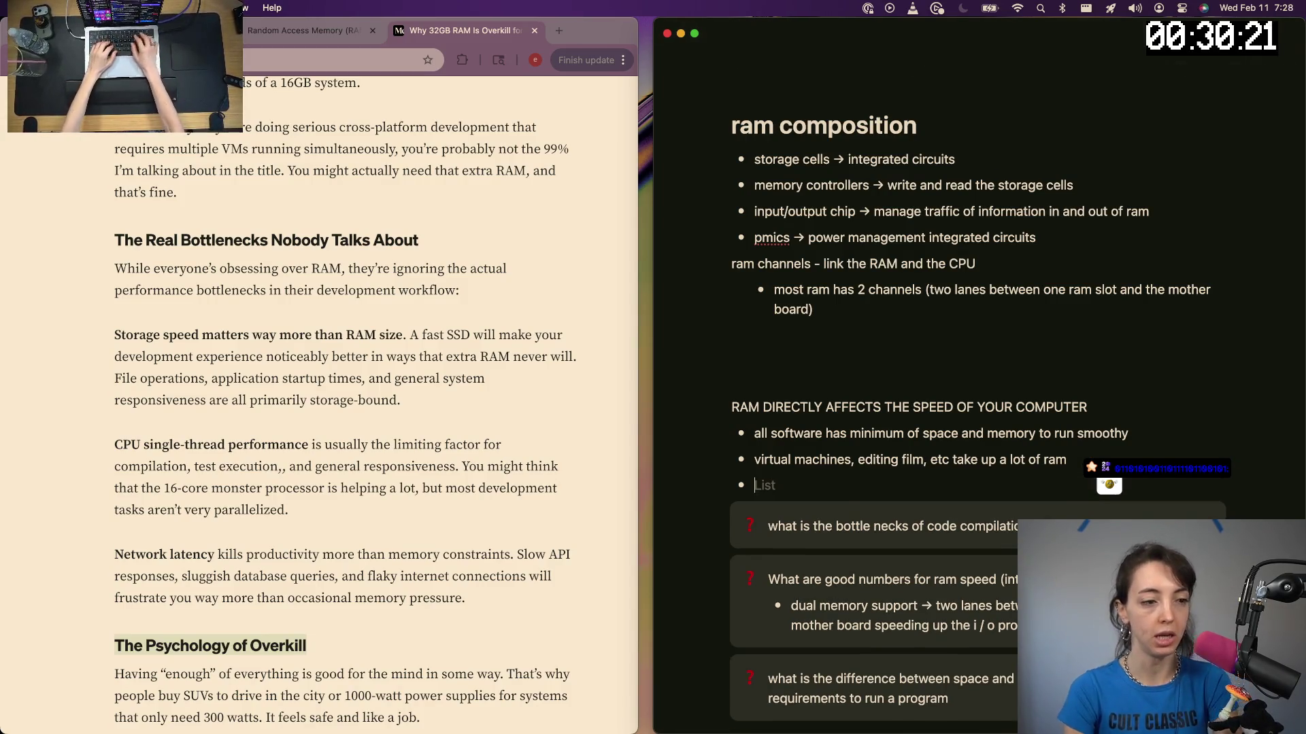
text(-m)
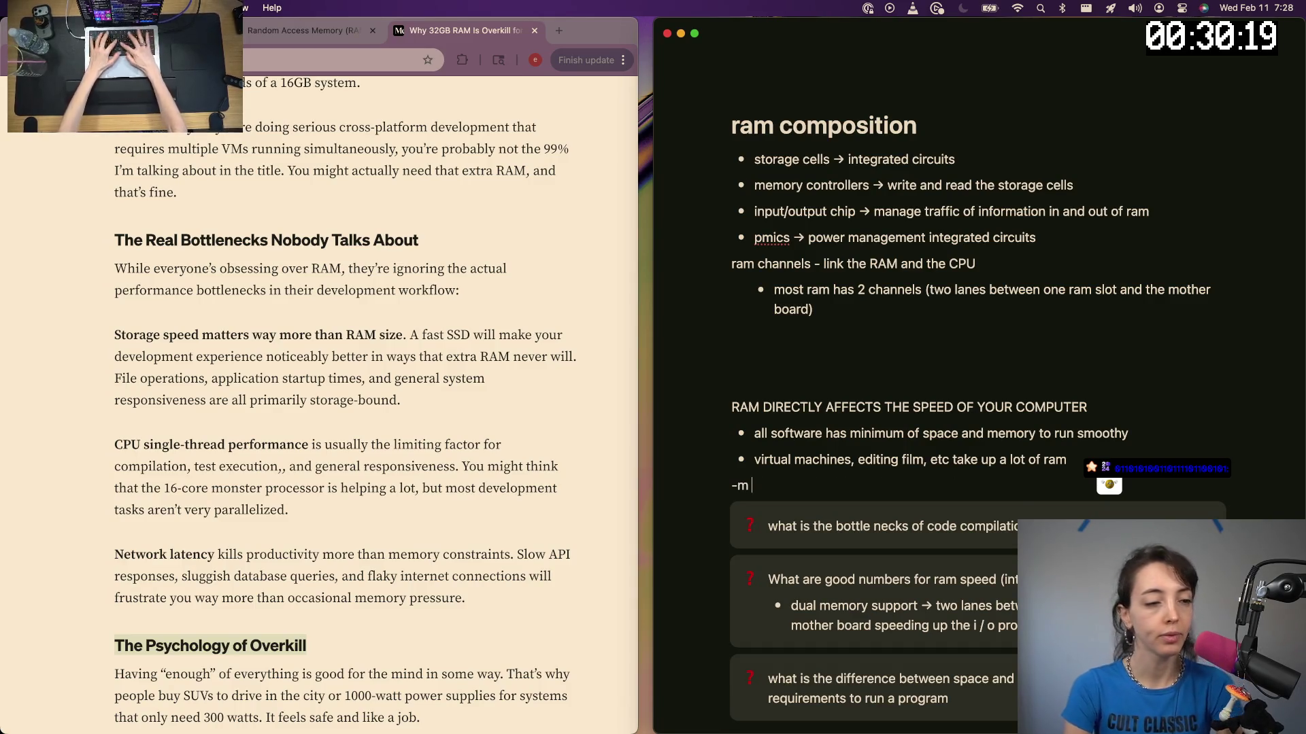
key(BackSpace)
key(BackSpace)
key(BackSpace)
text(it)
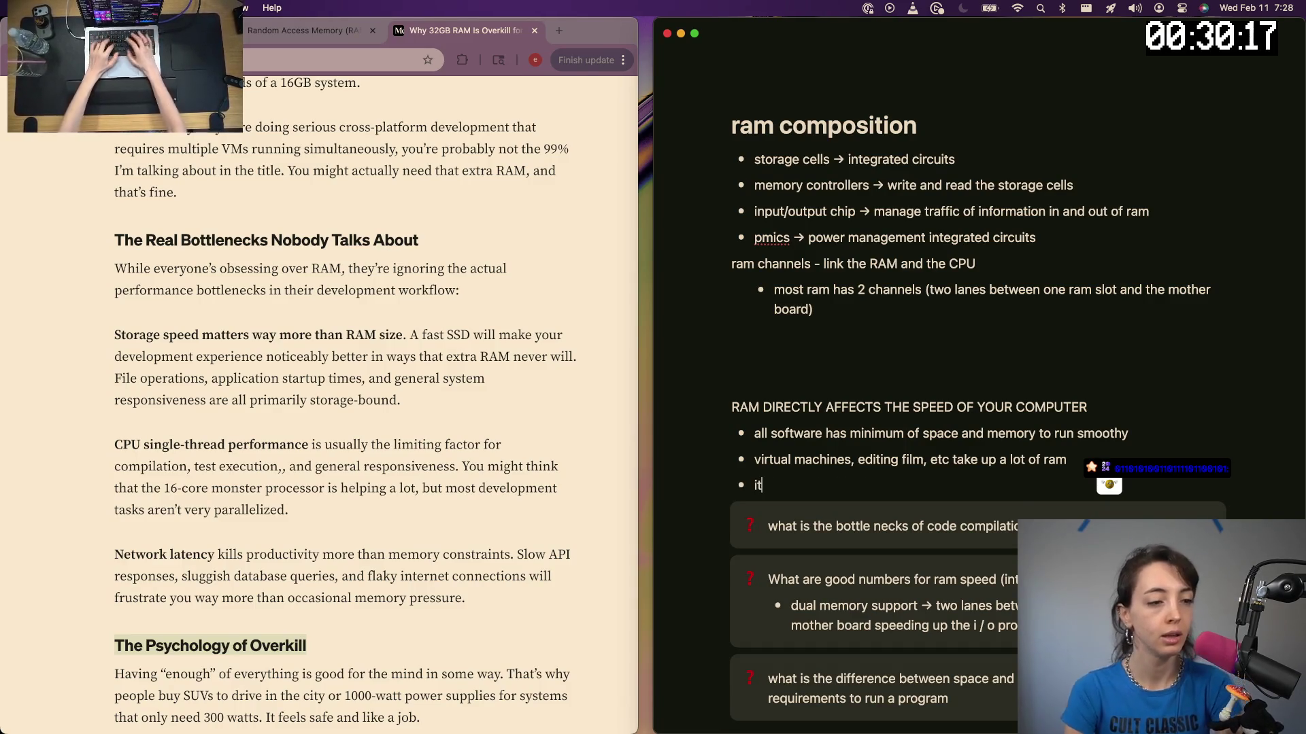
text(s h)
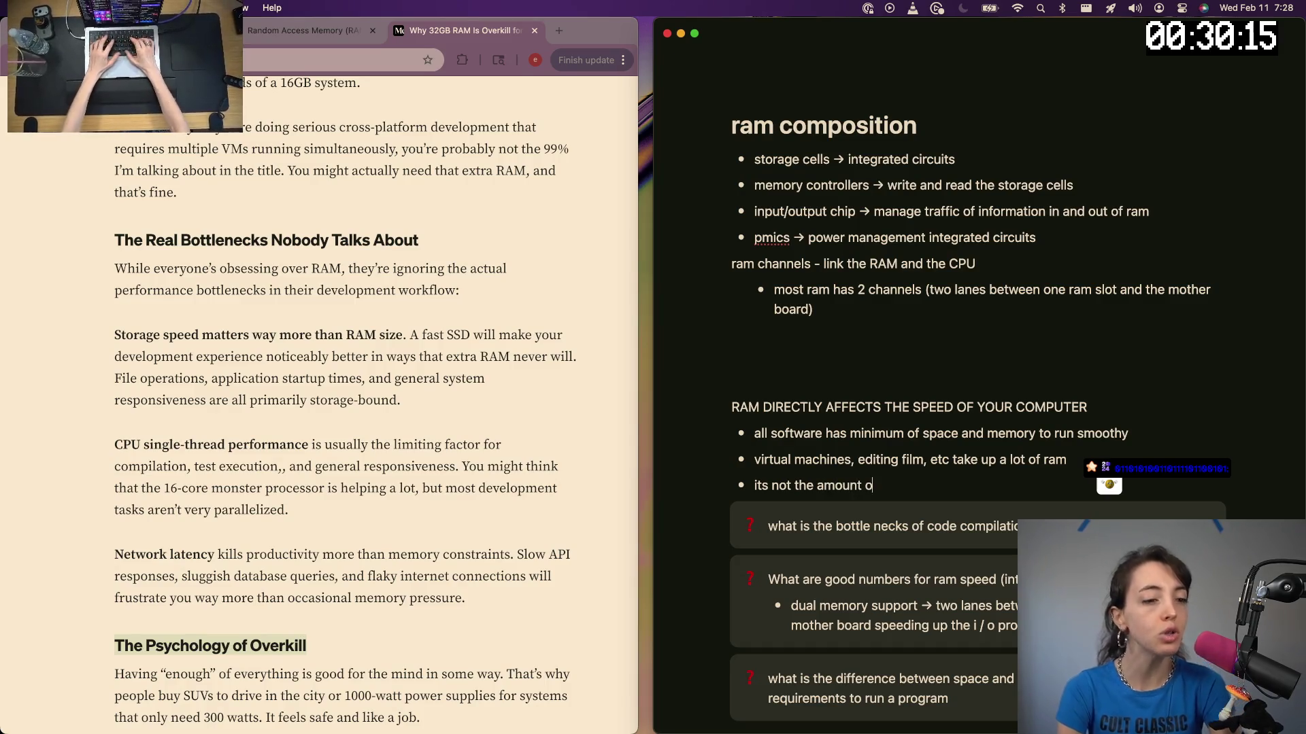
text(hat i)
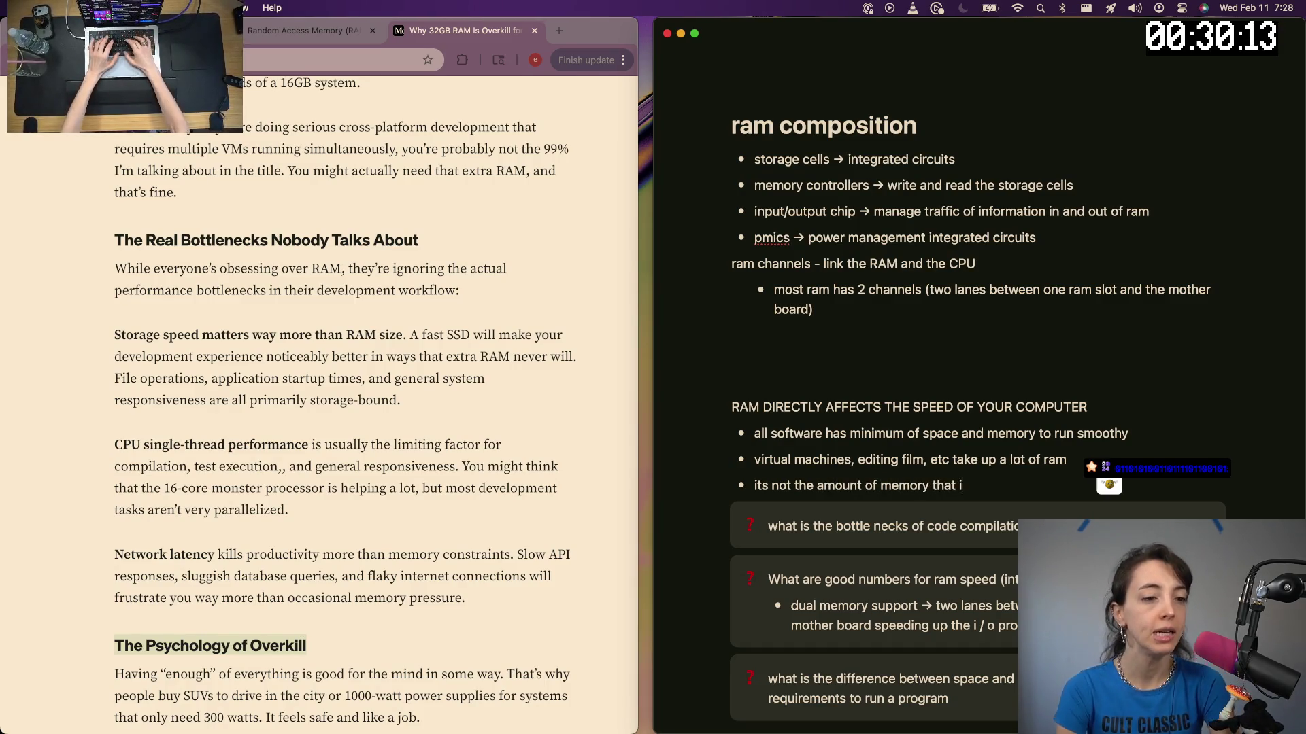
key(BackSpace)
key(BackSpace)
key(BackSpace)
text(ne)
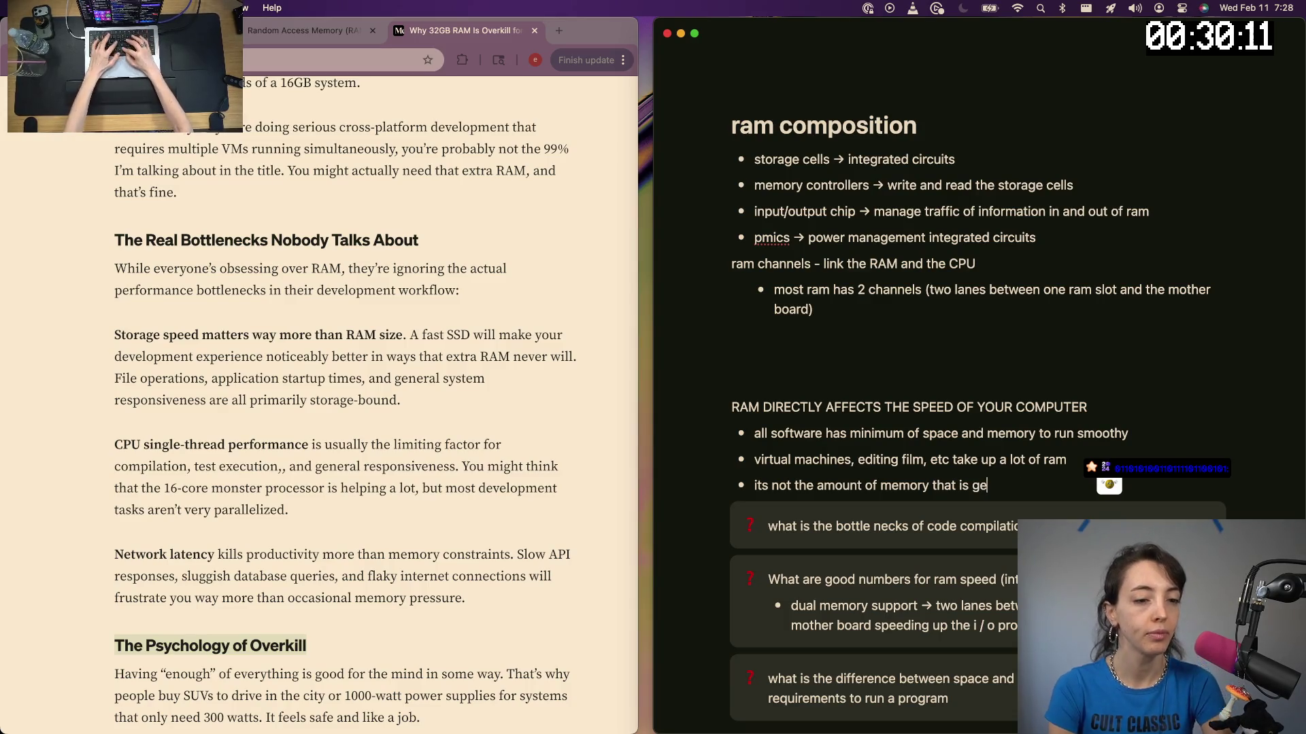
text(ral)
text(y a bottle neck but instead the)
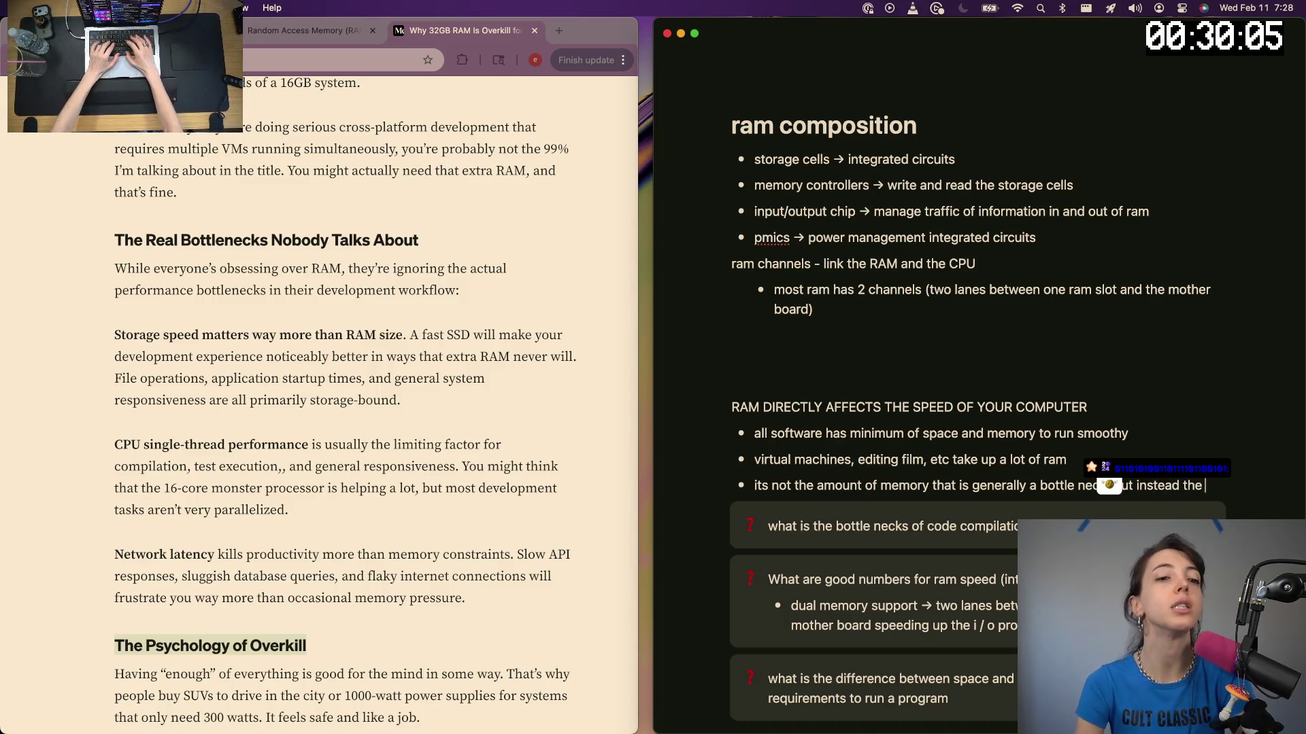
text(speed of the memory that is a bottle)
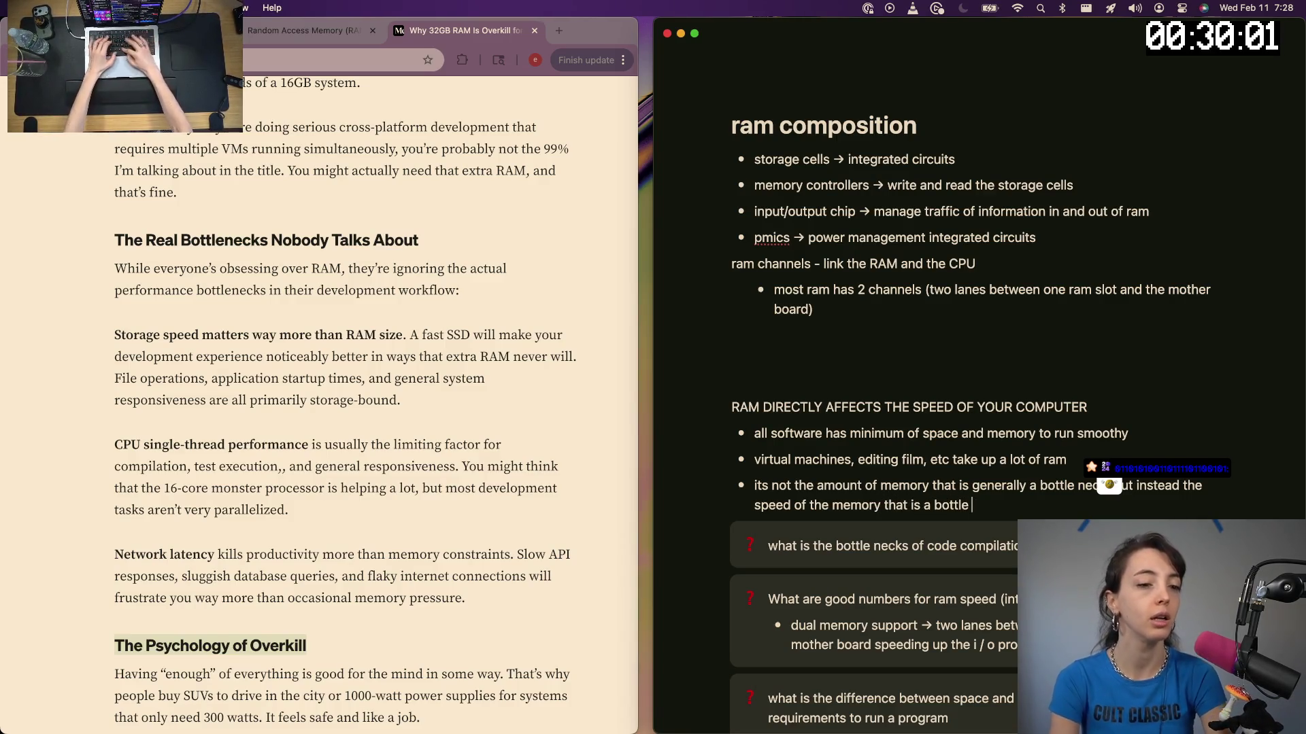
text(neck)
key(Return)
text(faster SSD >>>>)
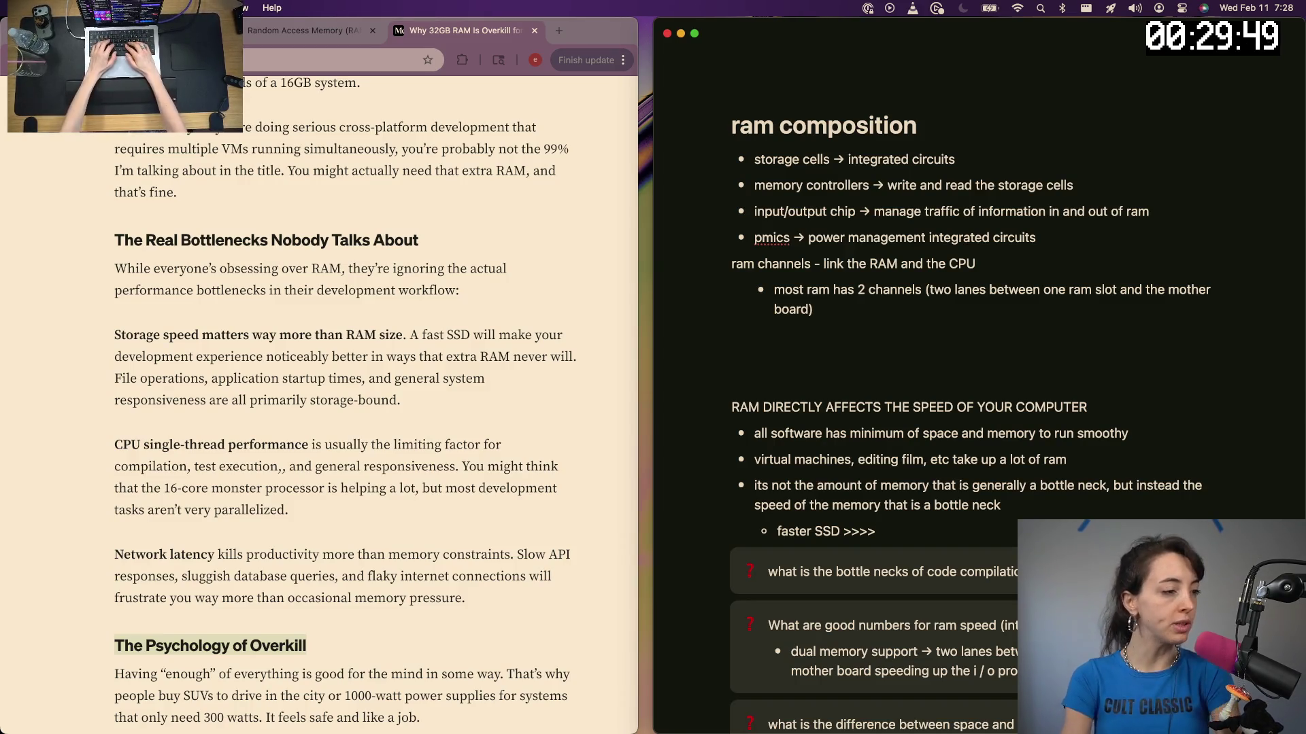
Add a 'faster SSD >>>>' sub-bullet and clear the half-typed CPU sub-bullet beneath it
key(Return)
text(CPU si)
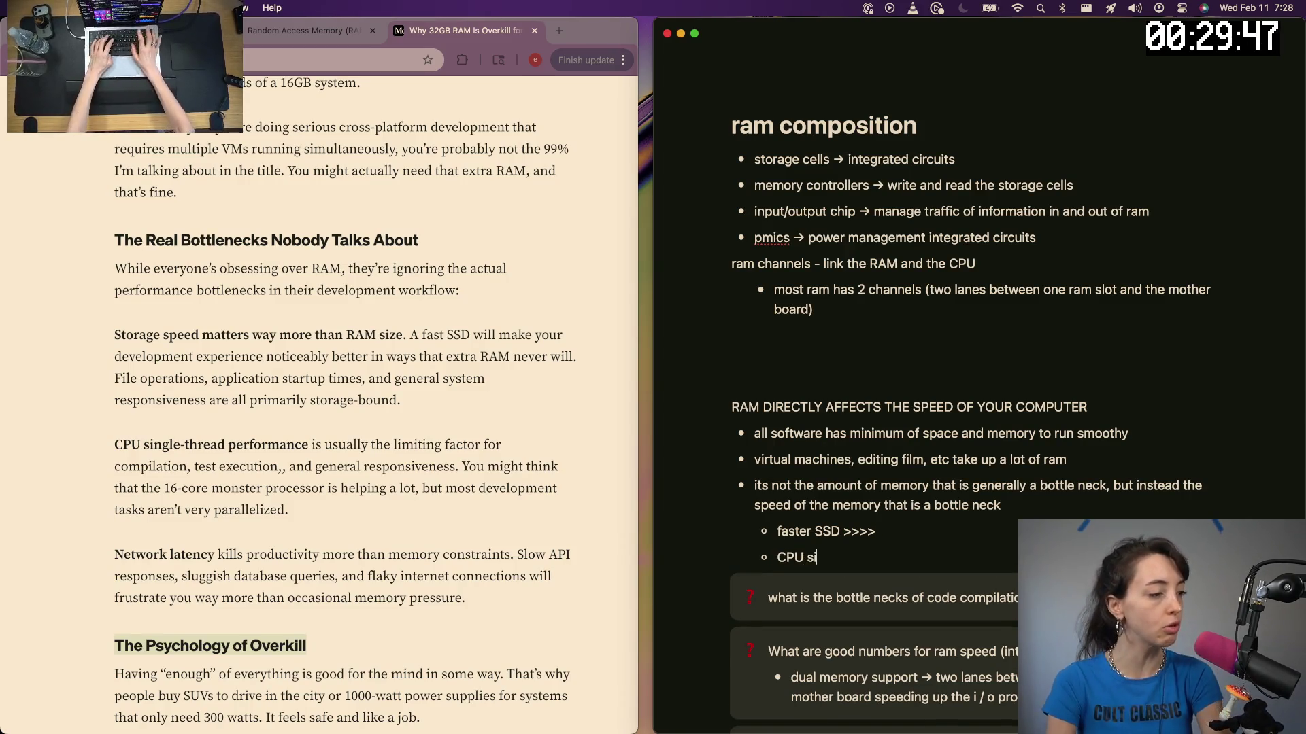
key(BackSpace)
key(BackSpace)
key(BackSpace)
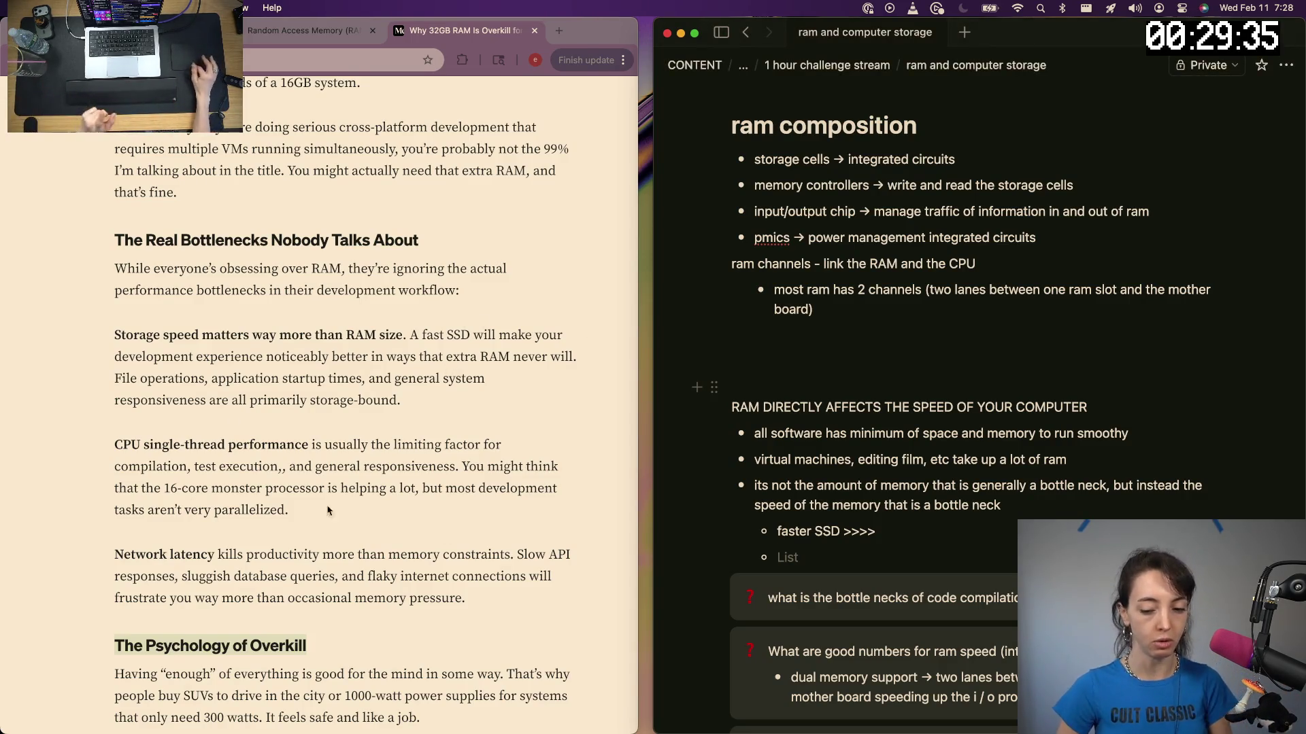
click(119, 437)
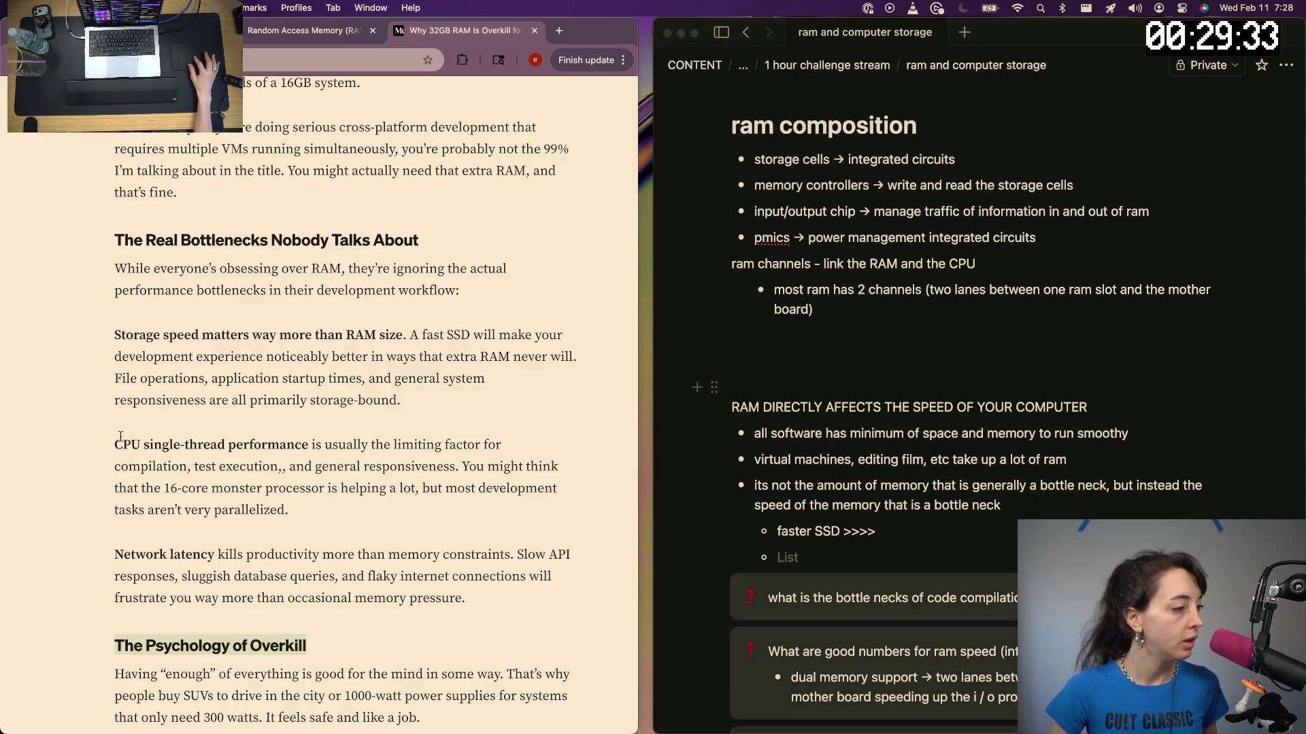
mouse_move(113, 445)
mouse_down()
mouse_move(287, 446)
mouse_move(454, 479)
mouse_up()
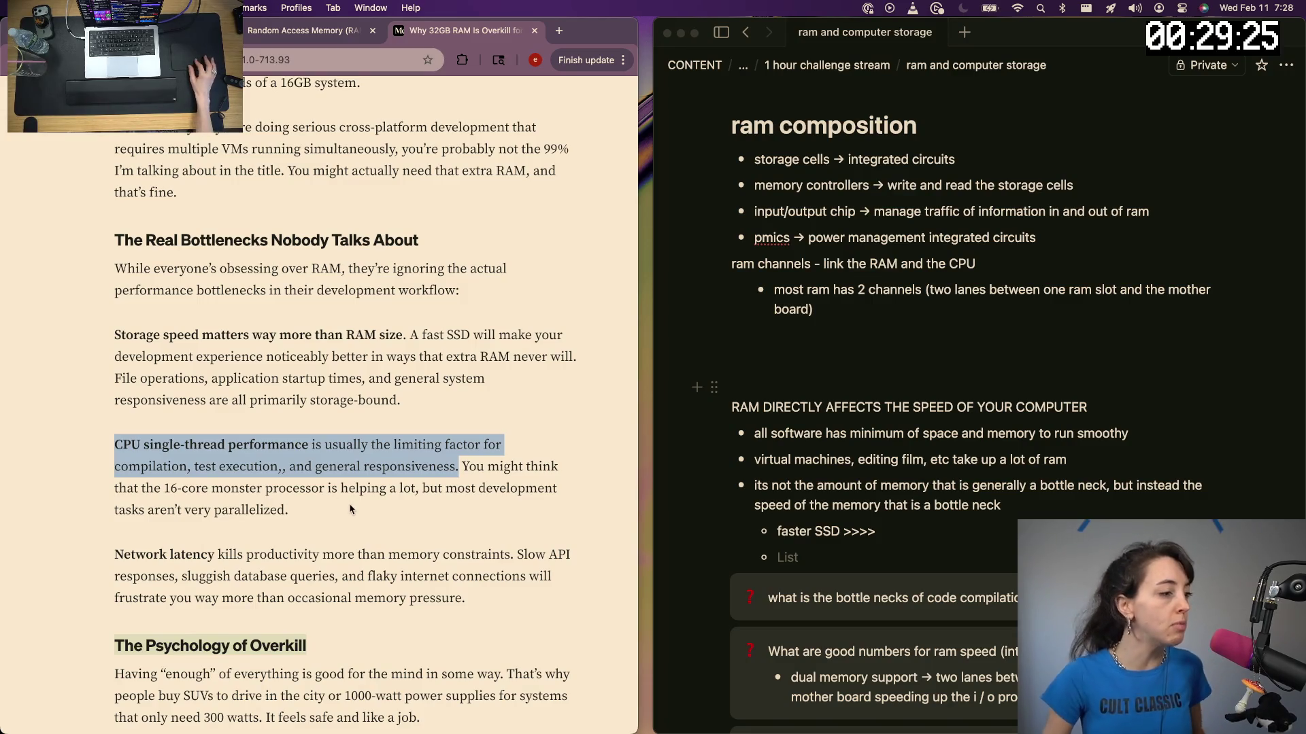
click(330, 512)
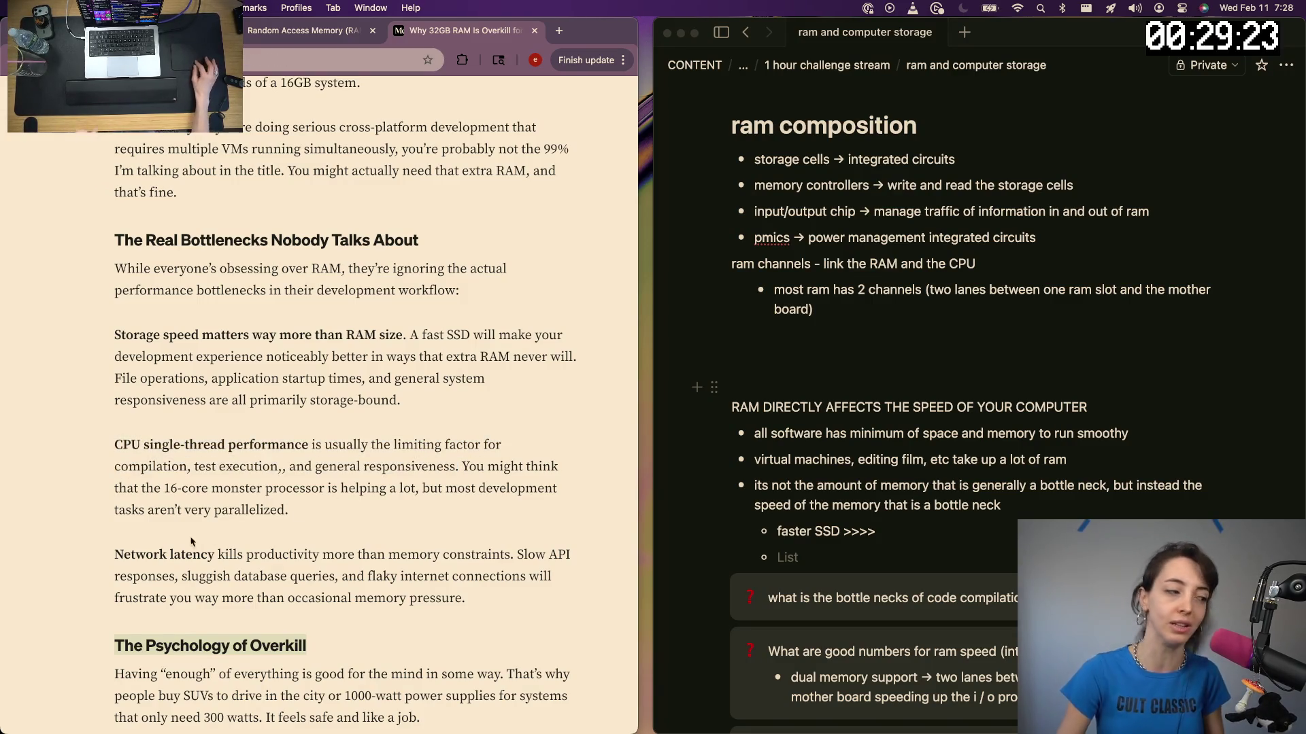
scroll(175, 540, down, 1)
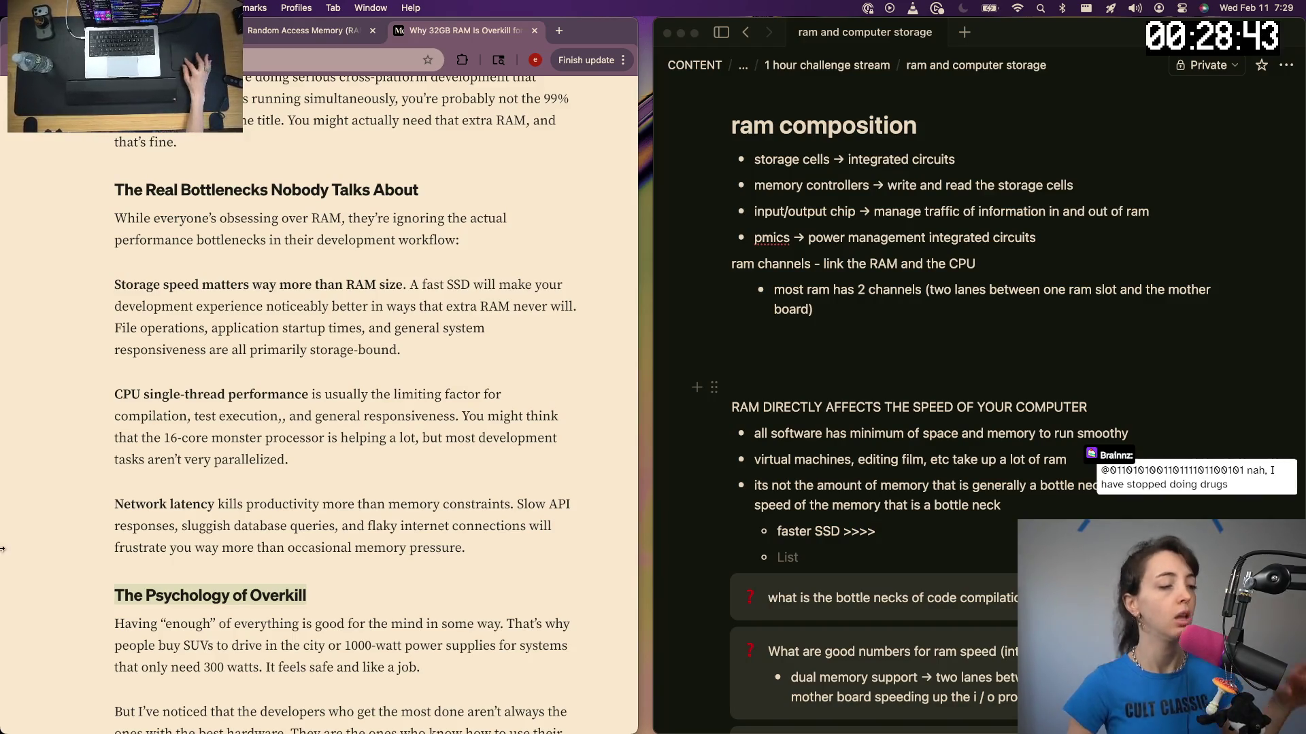
scroll(176, 541, down, 2)
scroll(314, 519, down, 2)
scroll(314, 518, down, 1)
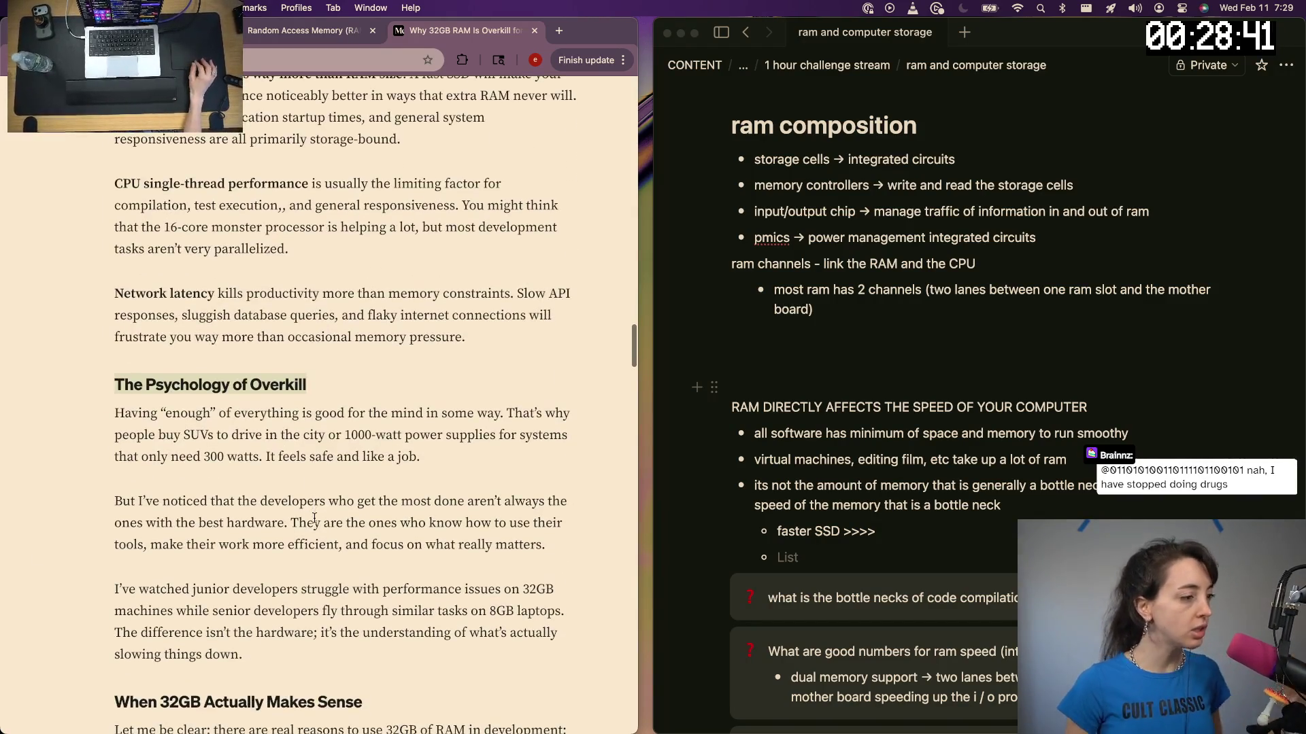
scroll(314, 520, down, 1)
scroll(347, 408, down, 9)
scroll(389, 287, down, 2)
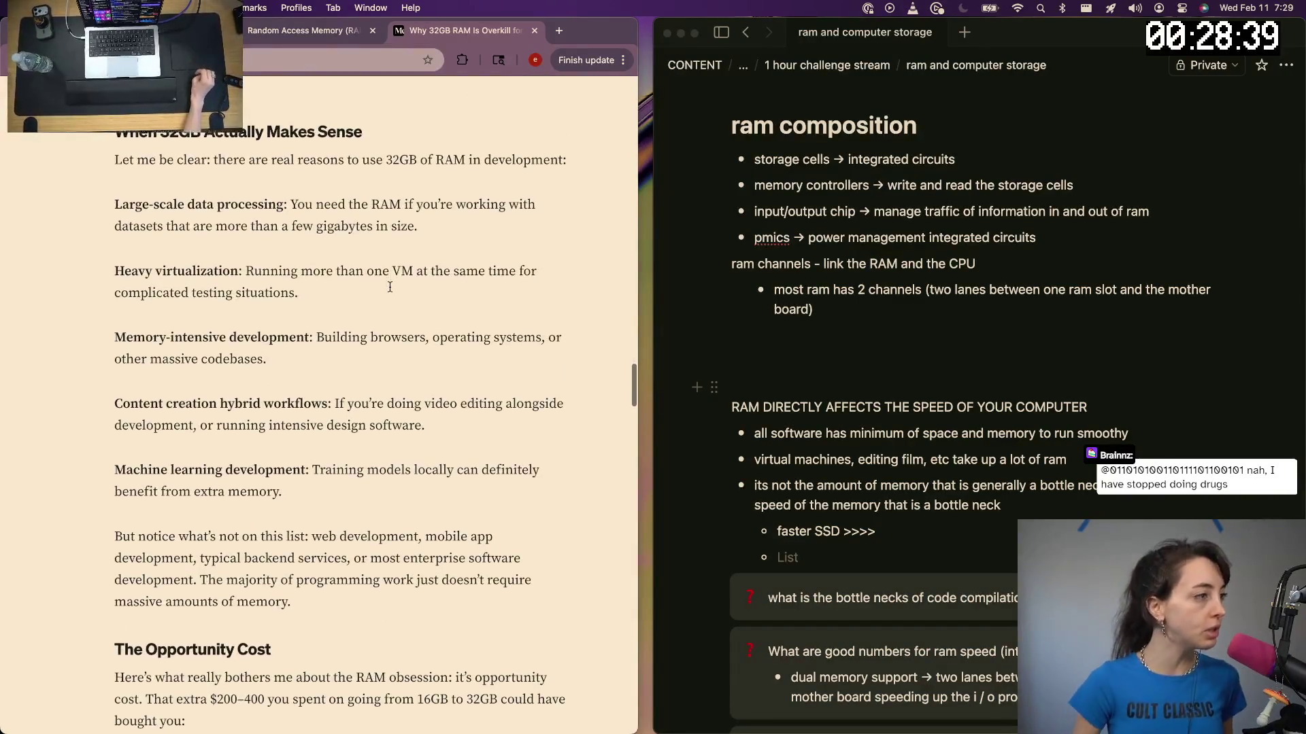
scroll(390, 292, down, 2)
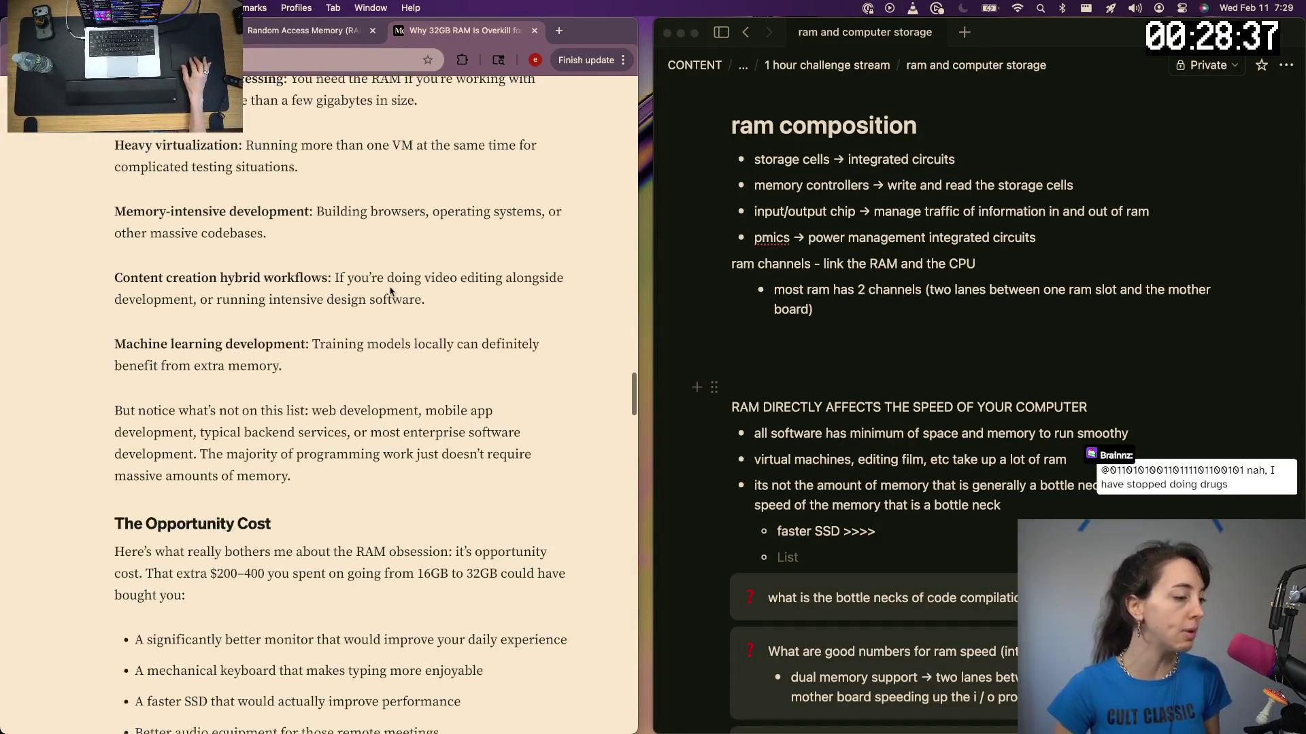
scroll(391, 292, down, 5)
scroll(390, 291, down, 5)
scroll(390, 292, down, 5)
scroll(389, 292, down, 7)
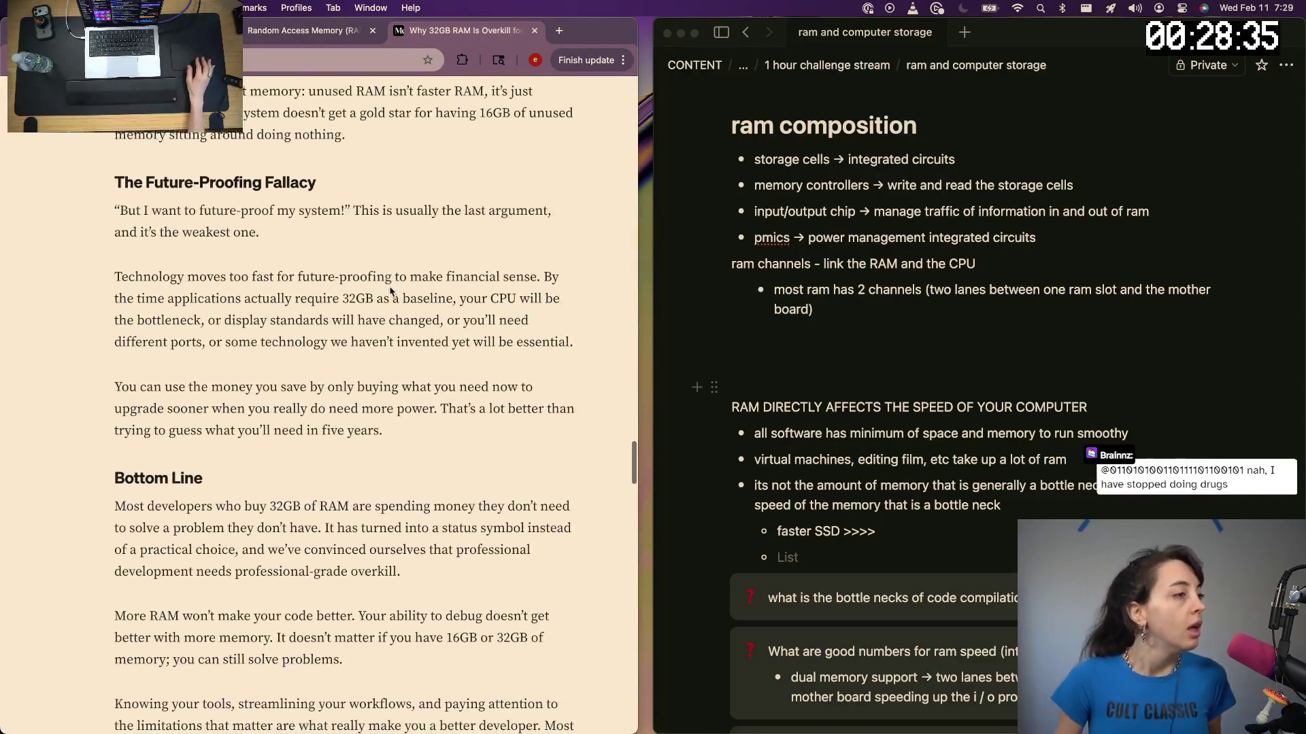
scroll(391, 292, down, 6)
scroll(390, 292, down, 2)
scroll(389, 292, down, 5)
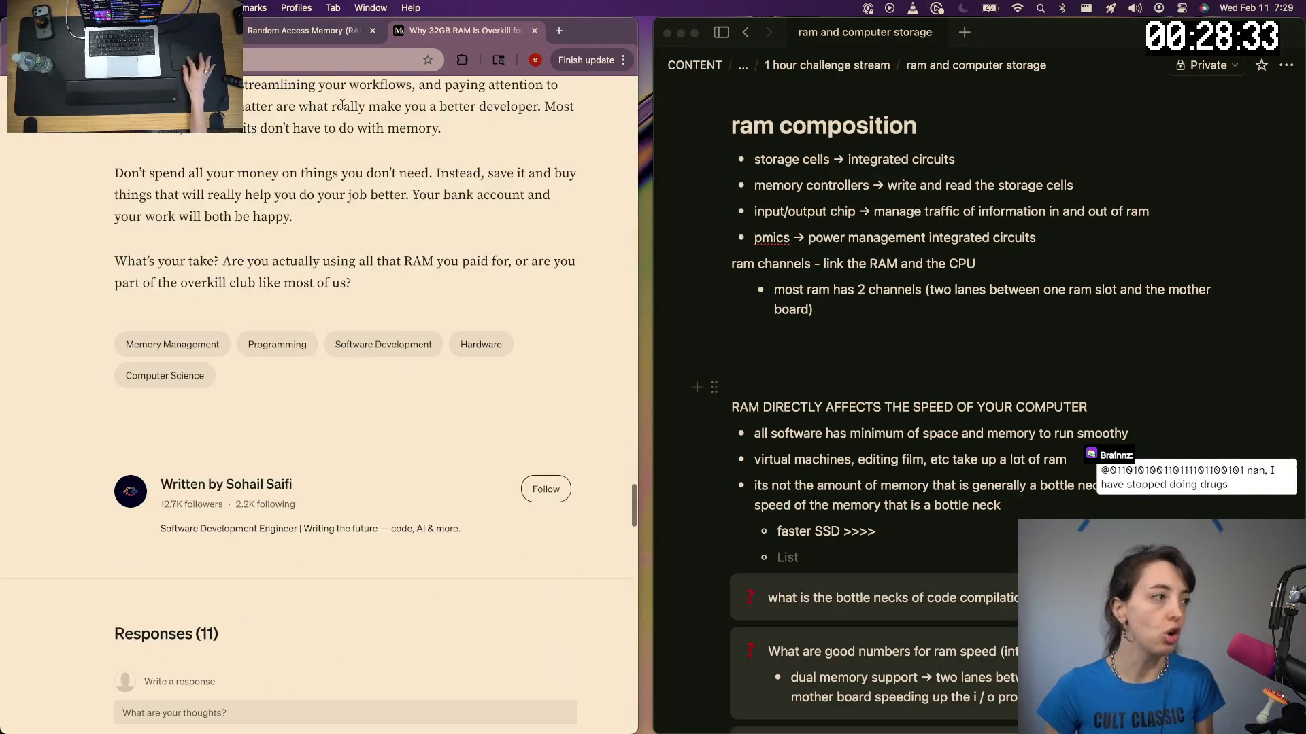
Glance at the Random Access Memory tab and return to the Why 32GB RAM article
click(317, 30)
click(437, 37)
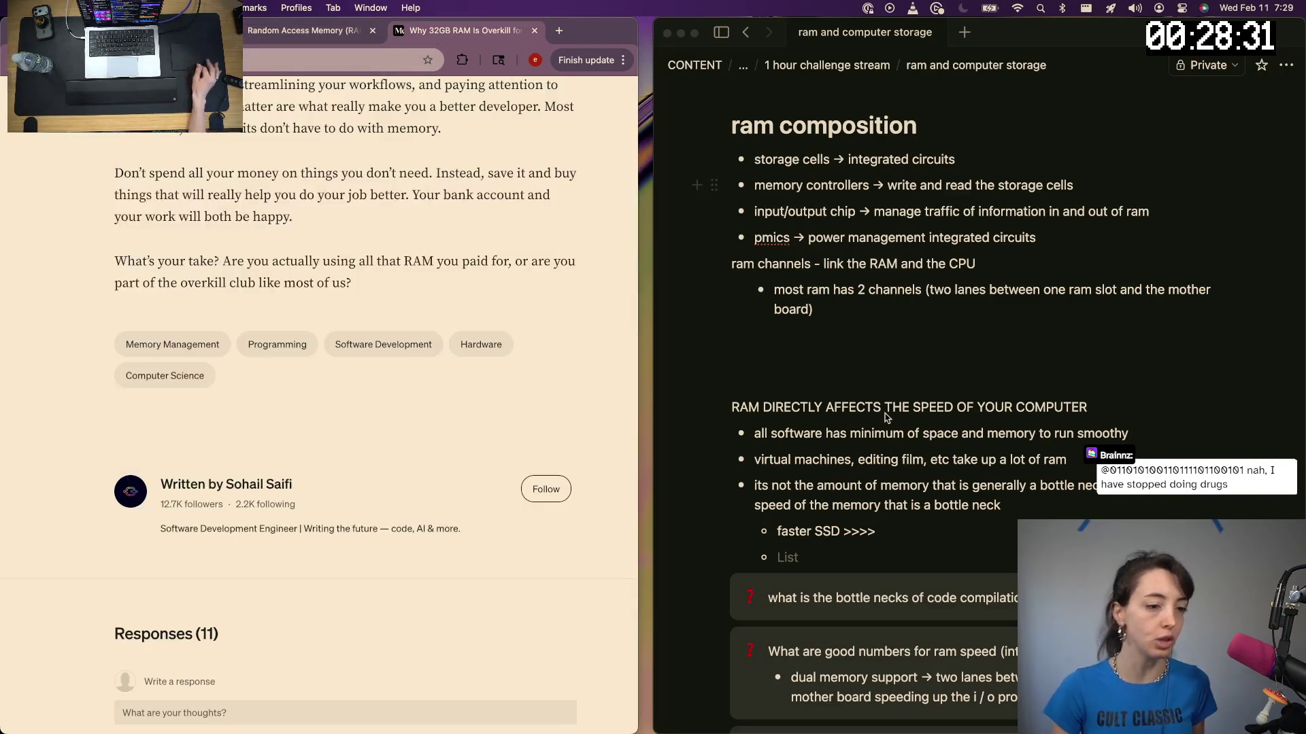
scroll(977, 408, down, 10)
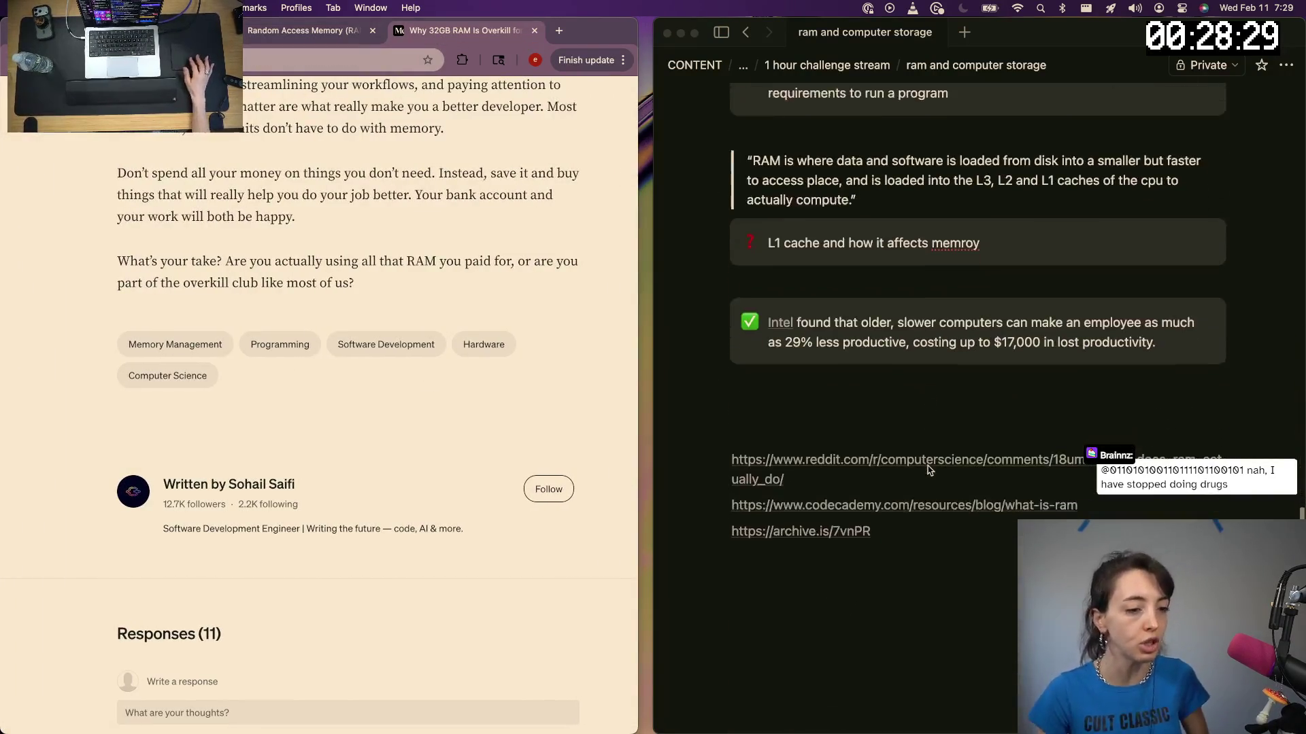
Add ' -> ' and the Medium article URL after the archive link, then close the duplicate tab
key(super+shift+t)
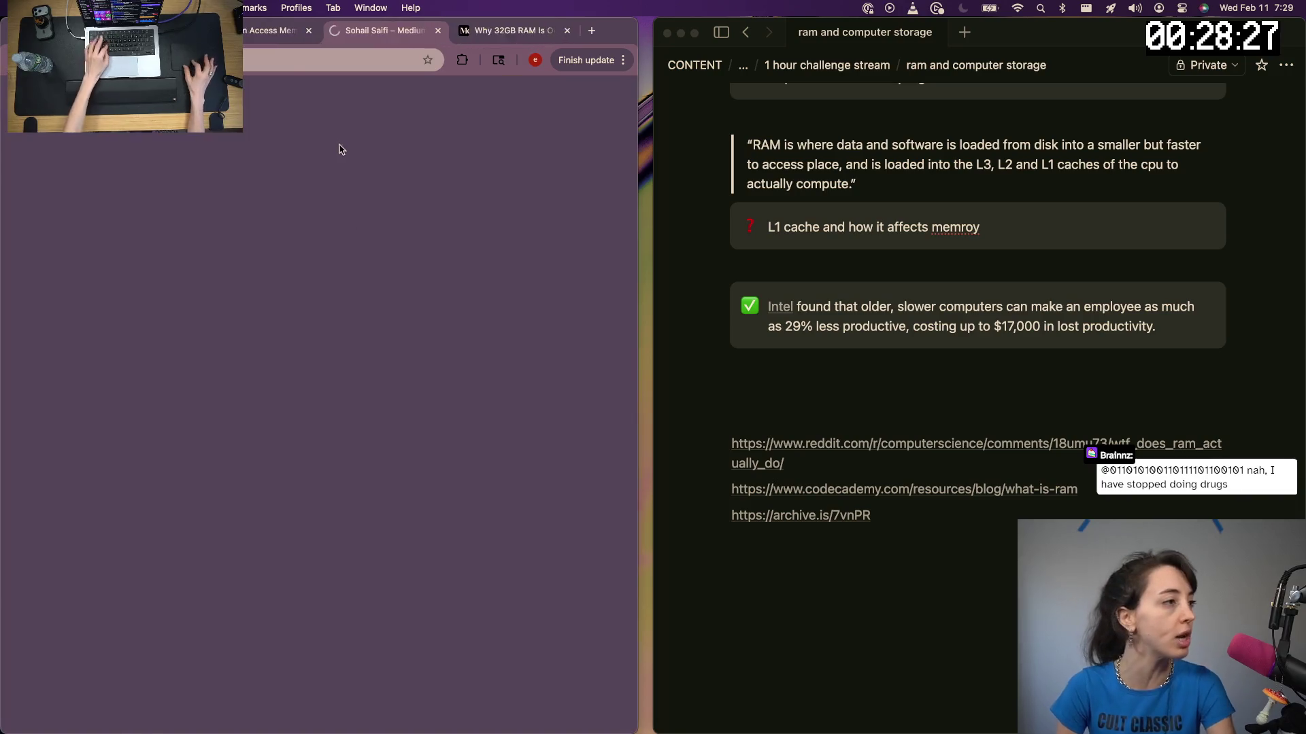
key(super+shift+t)
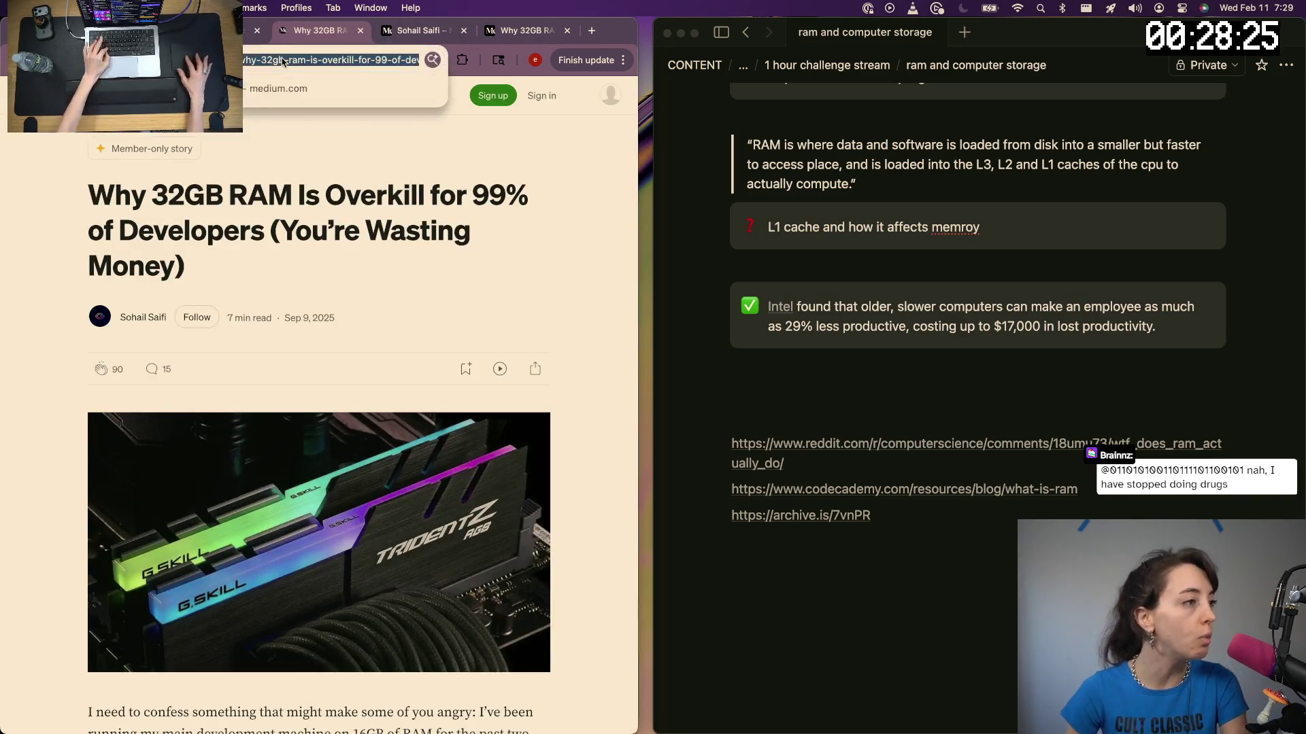
click(903, 576)
text(->)
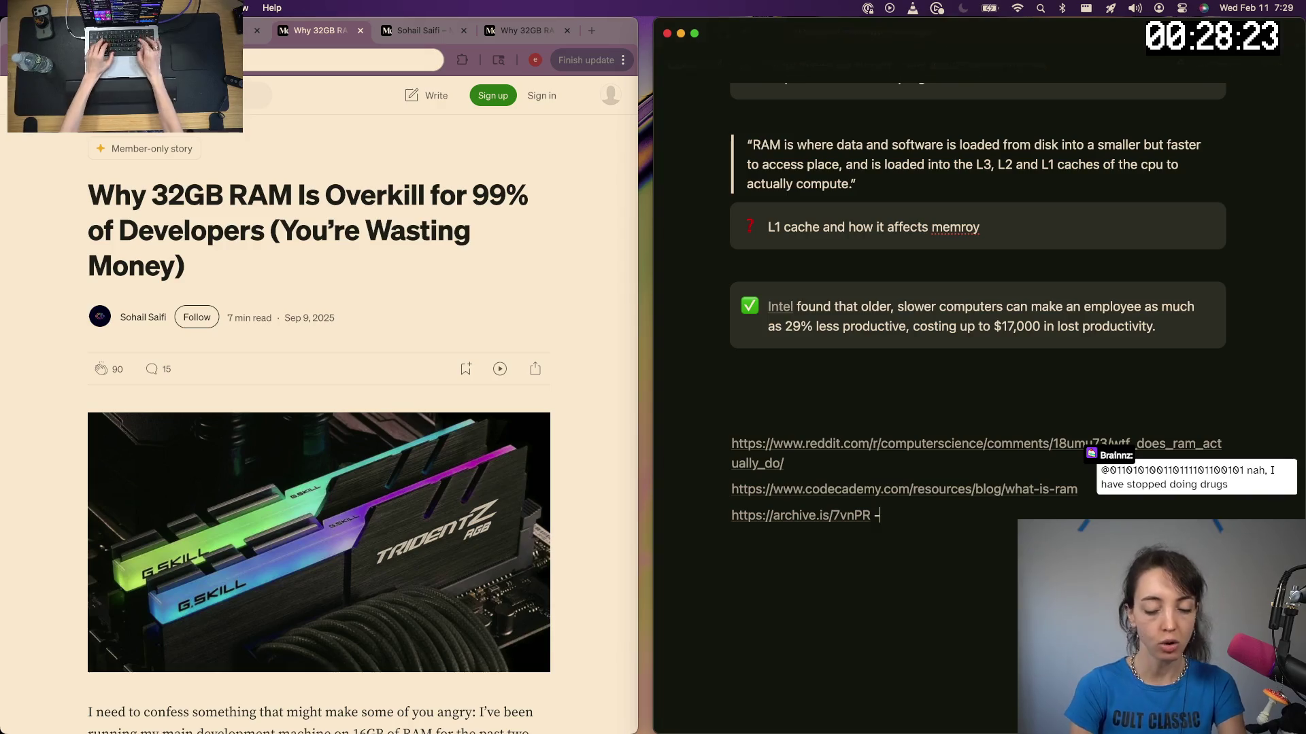
key(super+v)
click(375, 272)
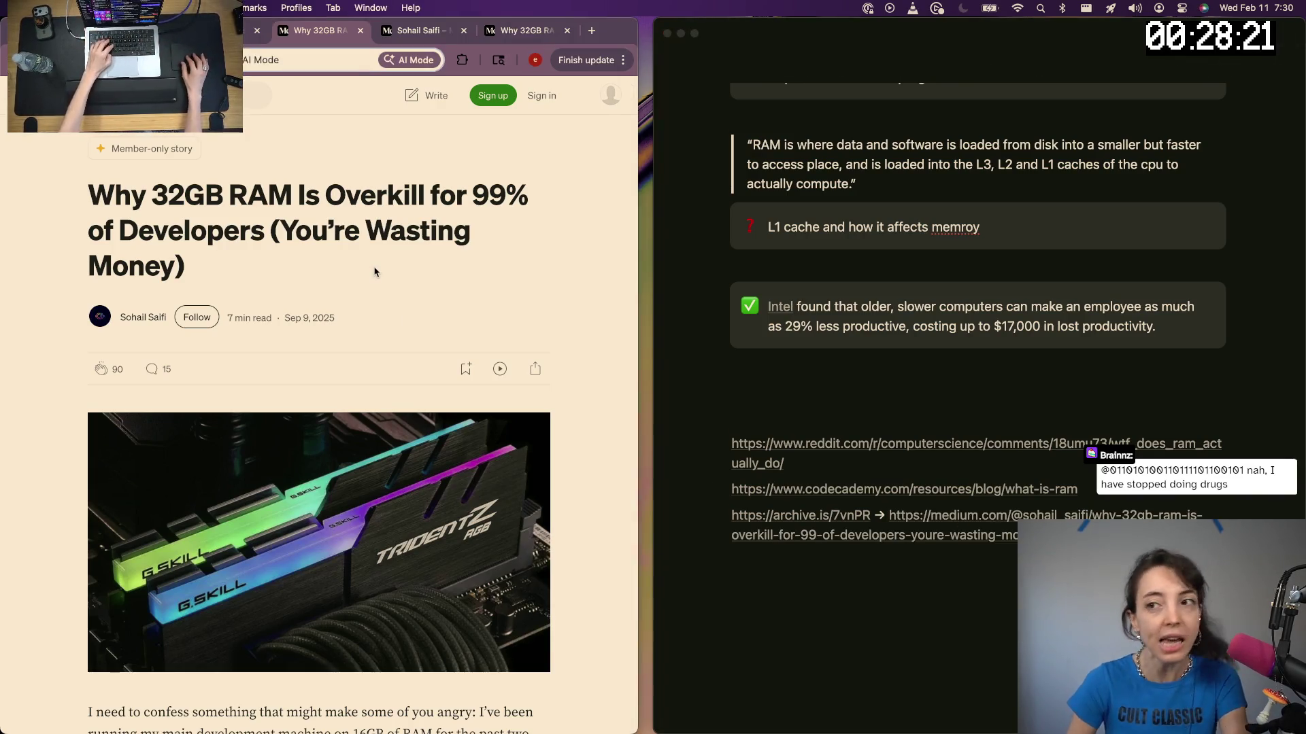
key(super+w)
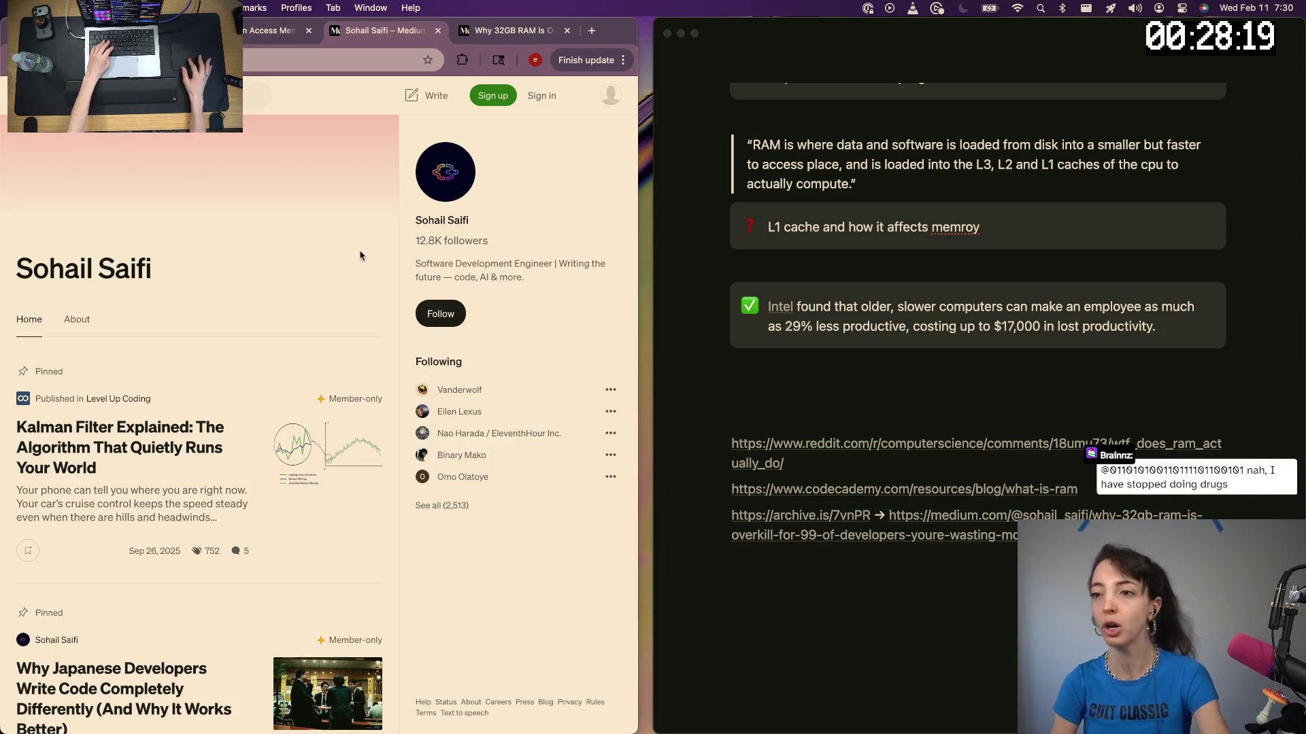
scroll(268, 195, down, 2)
scroll(249, 337, down, 2)
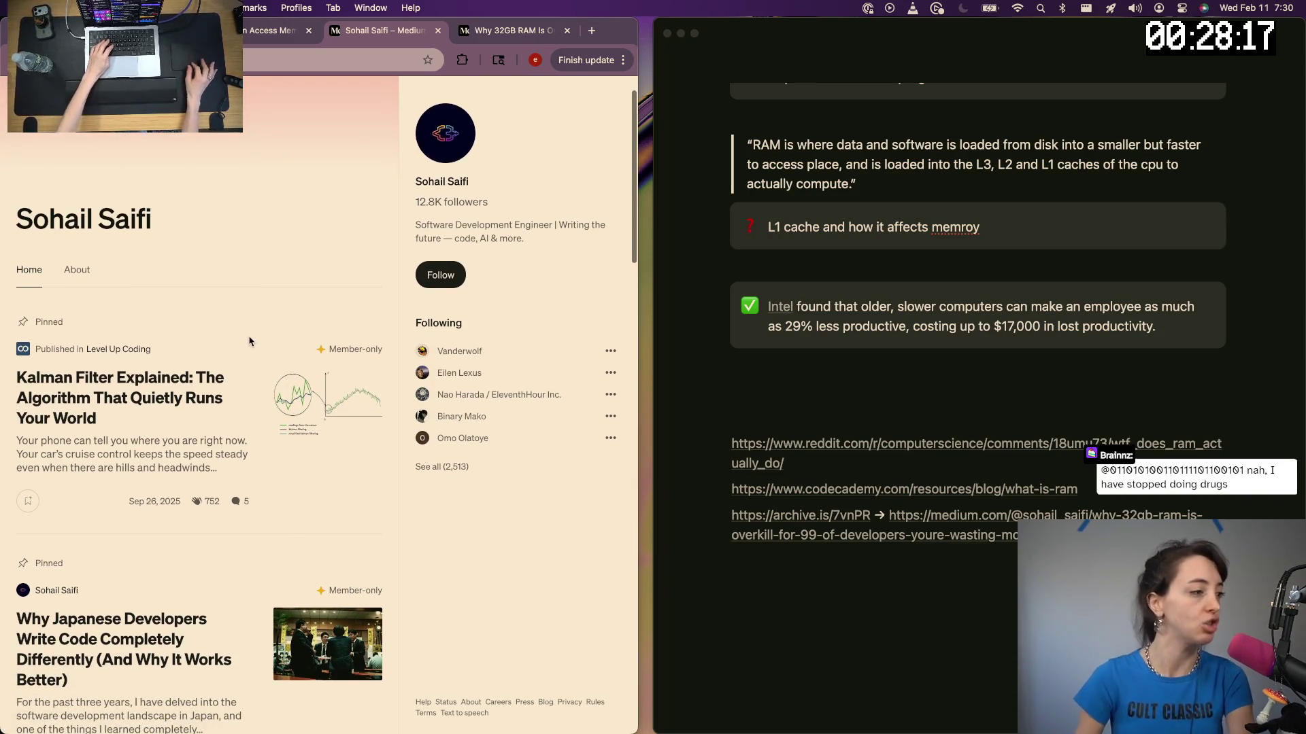
scroll(249, 341, down, 2)
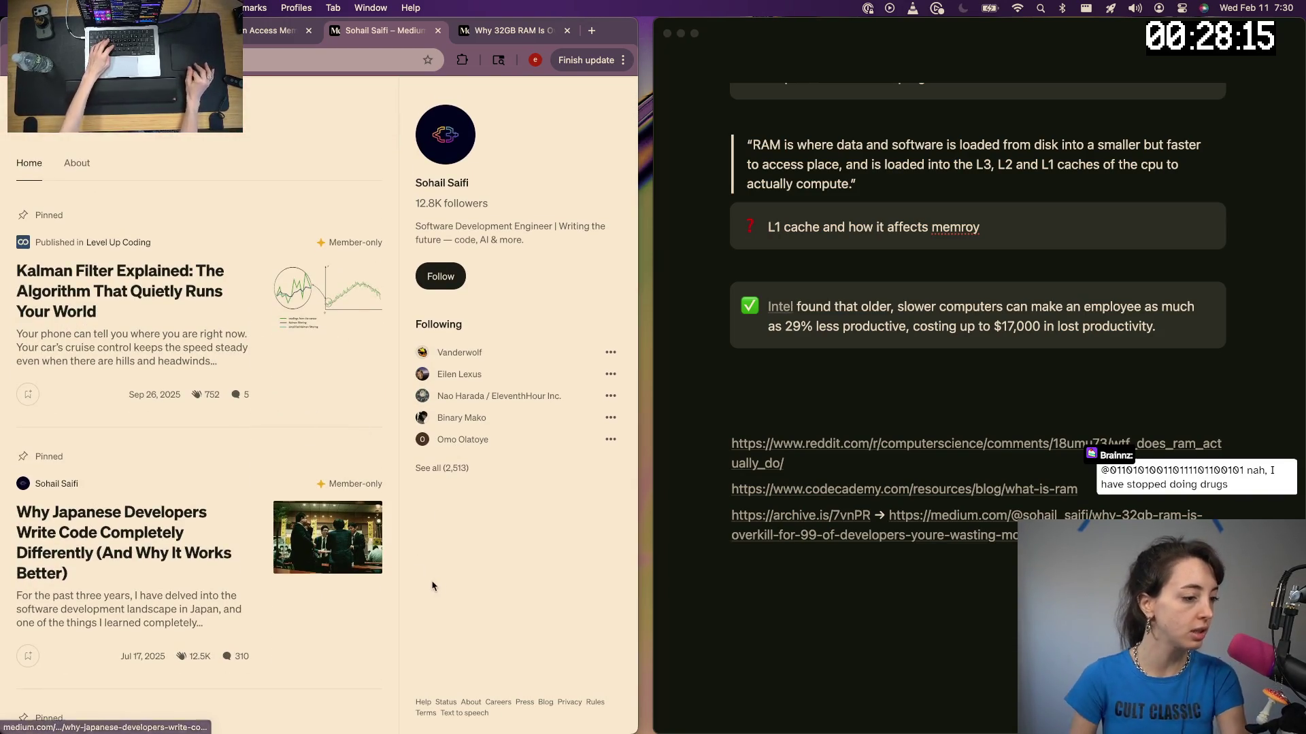
Visit the author's Japanese developers article, select their name on the profile, and open a new tab
click(87, 516)
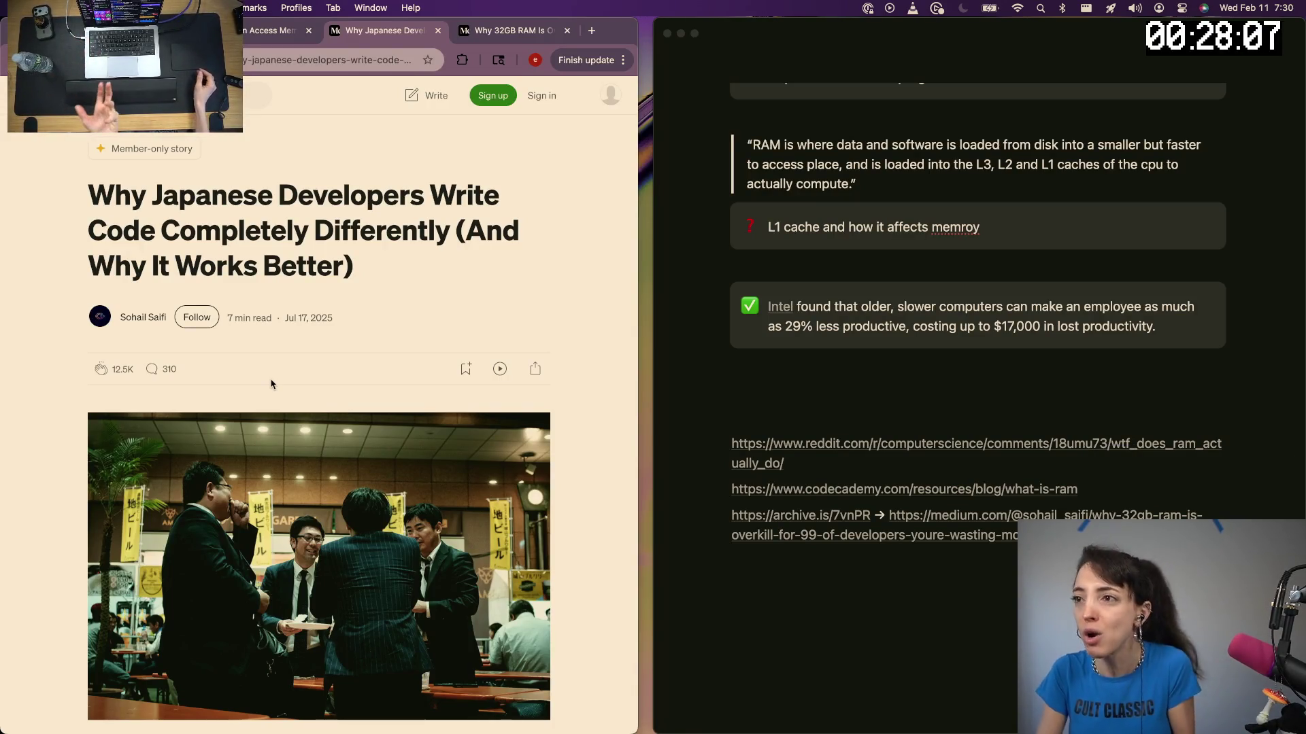
scroll(272, 383, down, 10)
scroll(272, 384, down, 2)
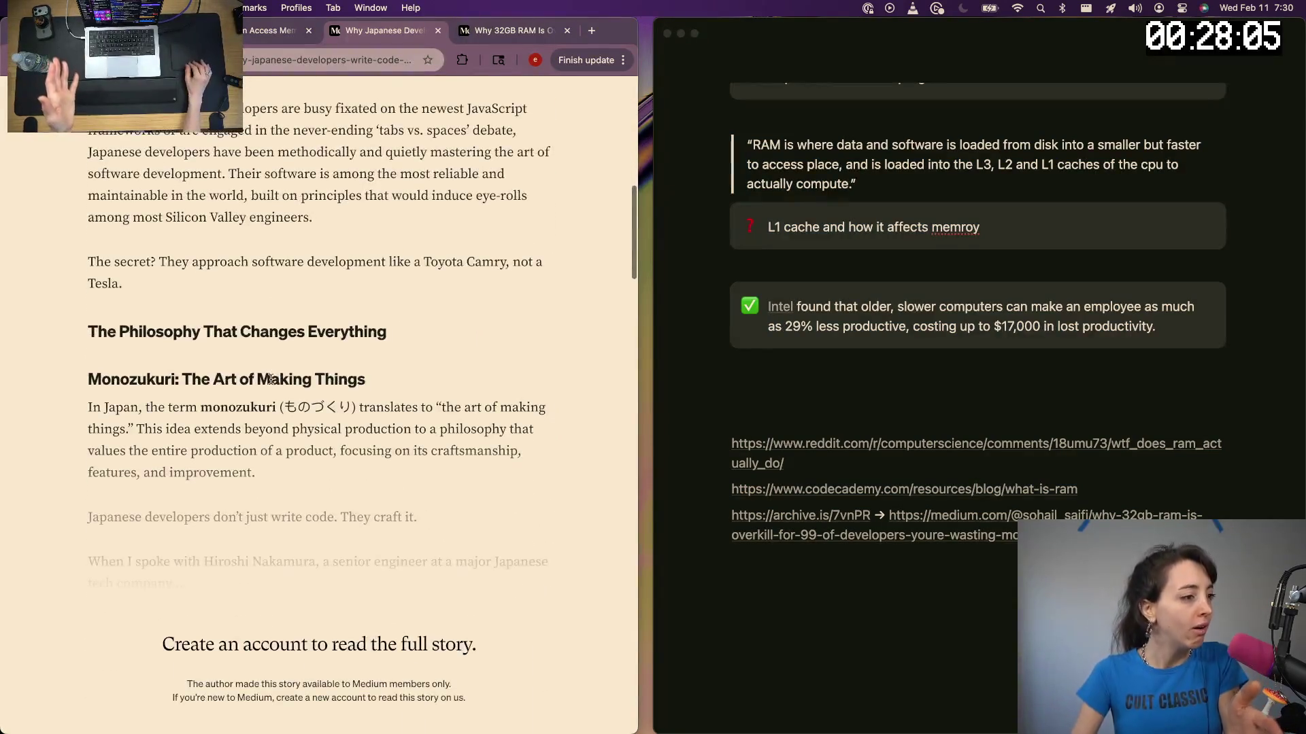
scroll(272, 384, down, 3)
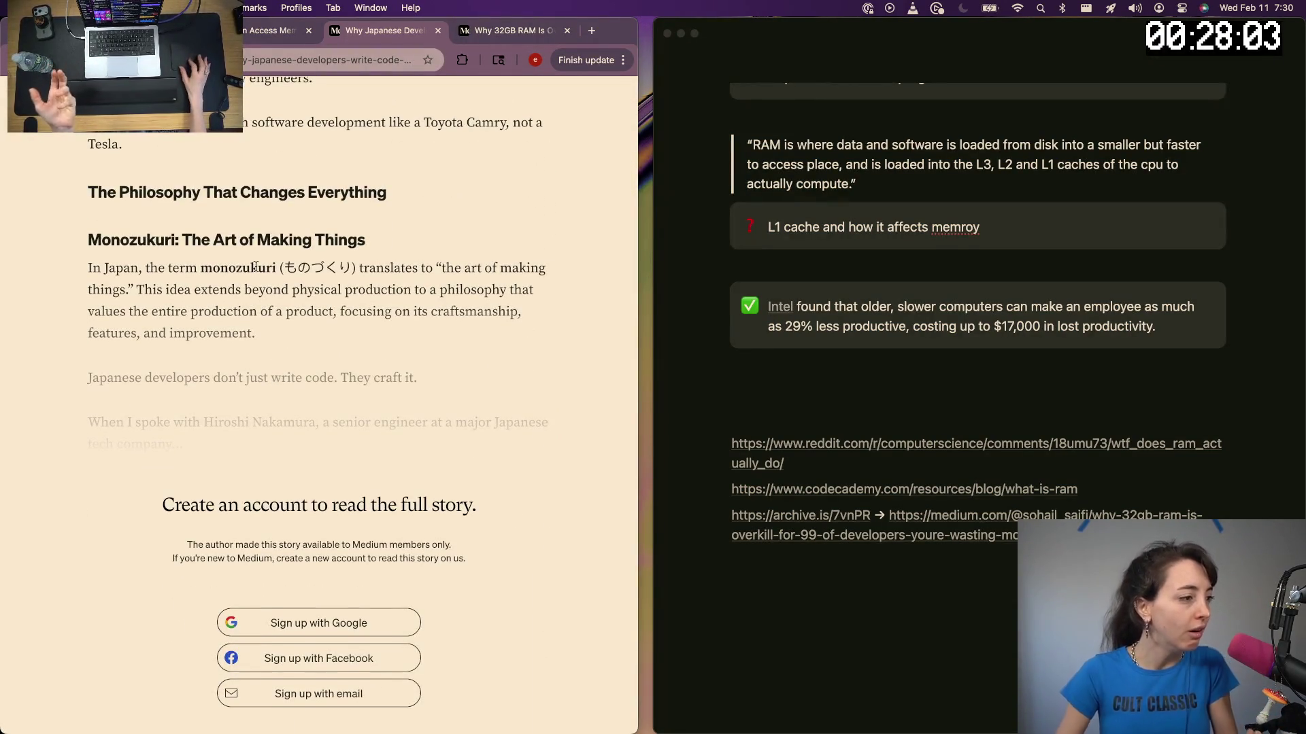
scroll(254, 267, up, 5)
scroll(254, 267, up, 2)
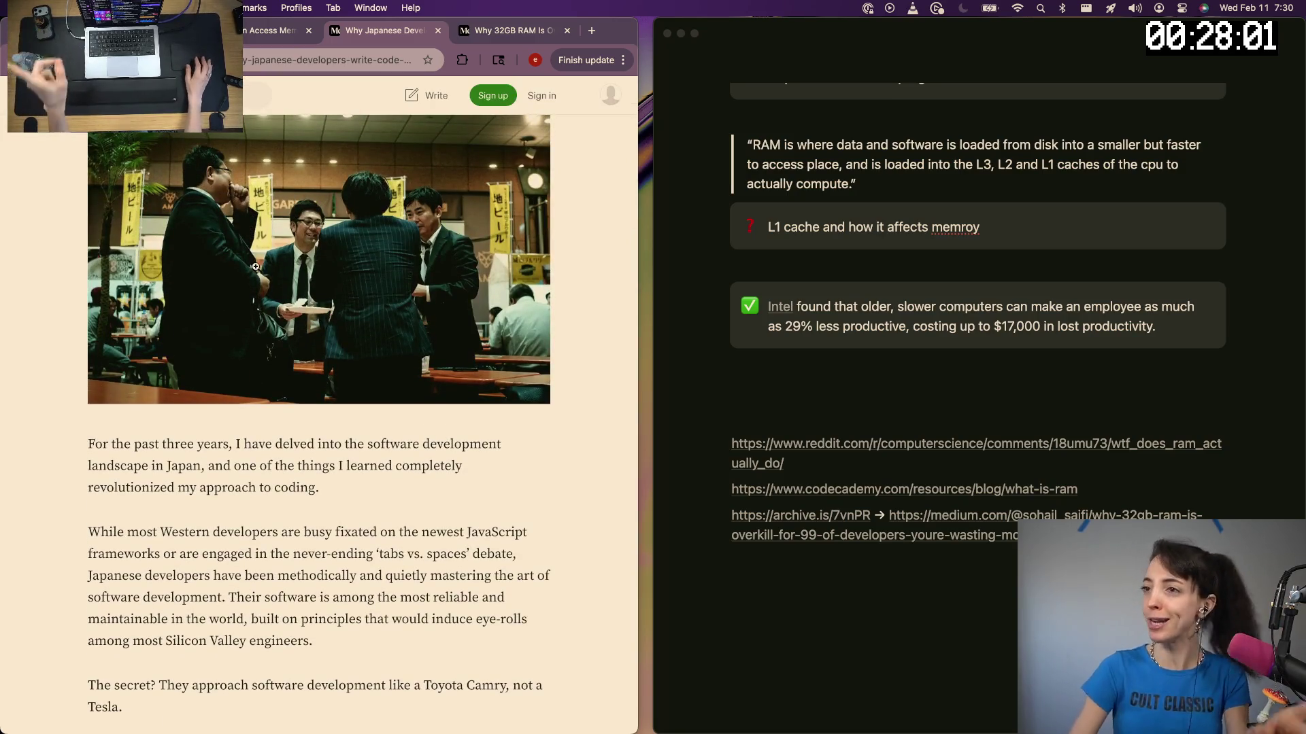
scroll(255, 267, up, 3)
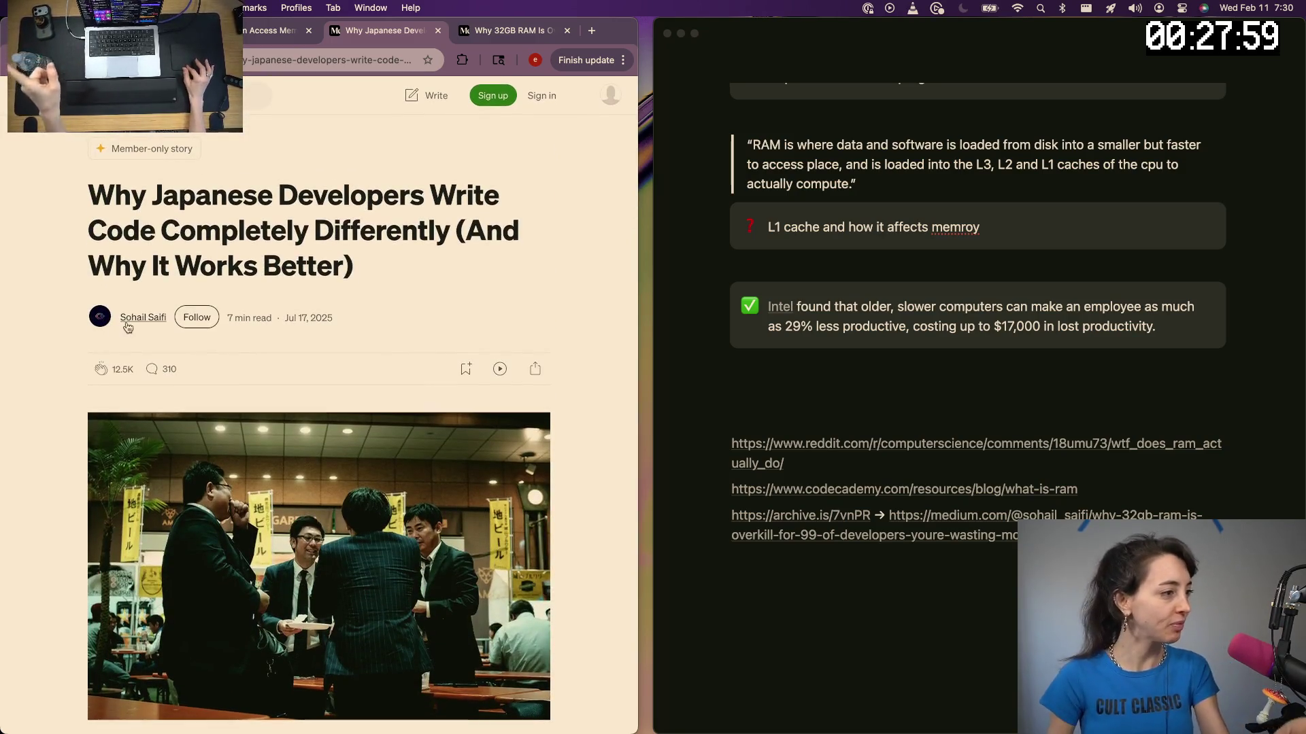
click(128, 325)
drag(496, 221, 414, 221)
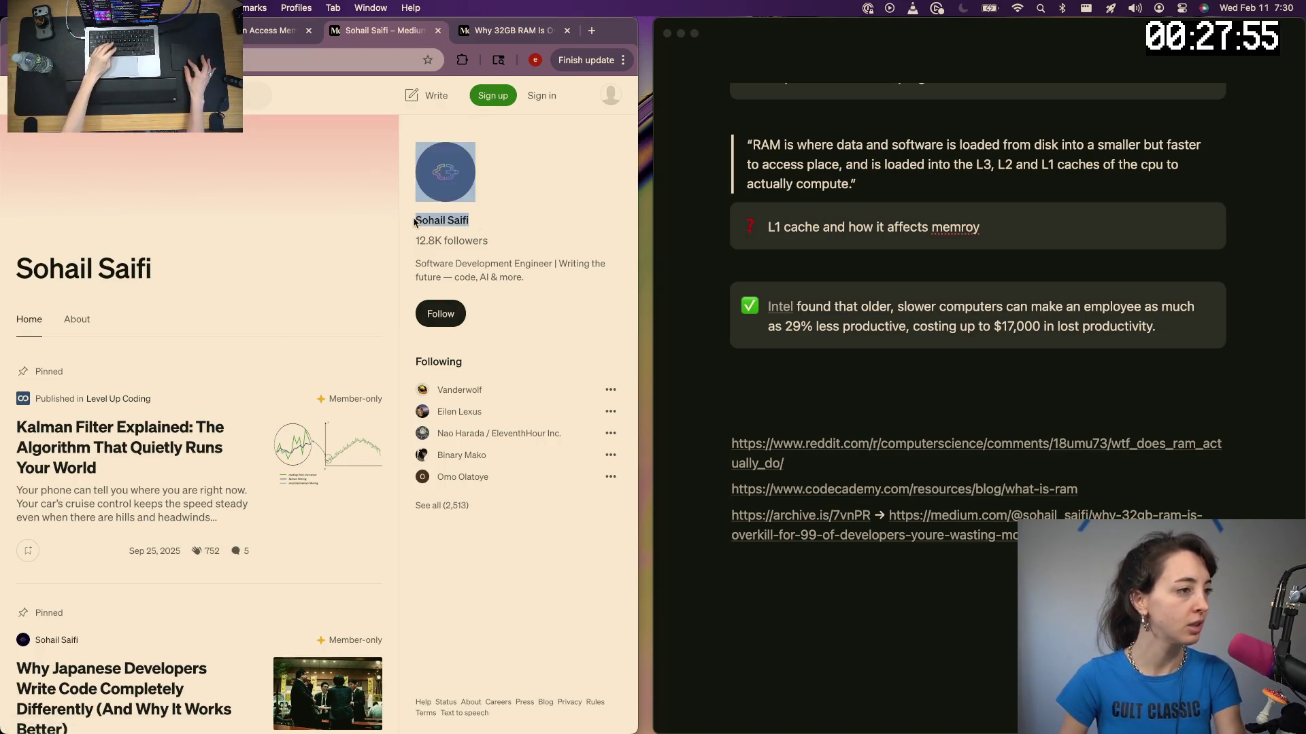
drag(495, 213, 414, 220)
key(super+t)
text(sohail saifi)
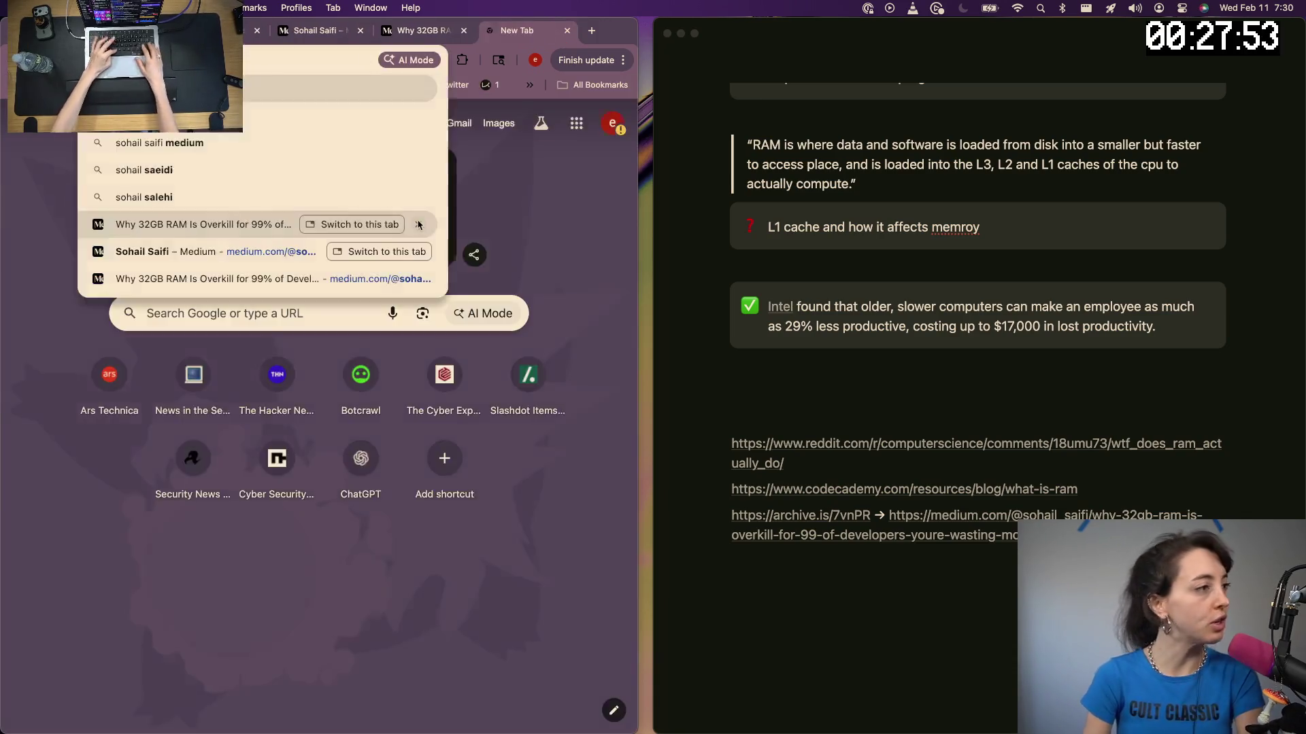
Run the Google search for the article author's name
key(Return)
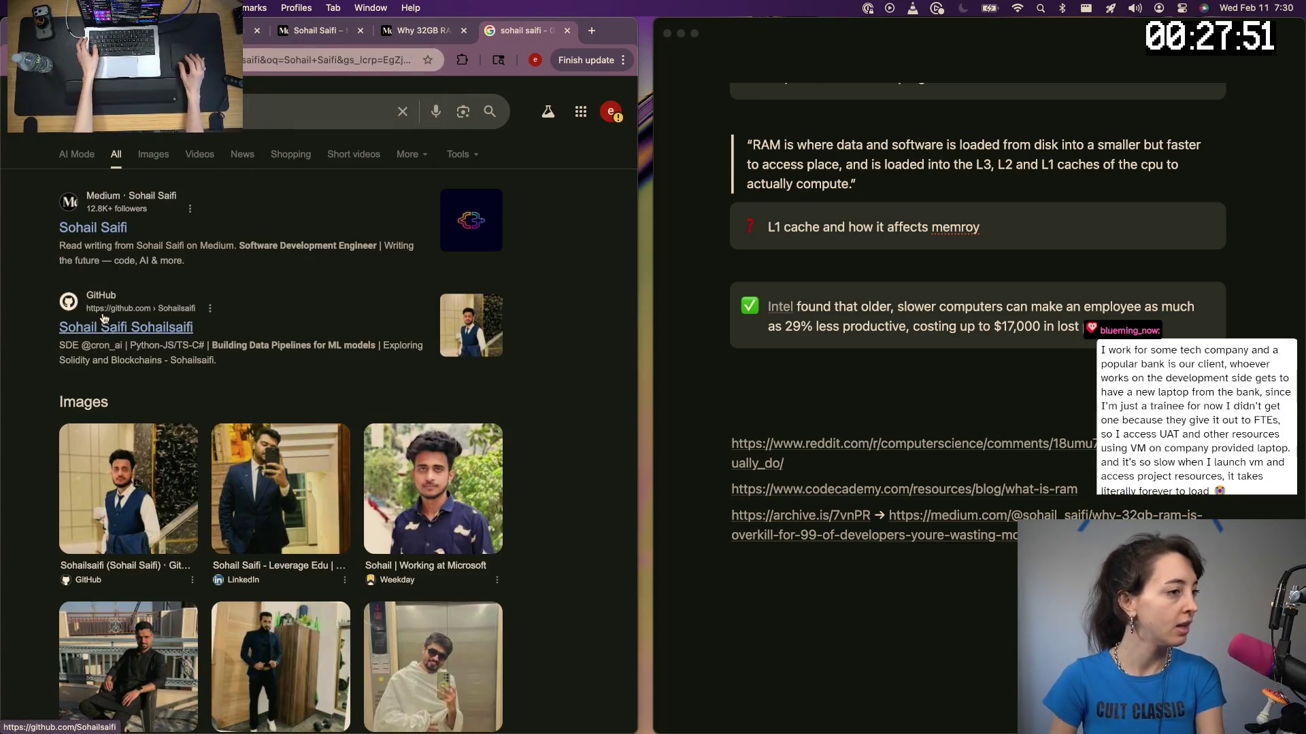
scroll(102, 320, down, 3)
scroll(133, 409, down, 2)
scroll(164, 480, down, 1)
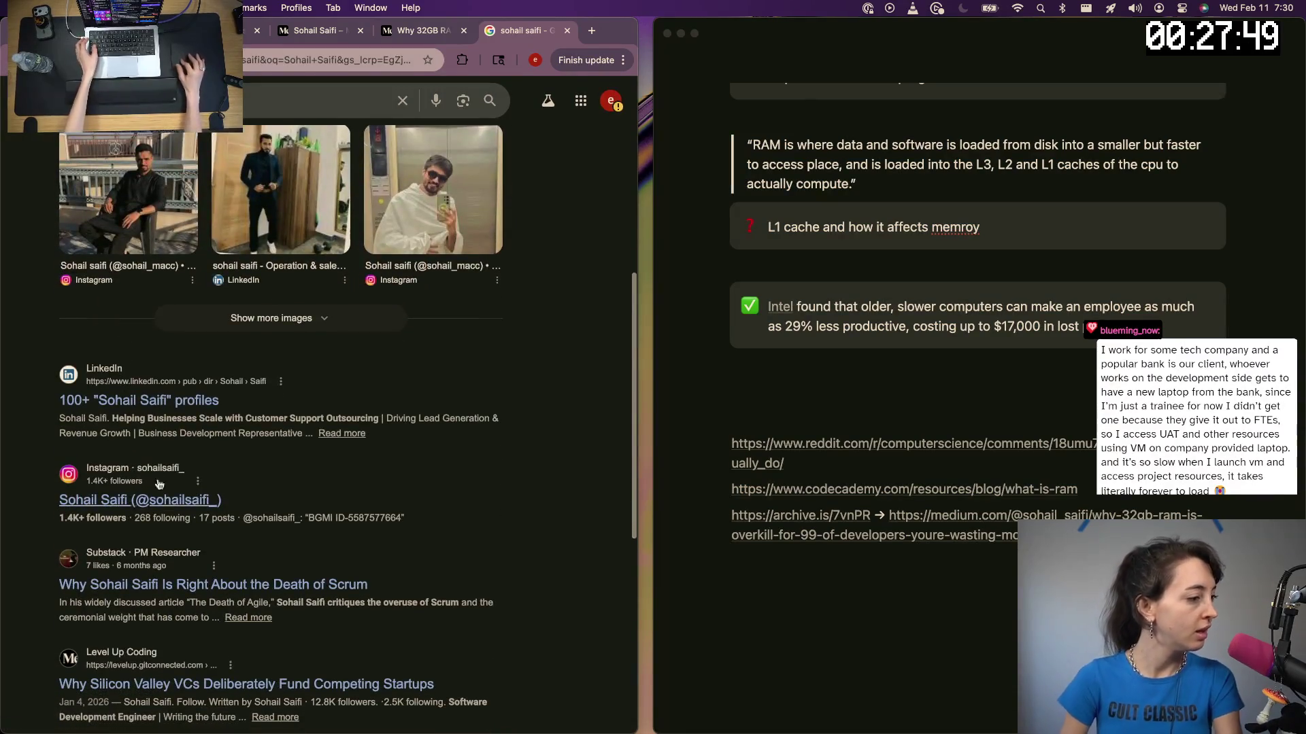
scroll(176, 500, down, 1)
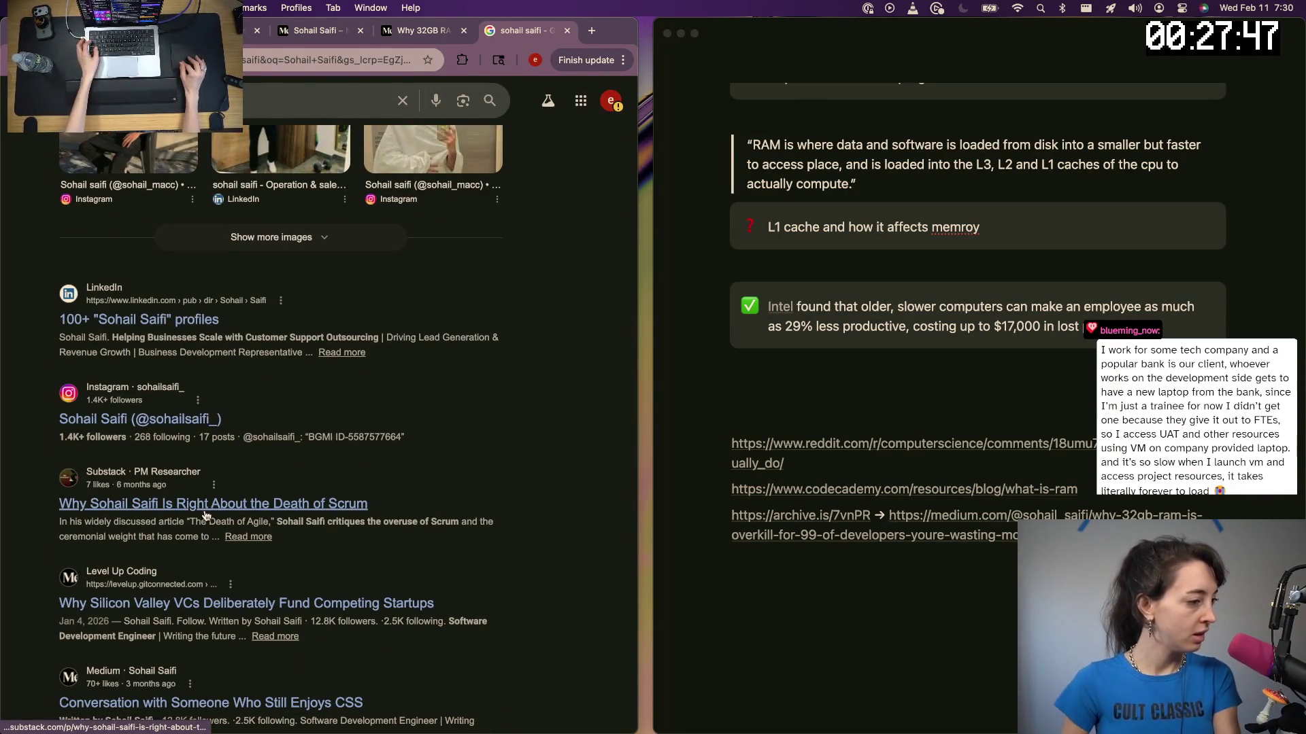
scroll(205, 512, down, 1)
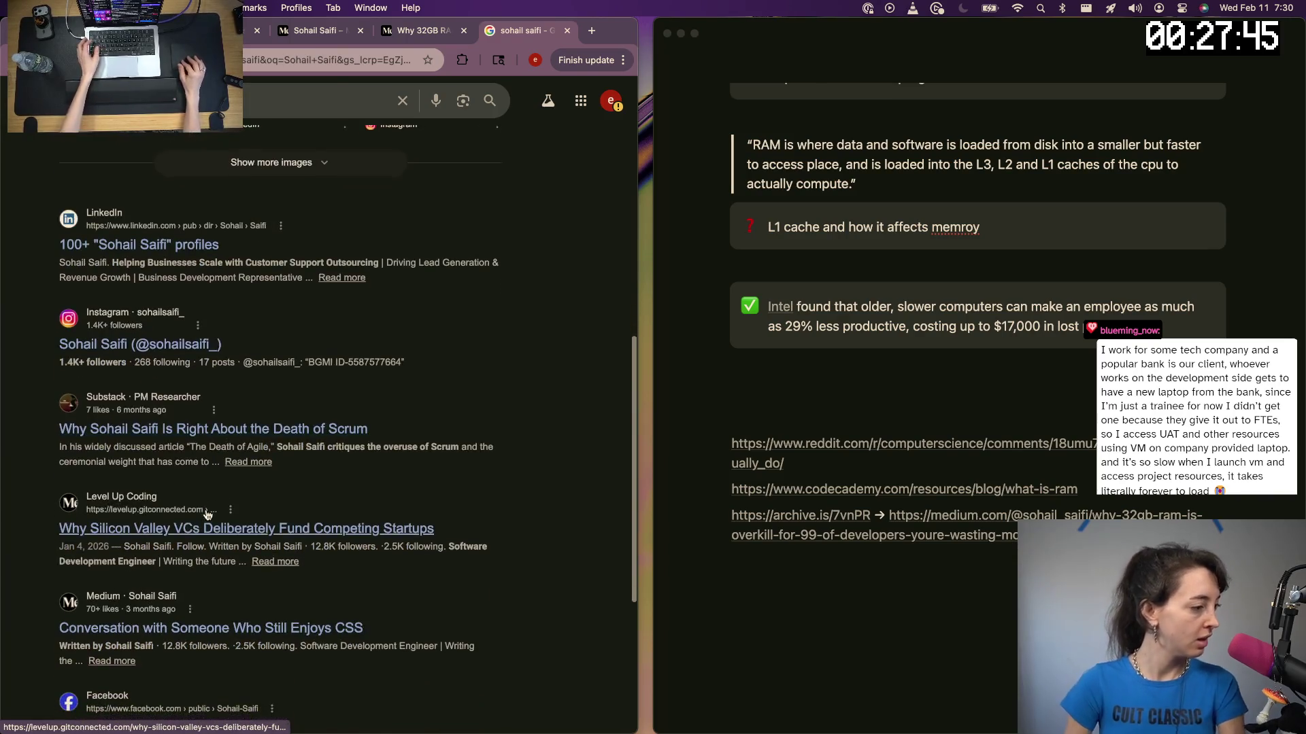
scroll(169, 527, down, 2)
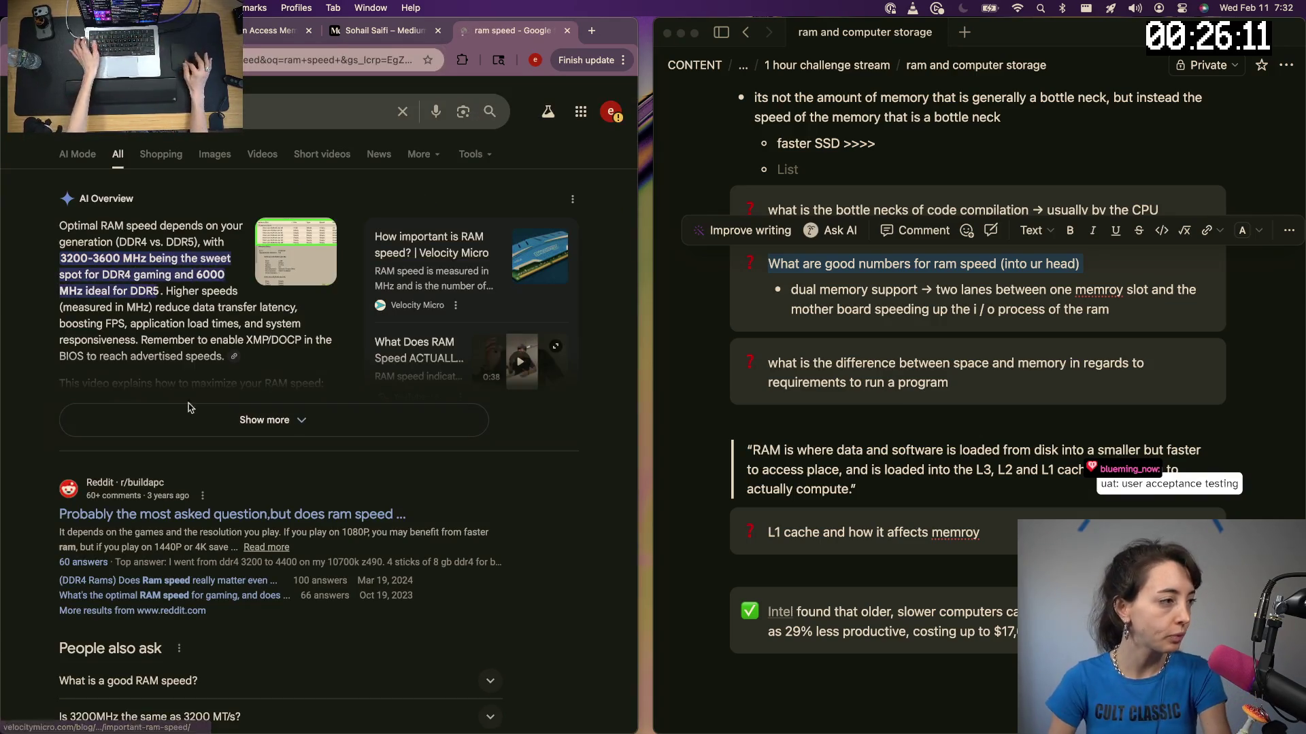
scroll(207, 515, down, 1)
scroll(205, 496, down, 3)
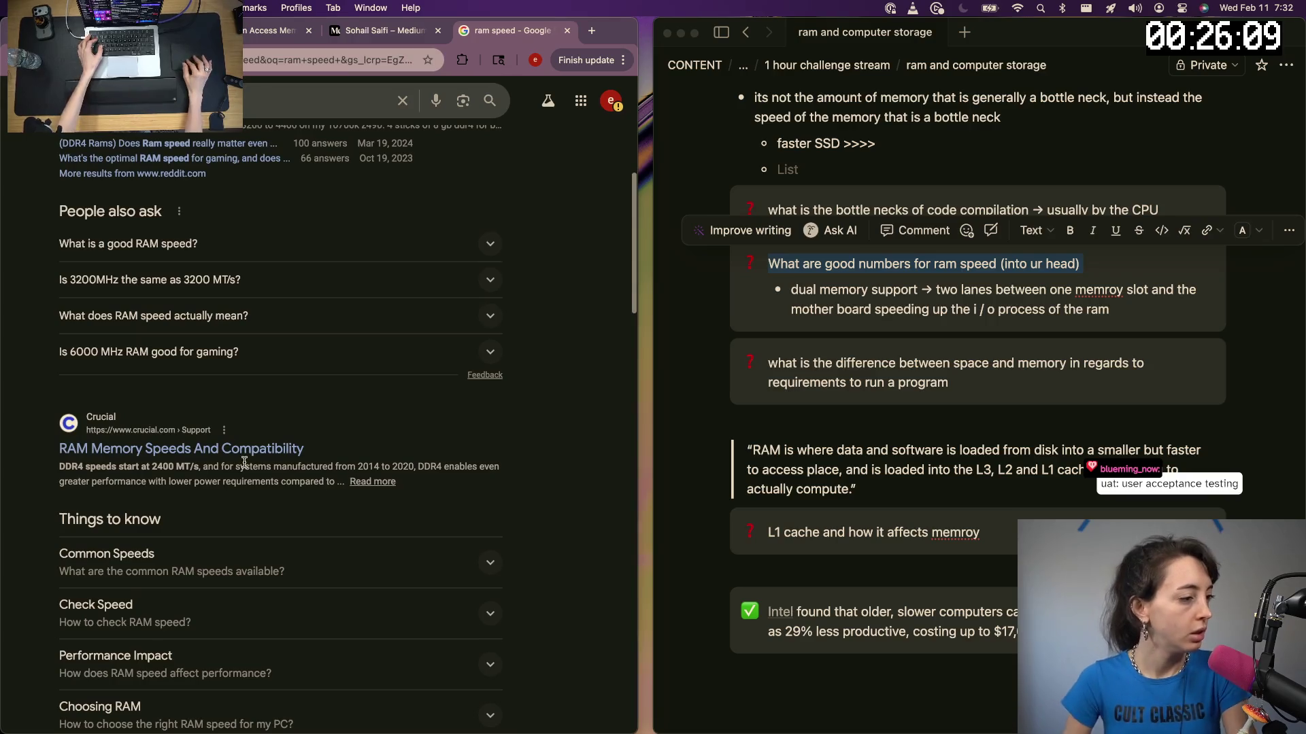
Open Crucial's 'RAM Memory Speeds And Compatibility' article and start an in-page find
click(249, 455)
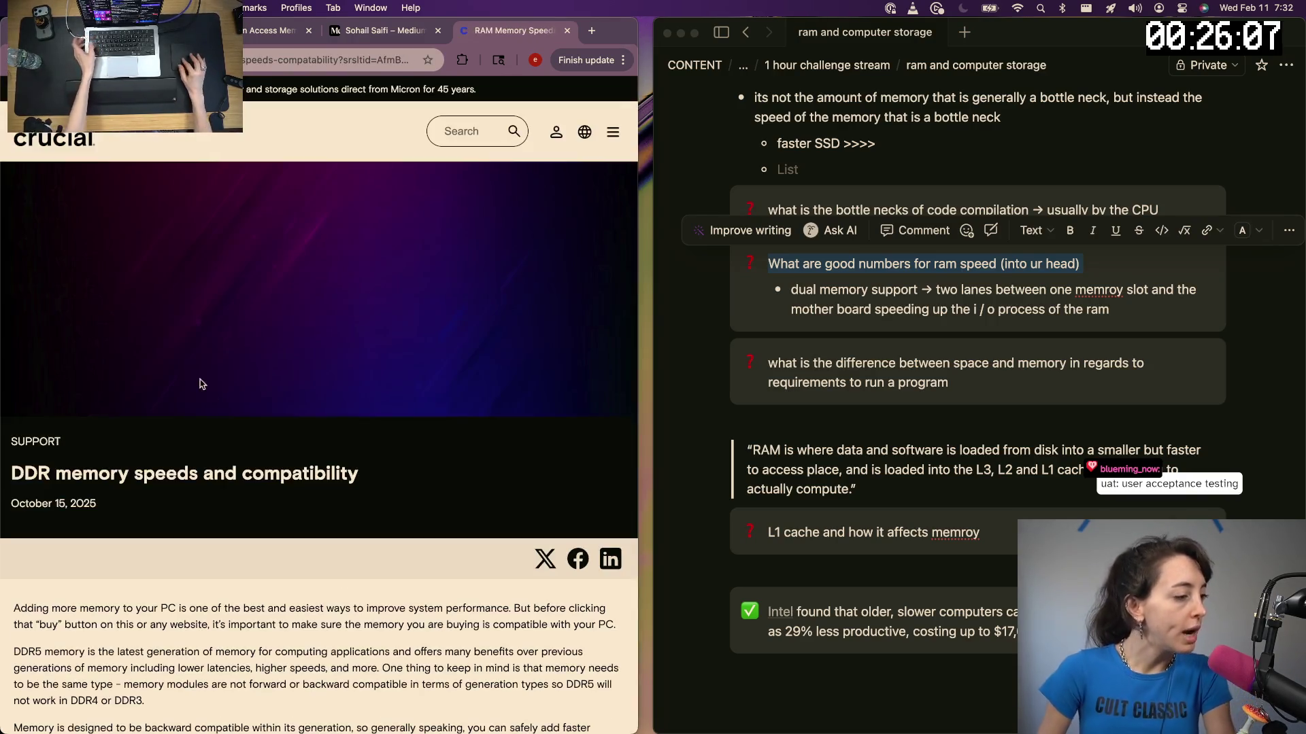
scroll(198, 379, down, 3)
scroll(176, 609, down, 2)
scroll(175, 610, down, 2)
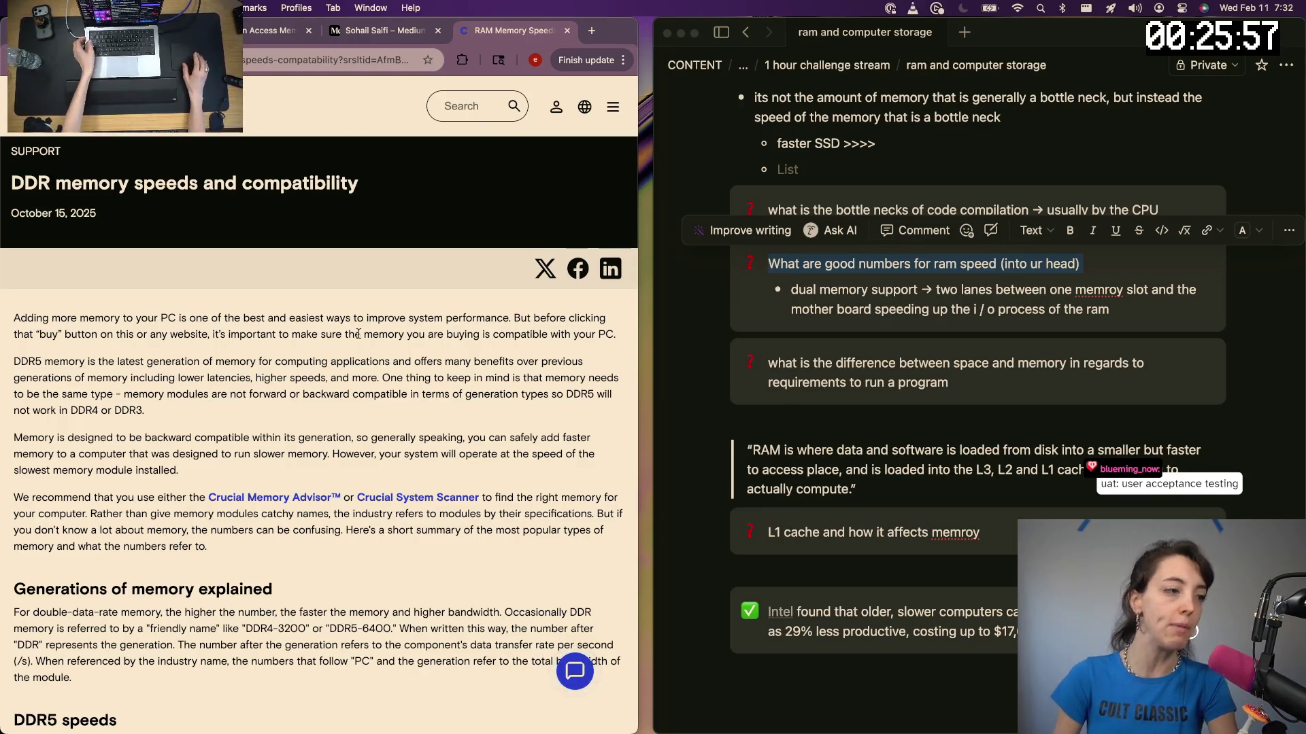
scroll(153, 306, down, 1)
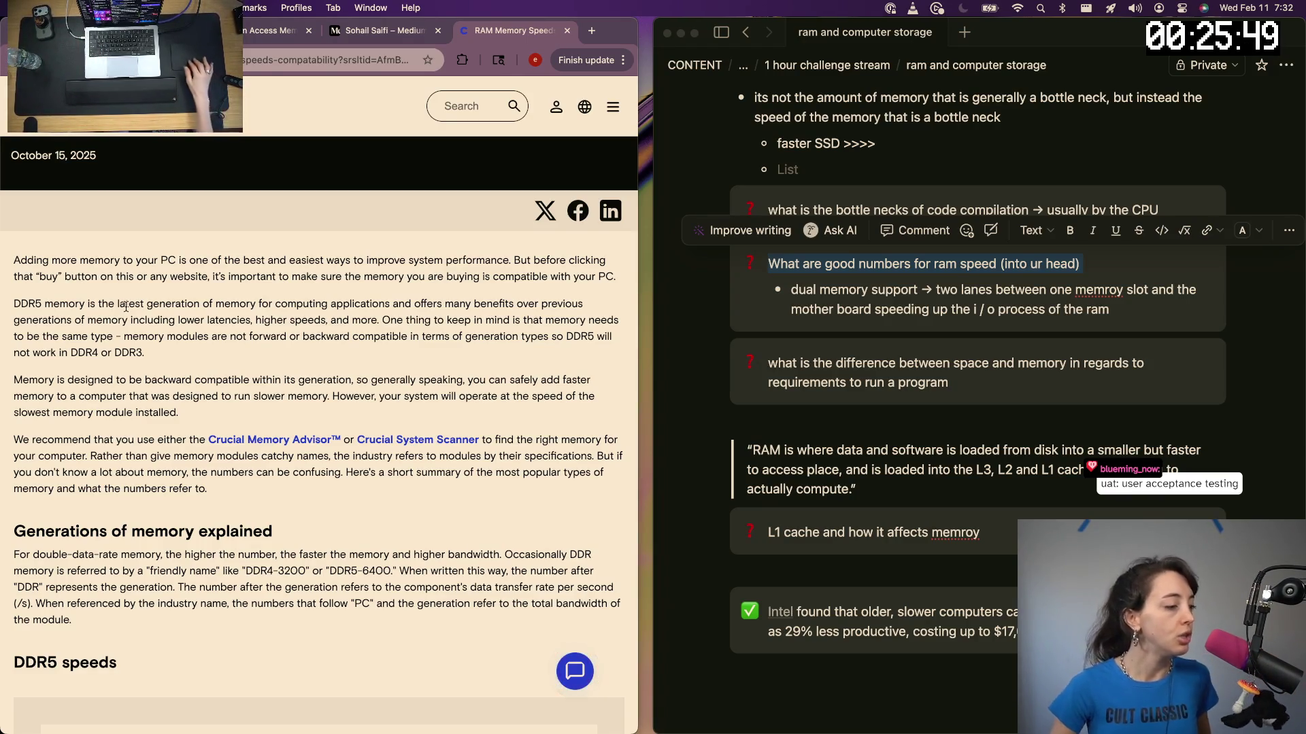
scroll(125, 305, down, 5)
scroll(125, 306, down, 1)
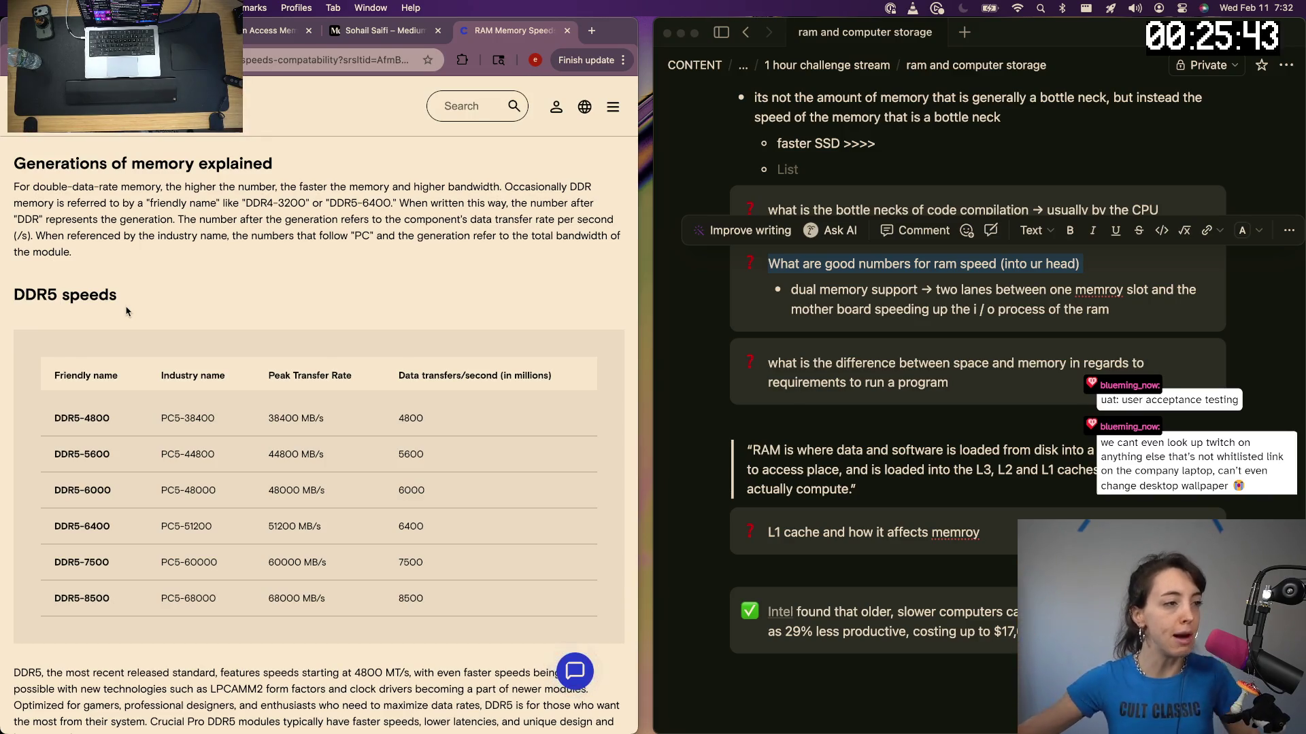
scroll(300, 364, up, 3)
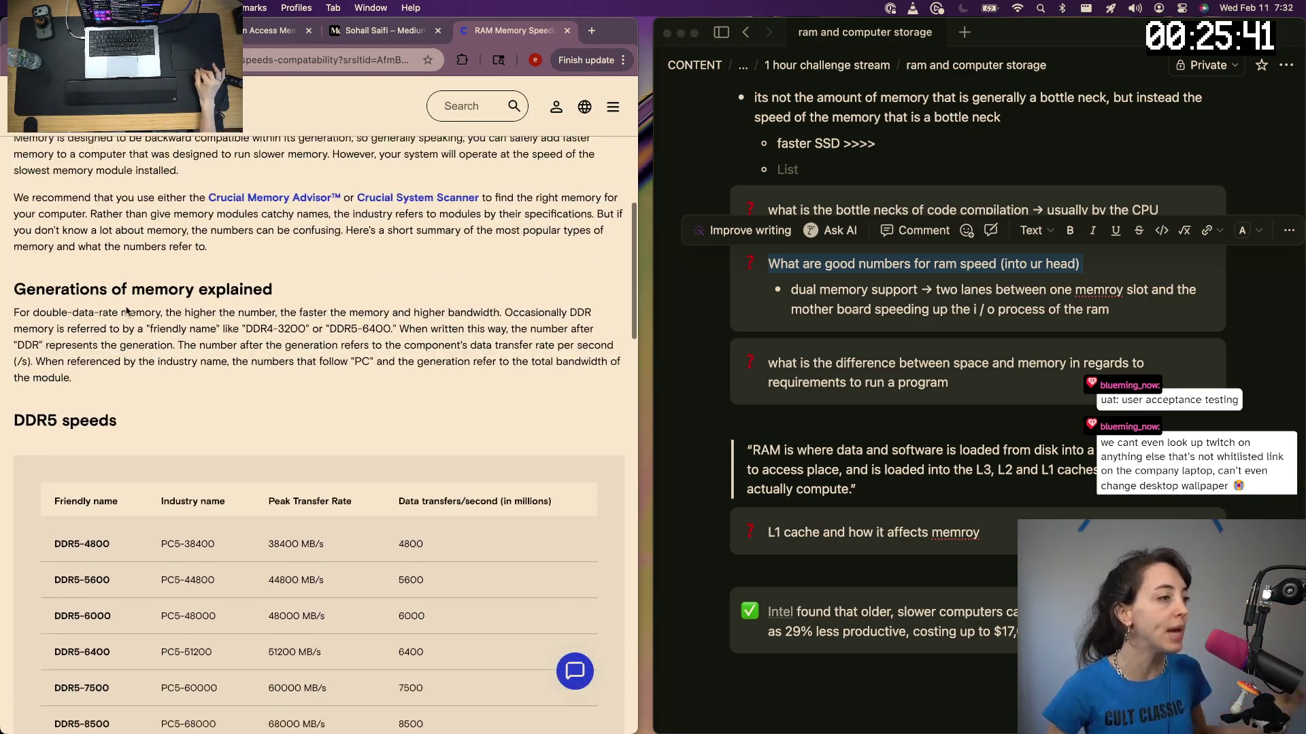
key(super+f)
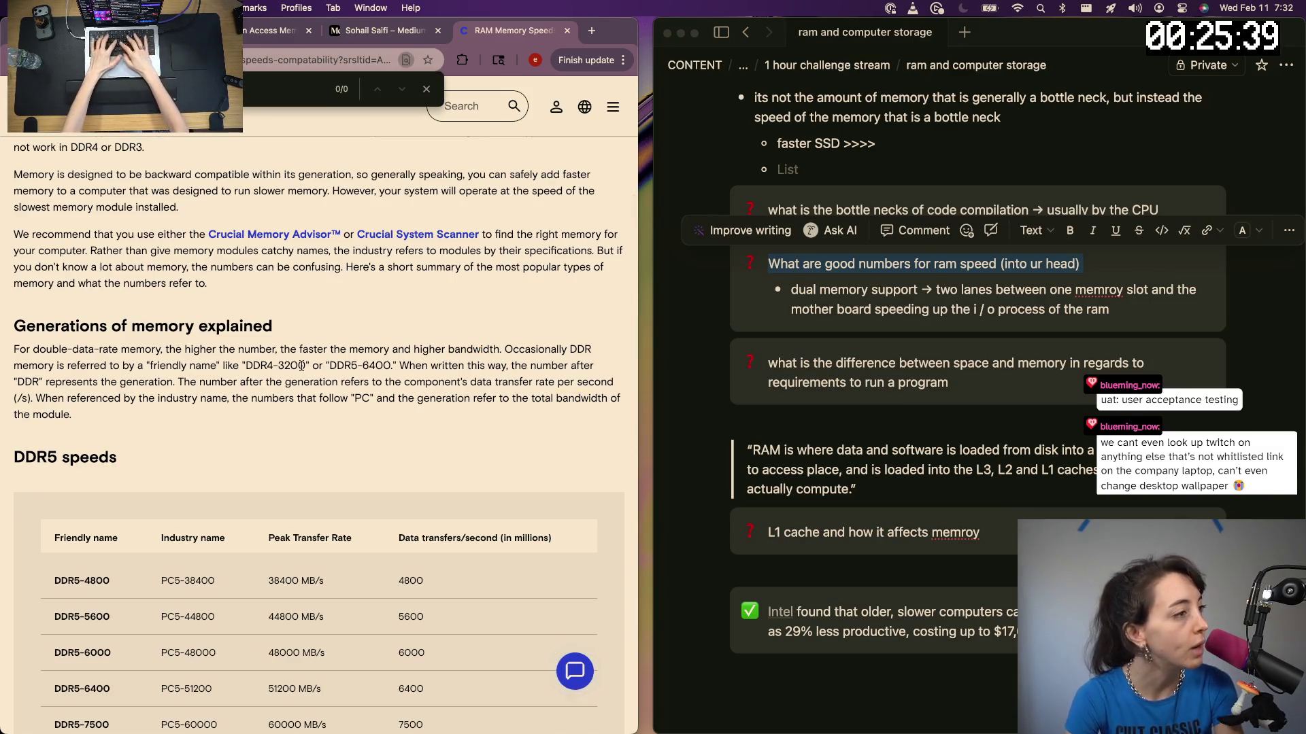
text(bandwidth)
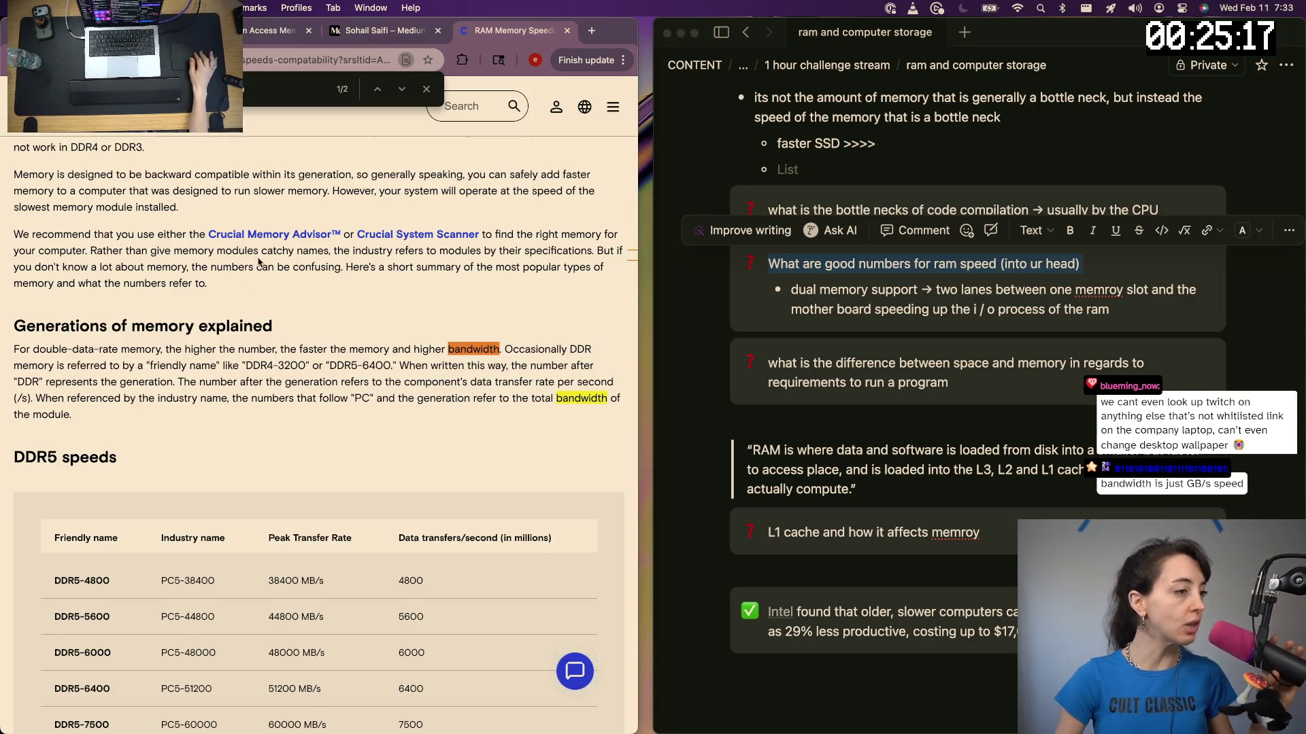
scroll(260, 262, up, 1)
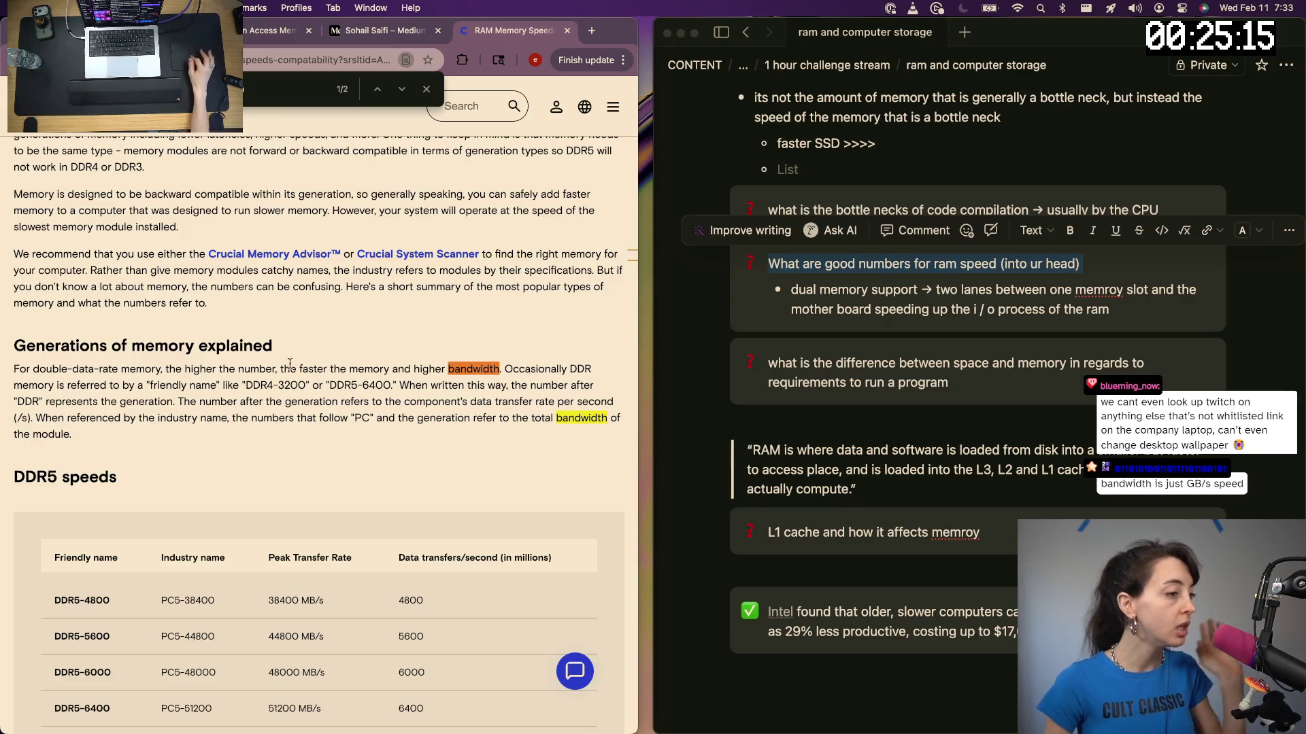
Highlight the 'faster the memory' phrase in the article, then clear the selection
drag(300, 368, 393, 369)
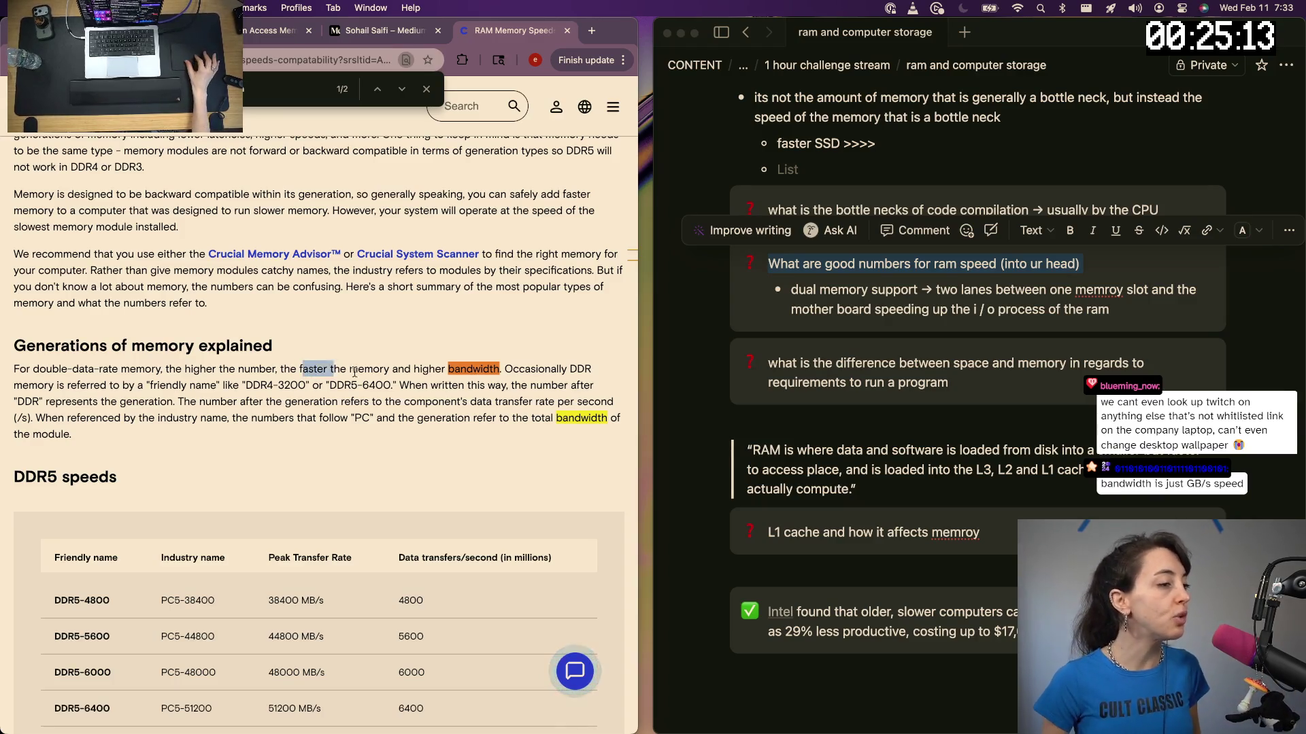
click(409, 378)
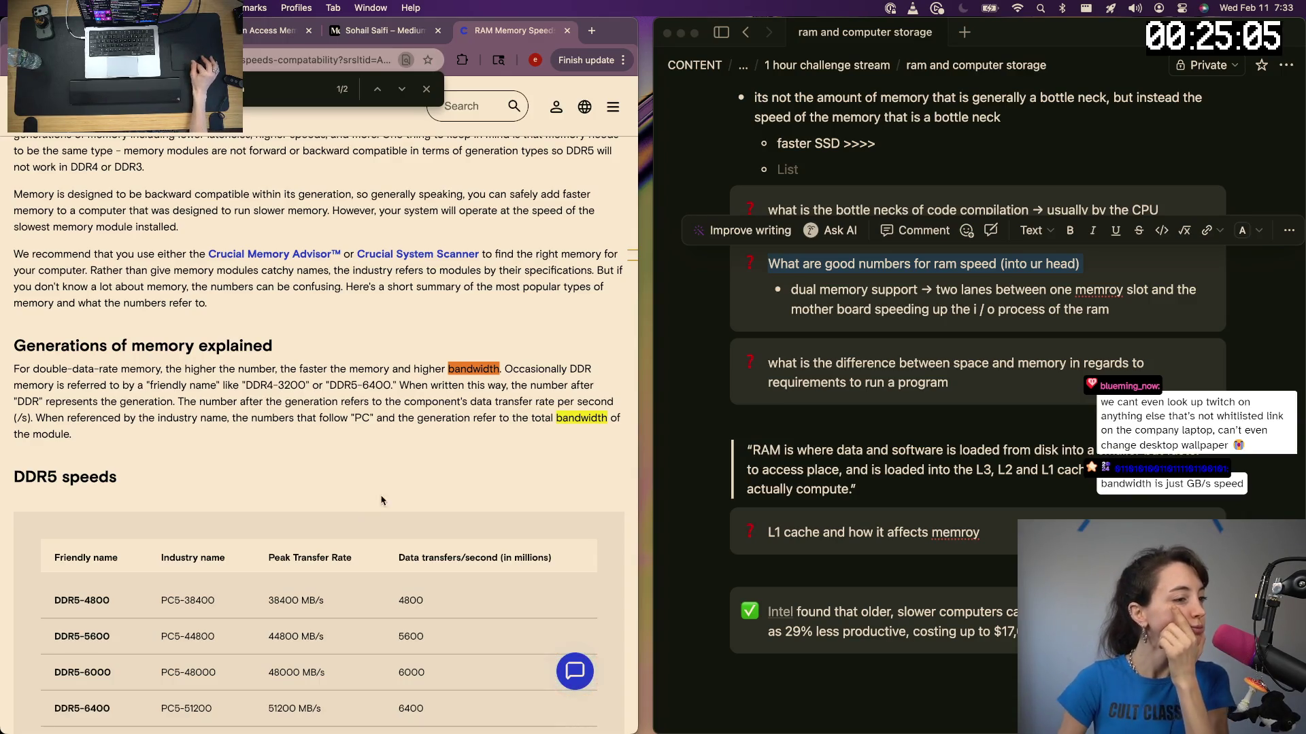
scroll(381, 500, down, 3)
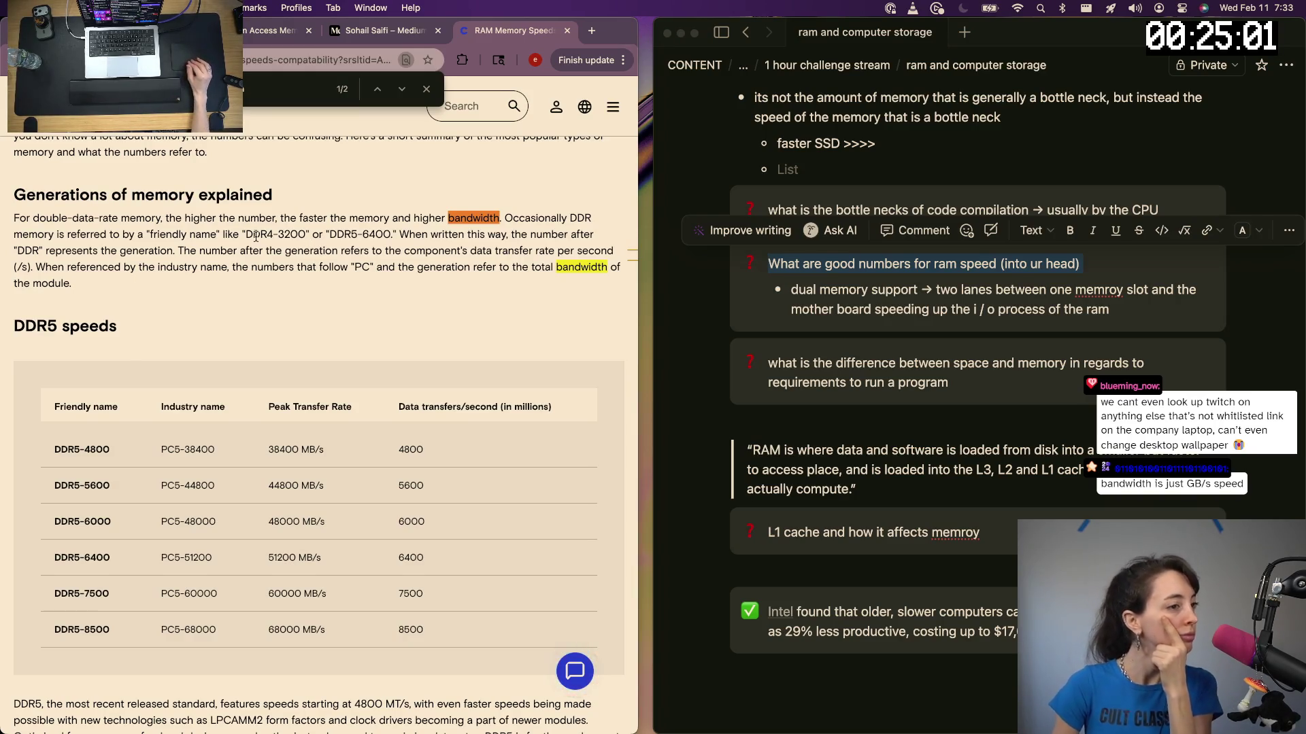
scroll(255, 236, down, 5)
scroll(255, 241, down, 3)
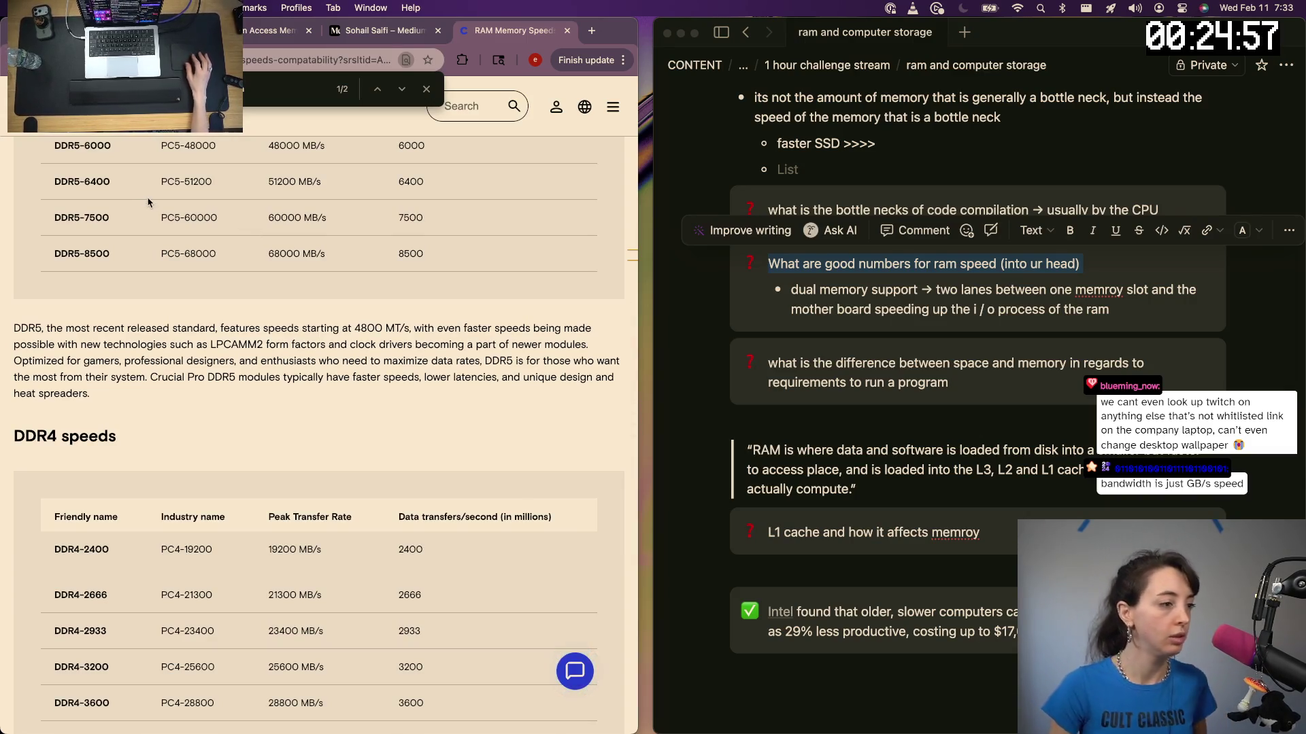
scroll(61, 327, down, 4)
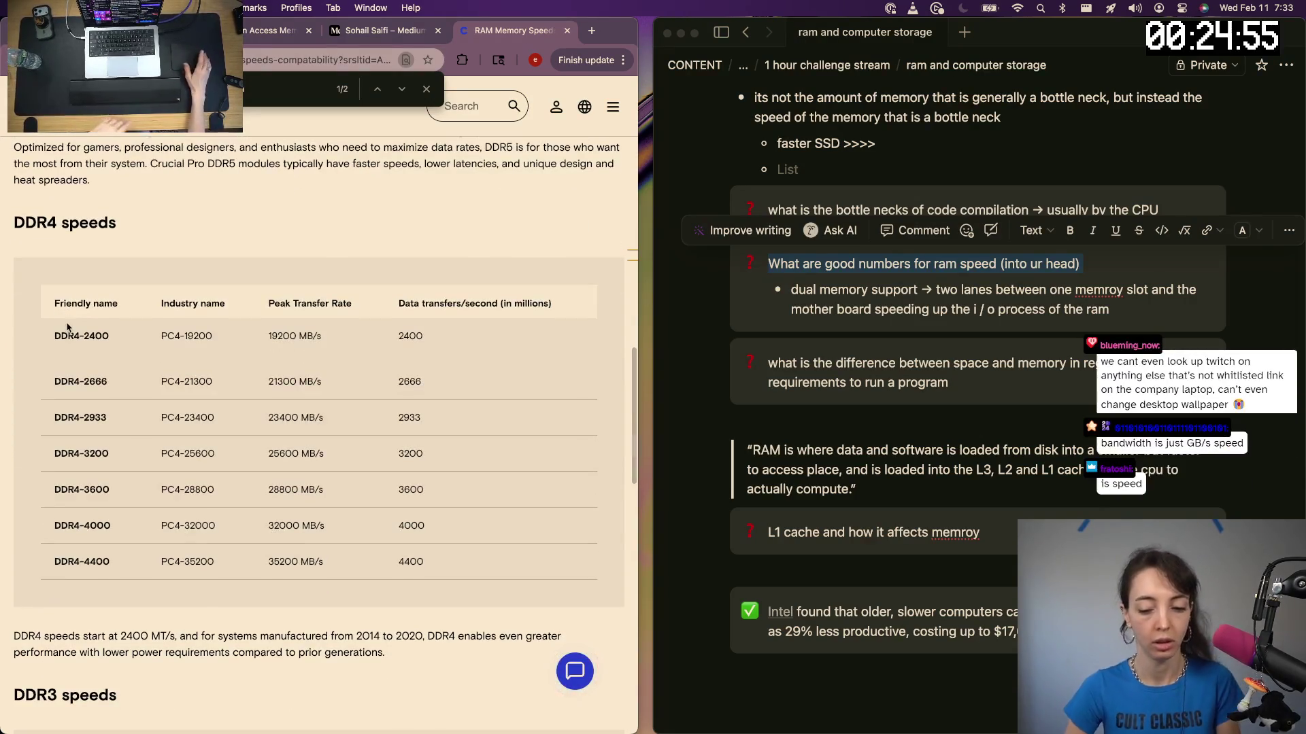
scroll(67, 327, up, 5)
scroll(68, 327, up, 1)
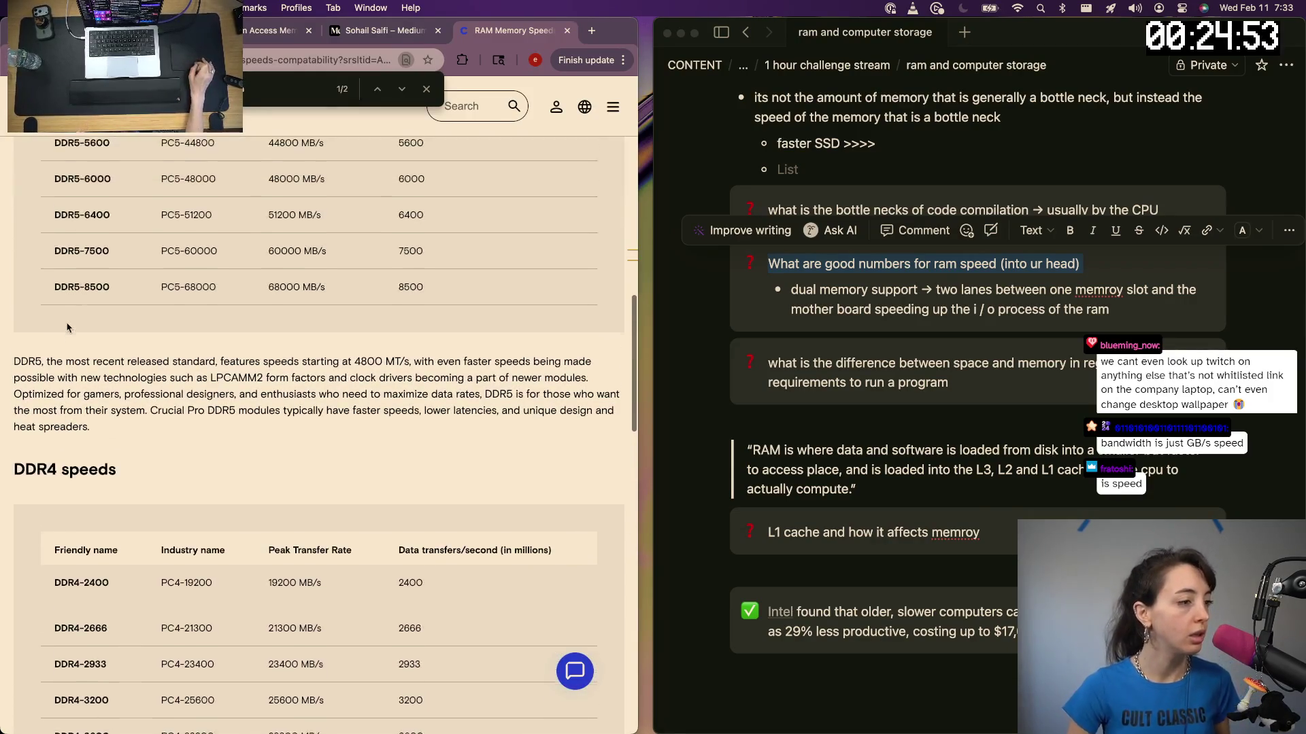
scroll(68, 326, up, 2)
scroll(67, 327, up, 2)
scroll(67, 327, up, 1)
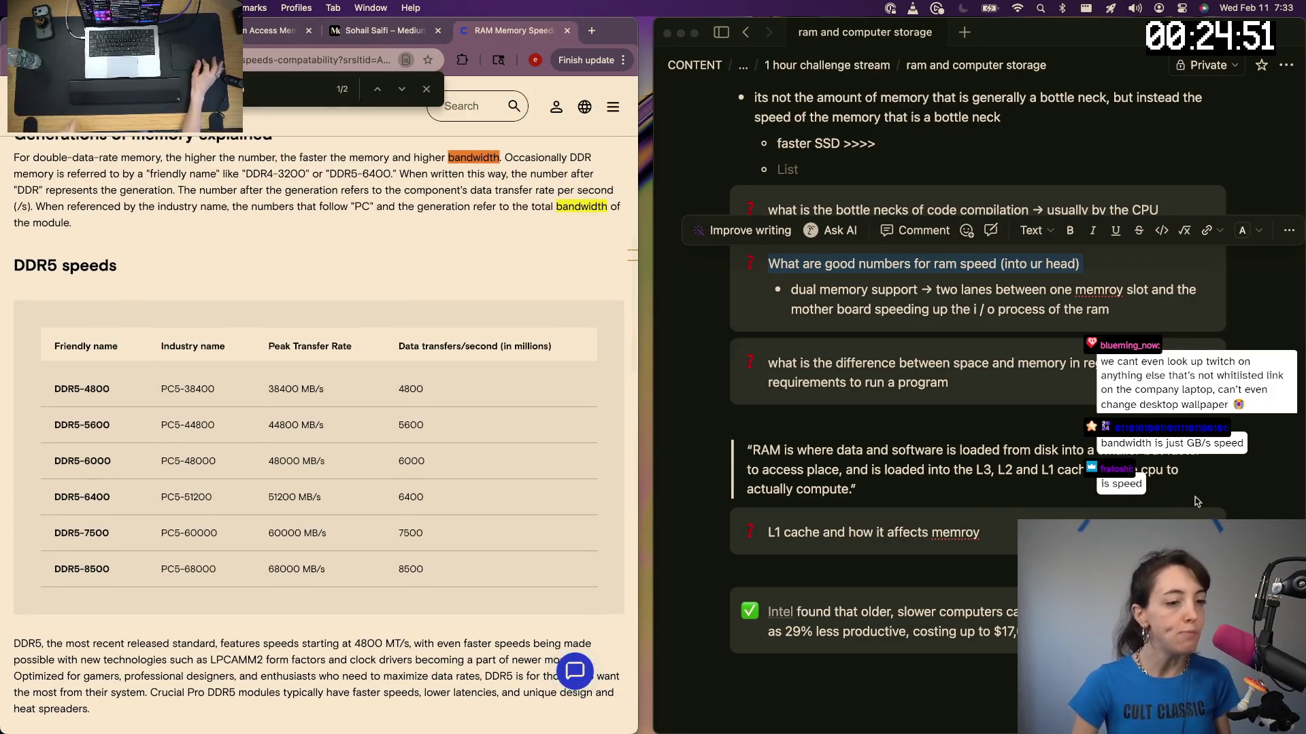
scroll(978, 408, up, 1)
scroll(978, 408, up, 1)
scroll(349, 304, down, 1)
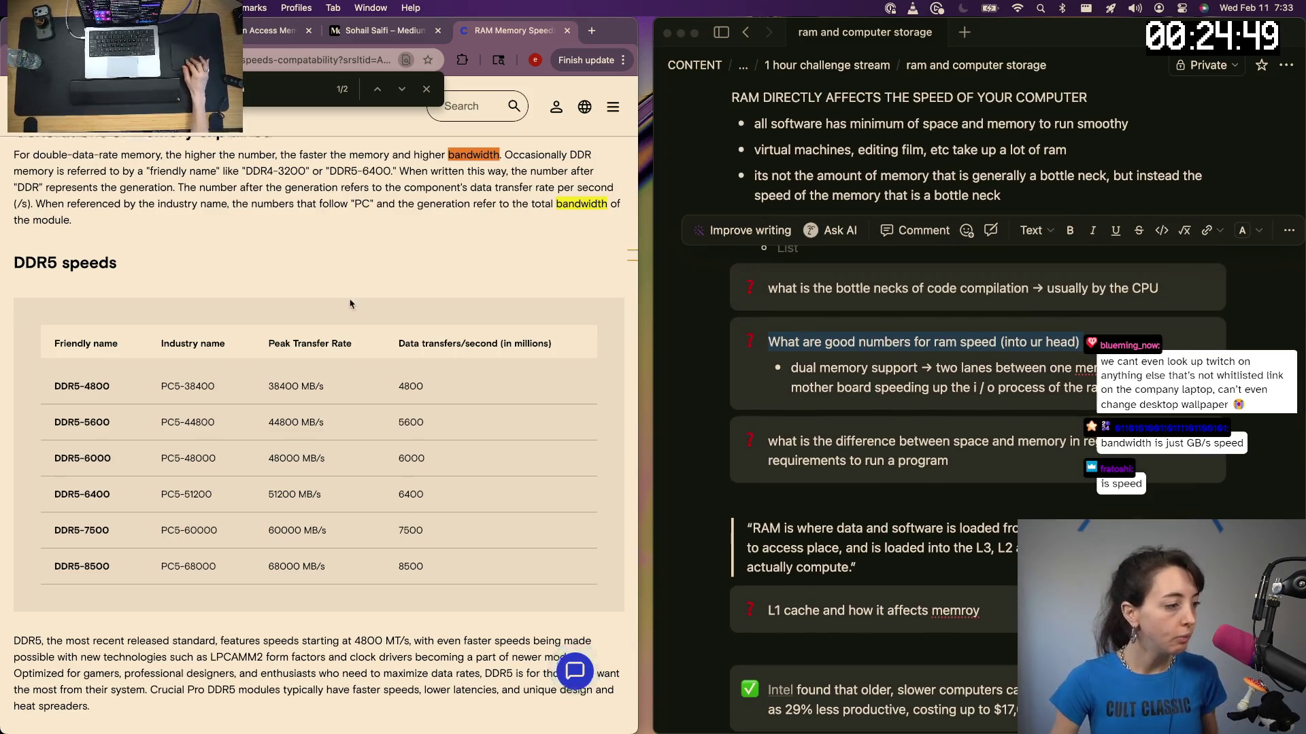
scroll(350, 303, down, 4)
scroll(349, 303, down, 4)
scroll(350, 304, down, 5)
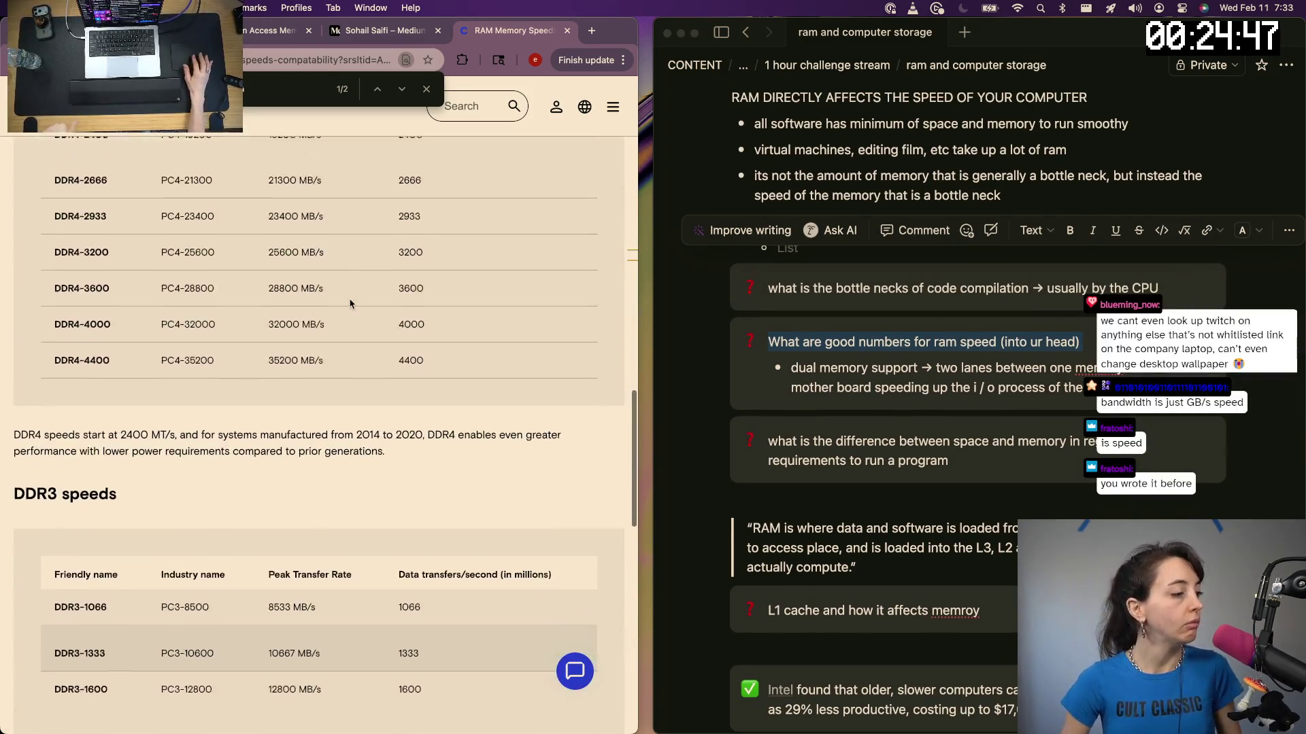
scroll(349, 303, down, 3)
scroll(349, 302, down, 2)
scroll(349, 304, down, 3)
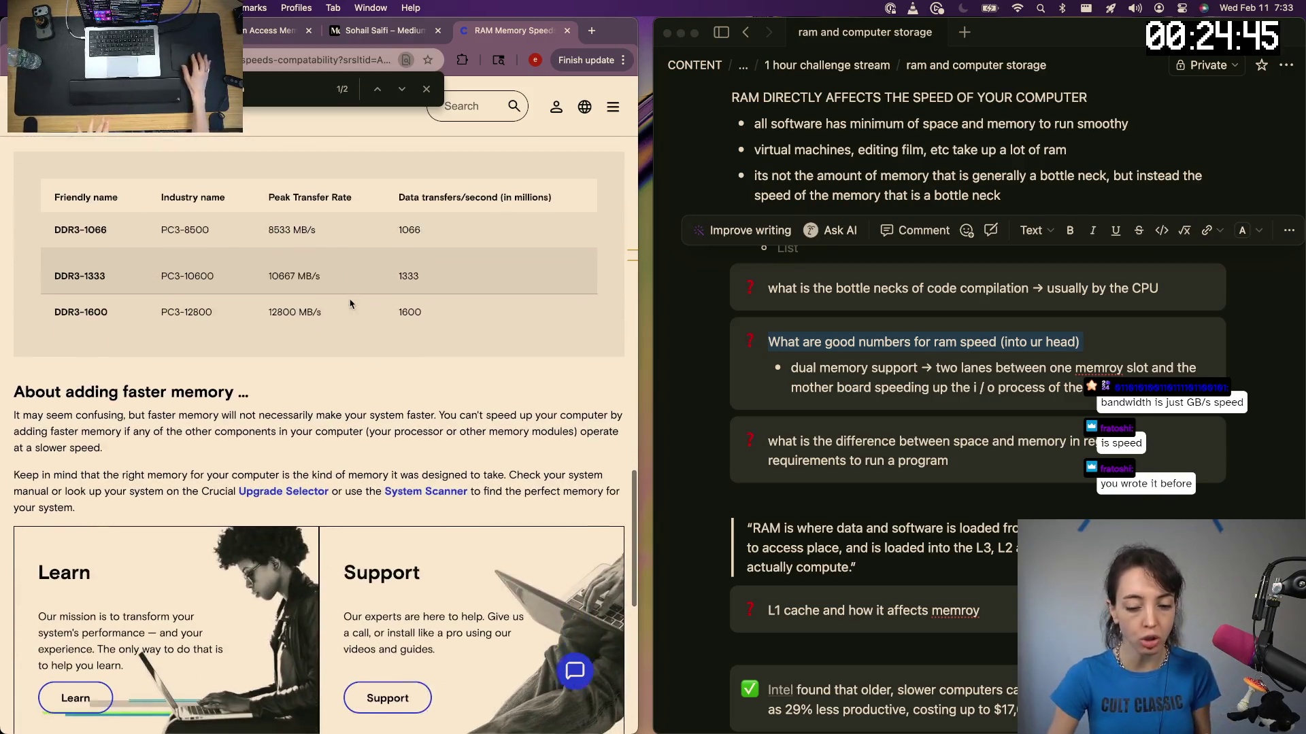
scroll(311, 447, down, 2)
scroll(311, 447, down, 2)
scroll(311, 447, left, 5)
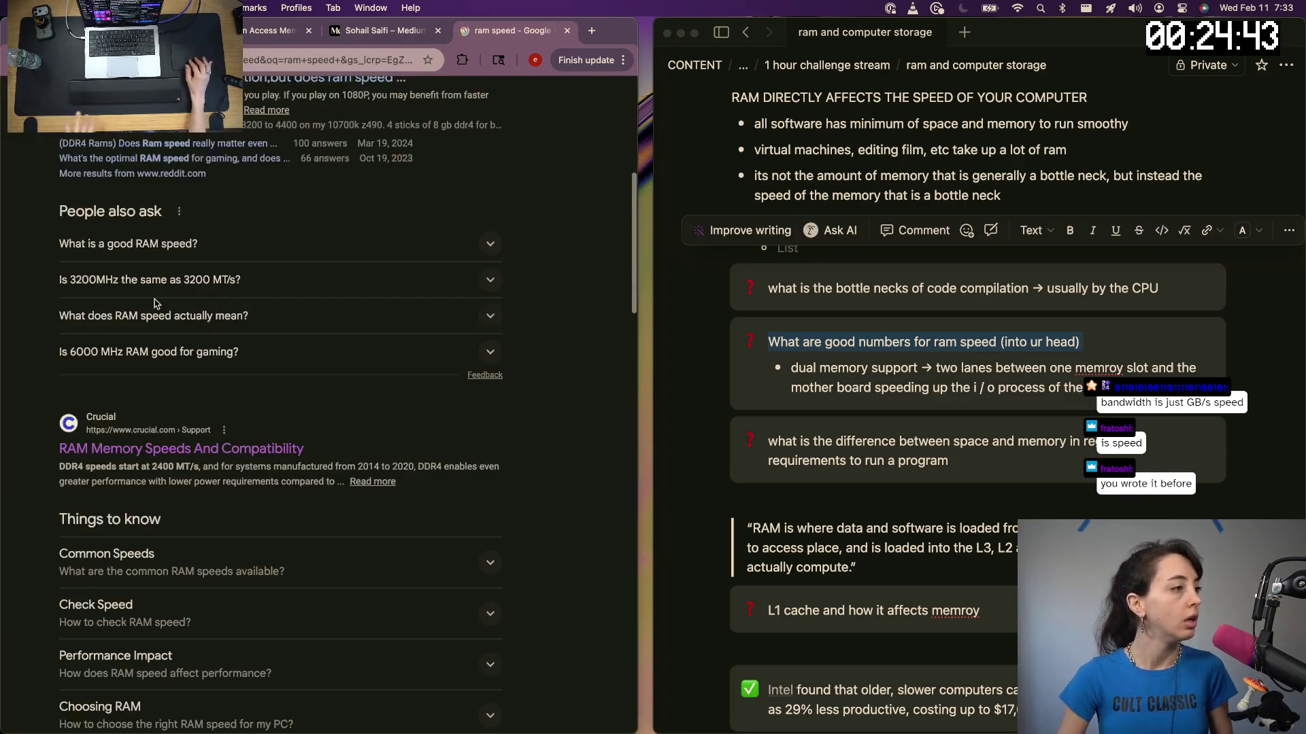
scroll(115, 465, down, 2)
scroll(115, 464, down, 1)
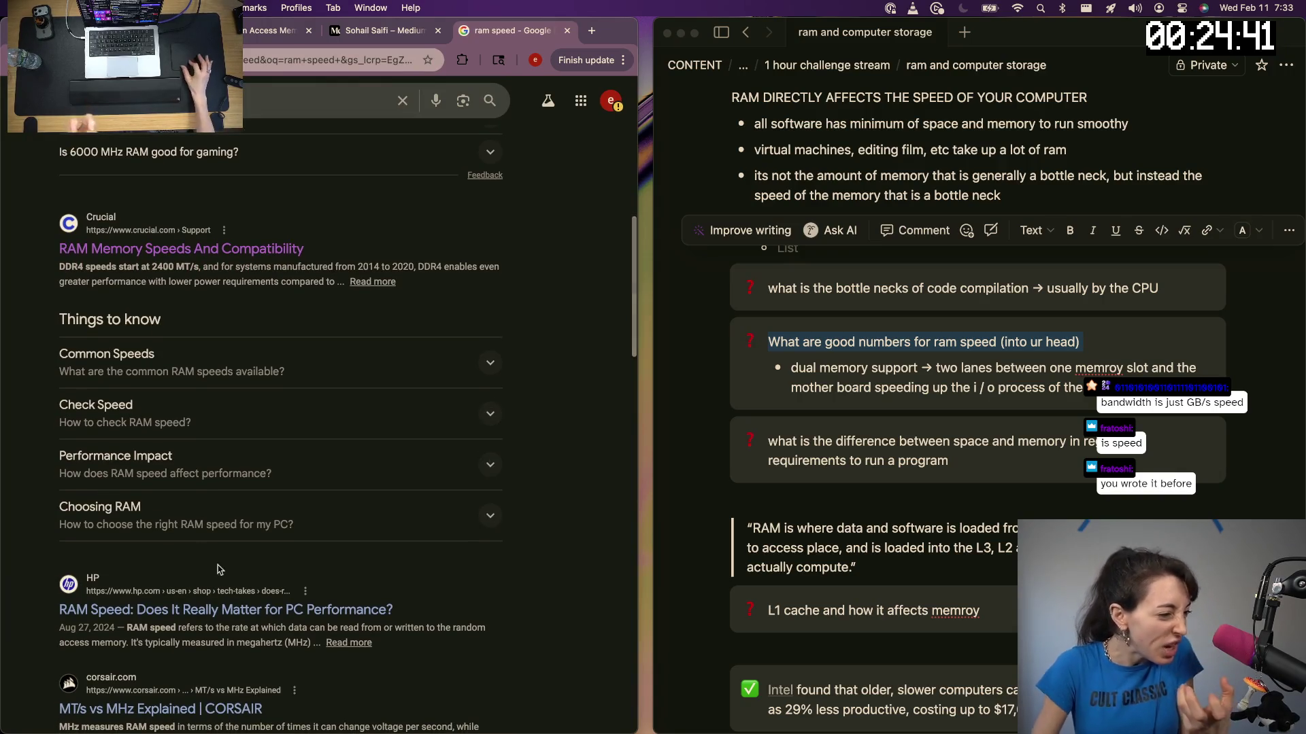
scroll(218, 624, down, 2)
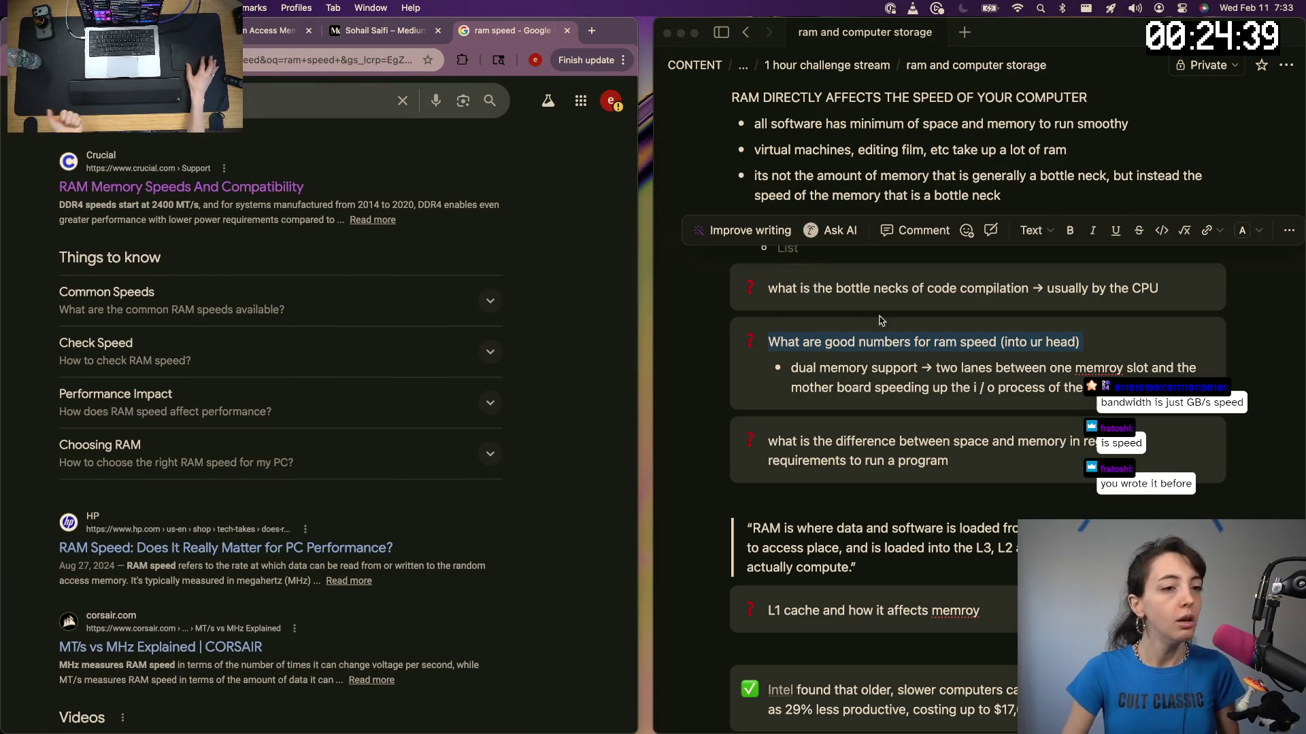
scroll(884, 313, up, 1)
scroll(885, 313, up, 1)
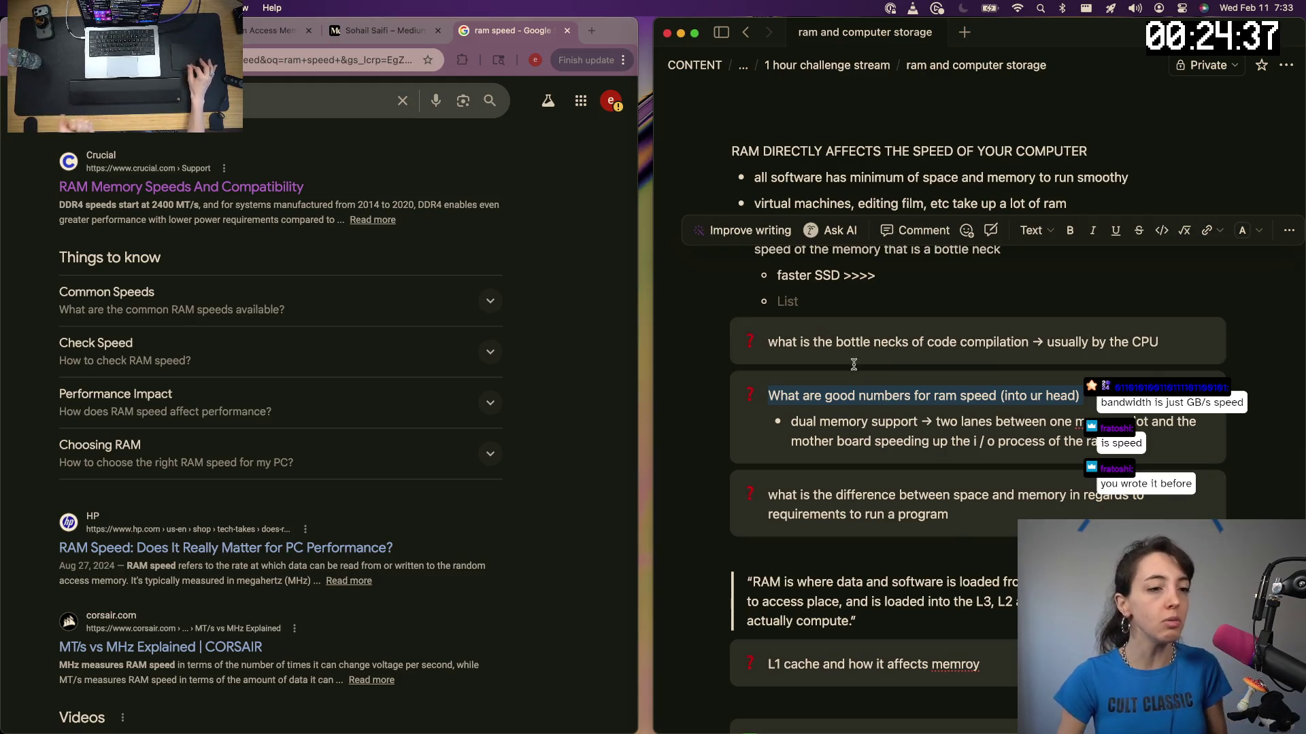
Return to Chrome, bring up the Medium 32GB RAM tab and close it
click(859, 394)
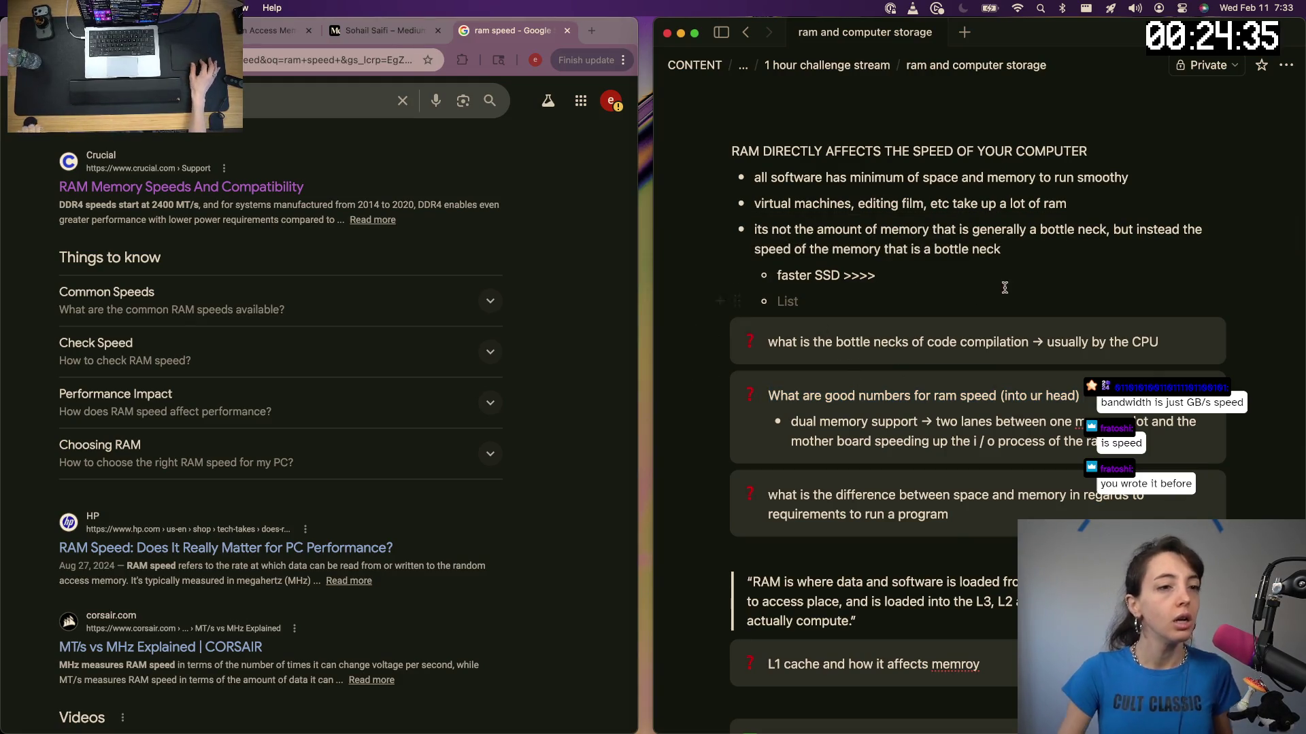
click(539, 282)
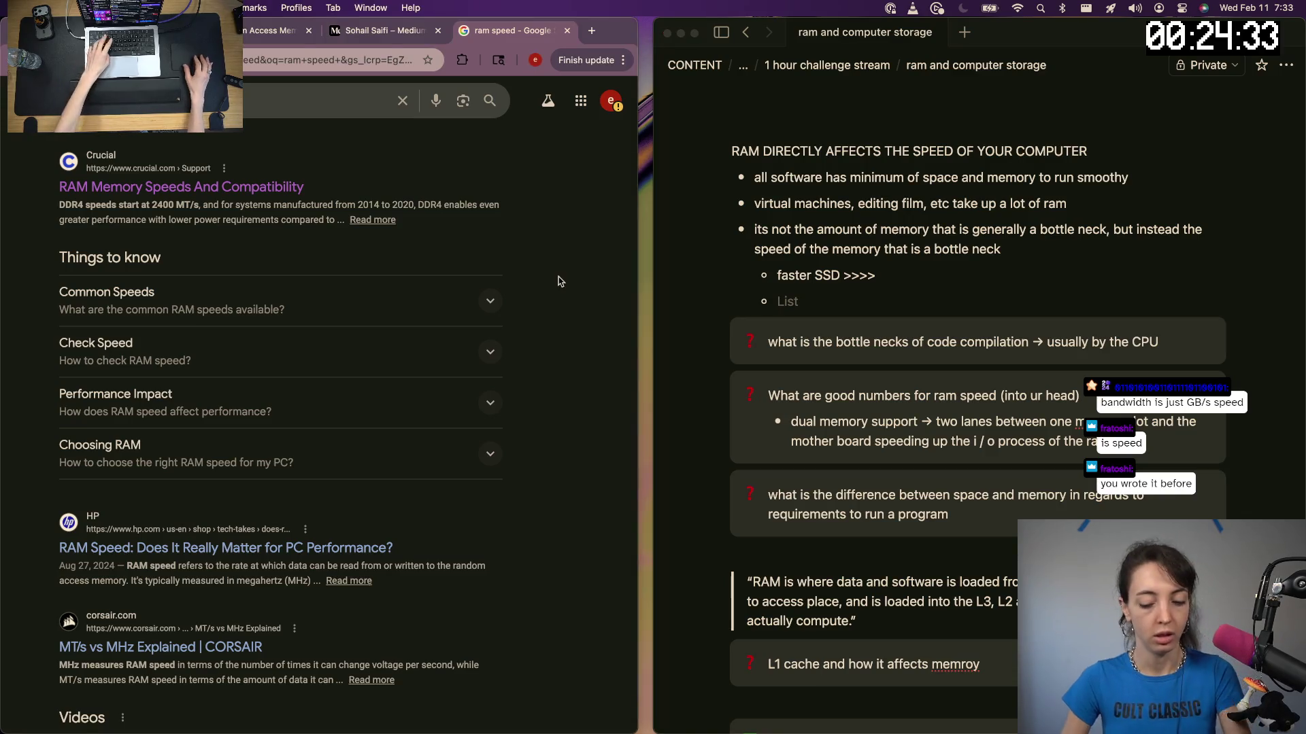
key(ctrl+shift+Tab)
key(super+w)
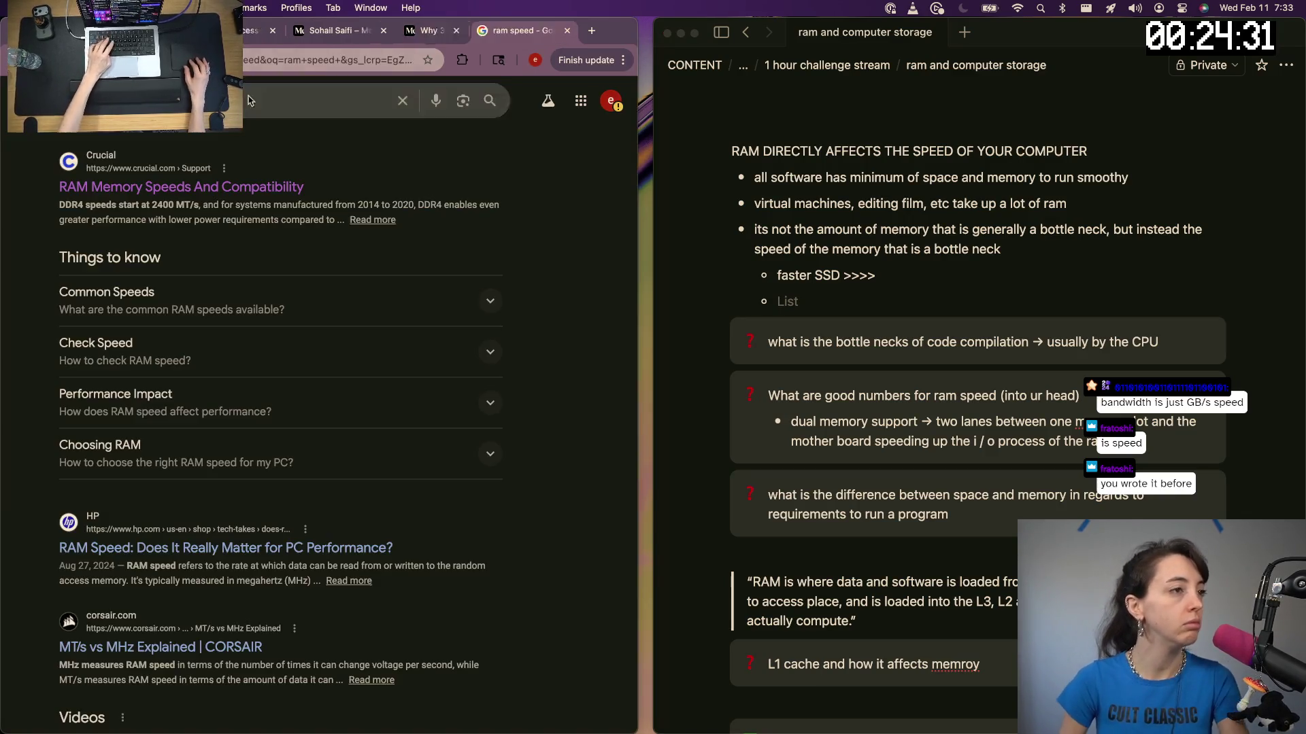
scroll(320, 408, down, 5)
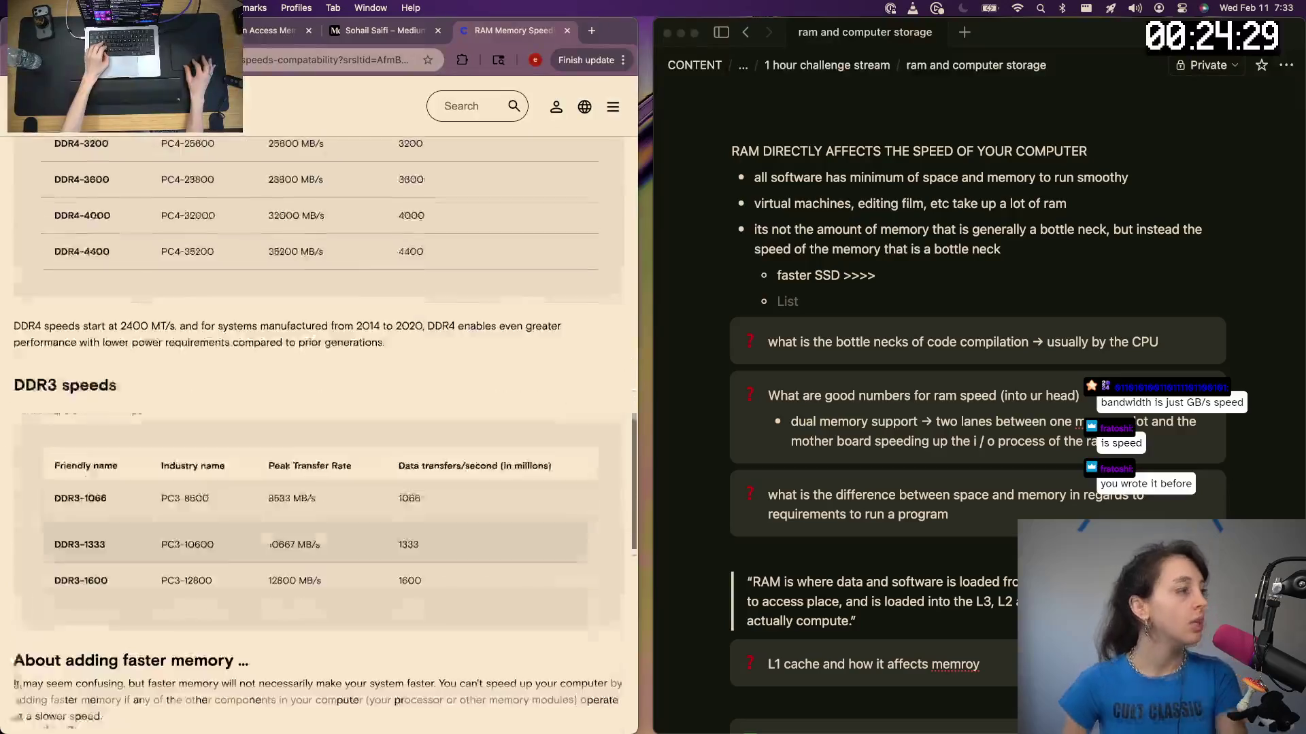
scroll(320, 408, down, 5)
scroll(321, 408, down, 5)
scroll(978, 408, down, 5)
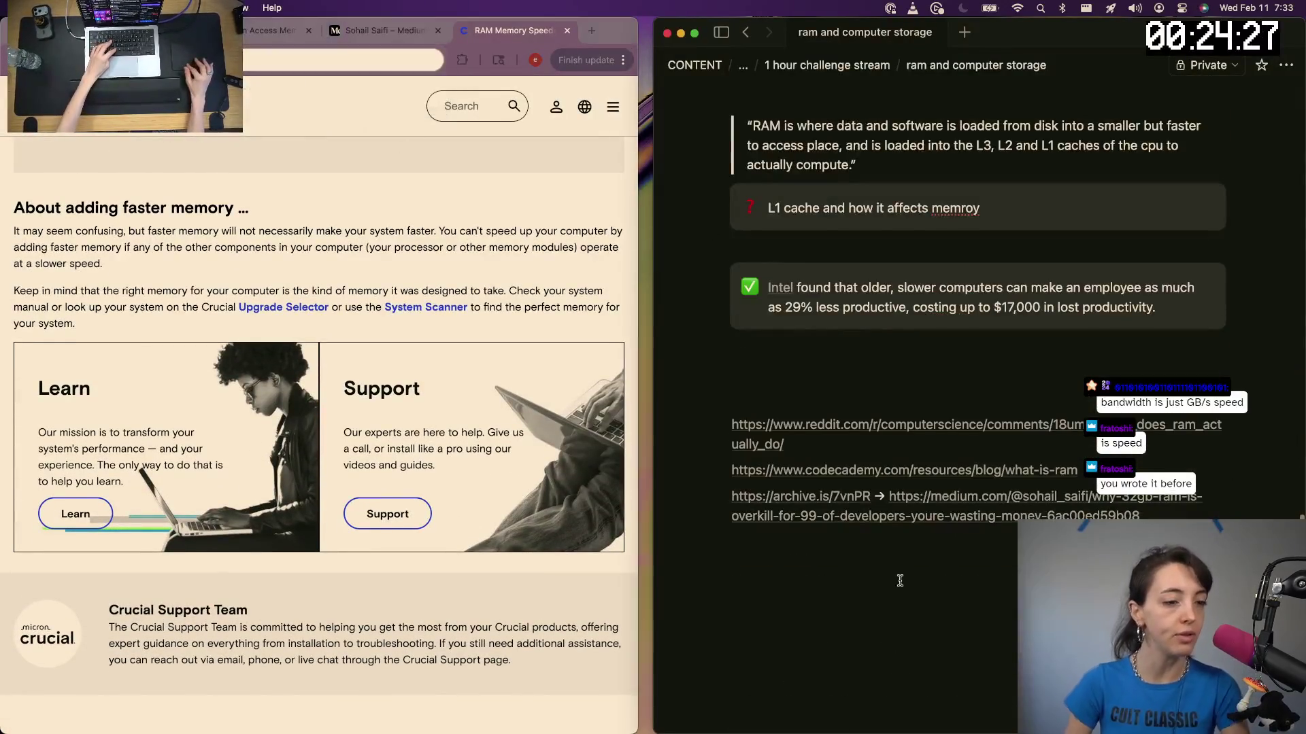
Paste the Crucial article link into the notes' link list and select the bandwidth sentence
click(887, 546)
key(super+v)
scroll(142, 435, up, 10)
scroll(204, 444, up, 5)
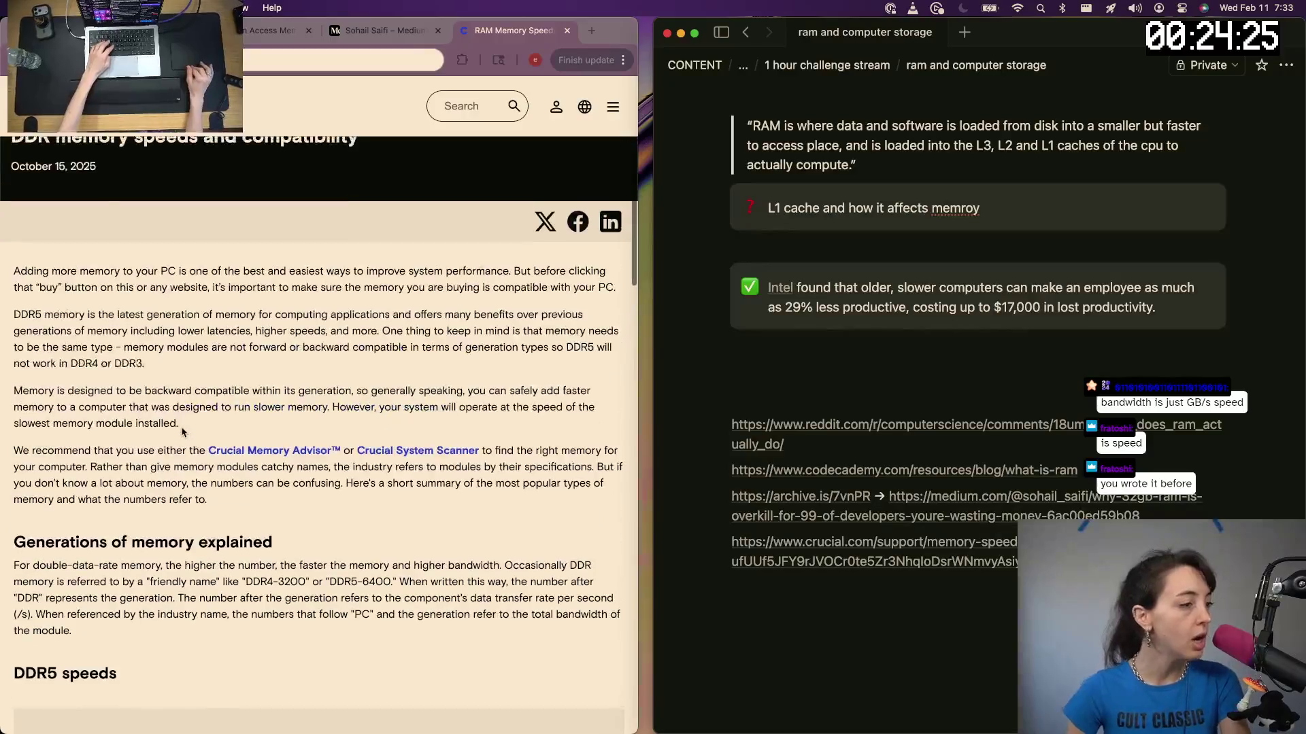
scroll(287, 454, down, 2)
drag(280, 456, 500, 456)
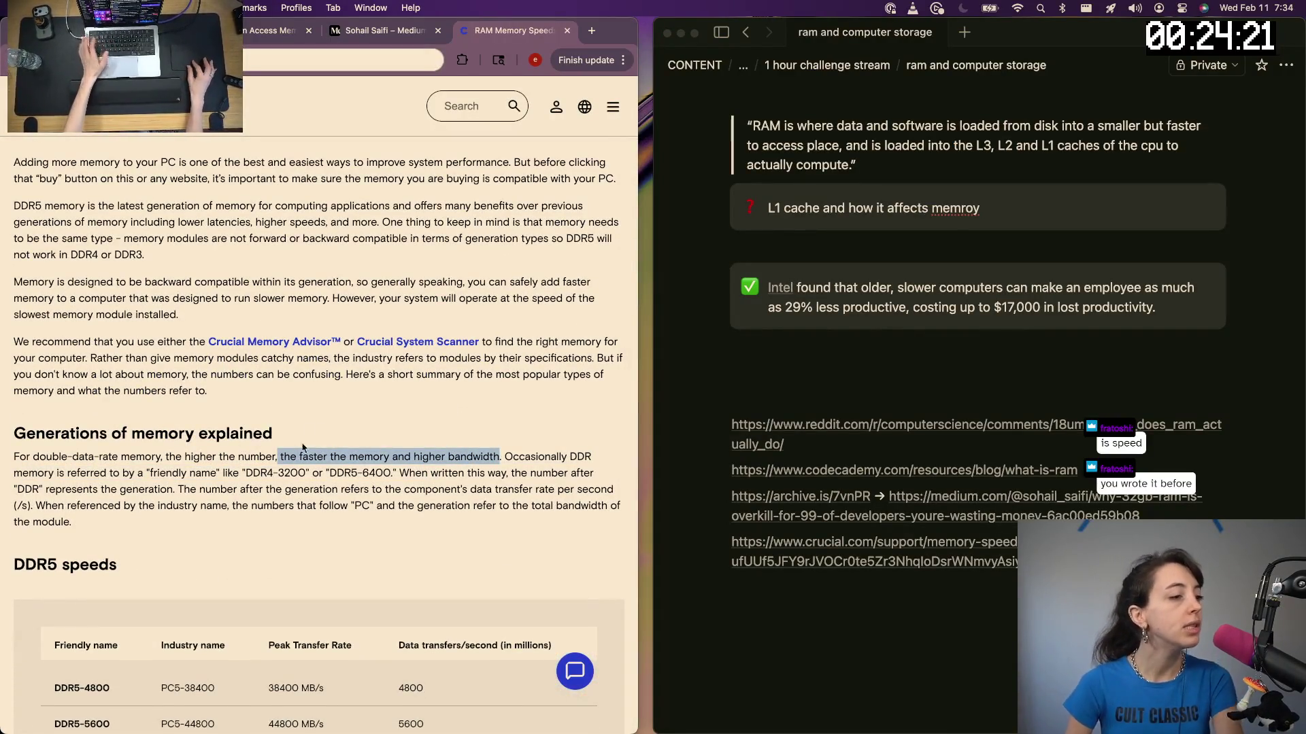
drag(299, 457, 501, 457)
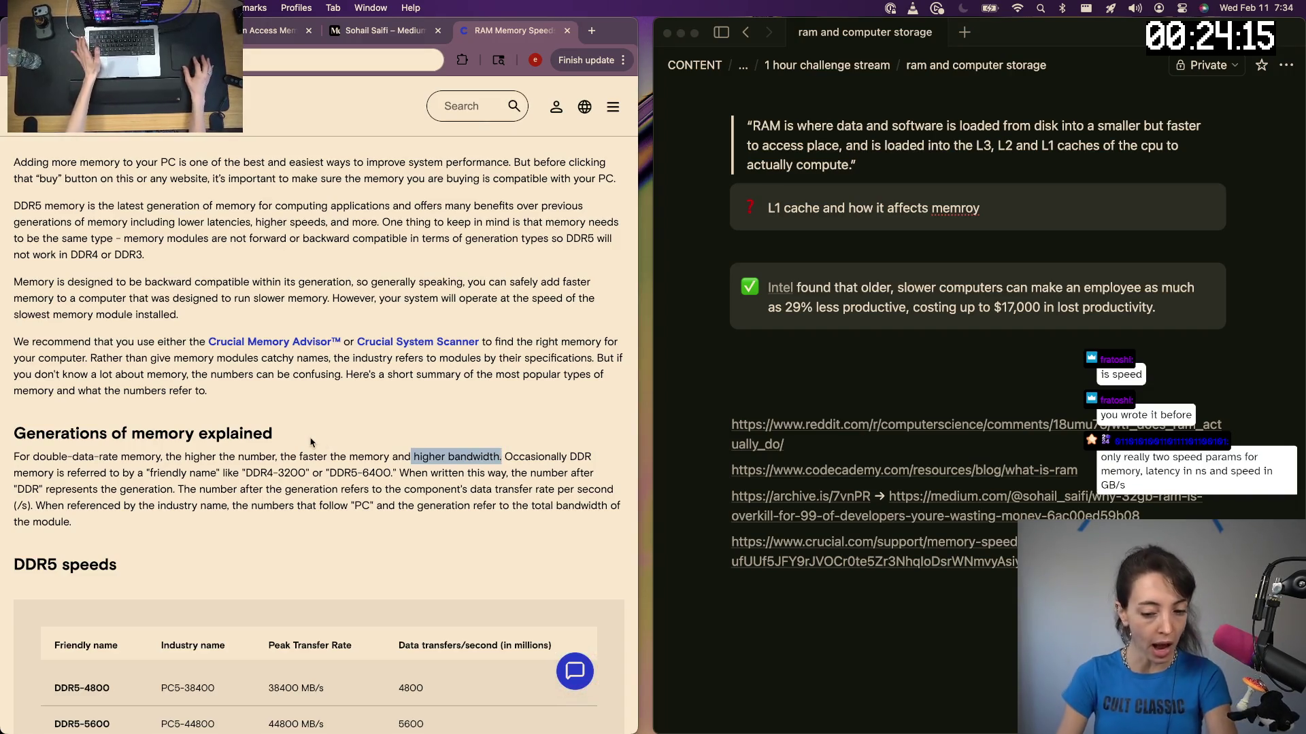
Go back to the ram speed results and close the Medium profile tab
key(super+Left)
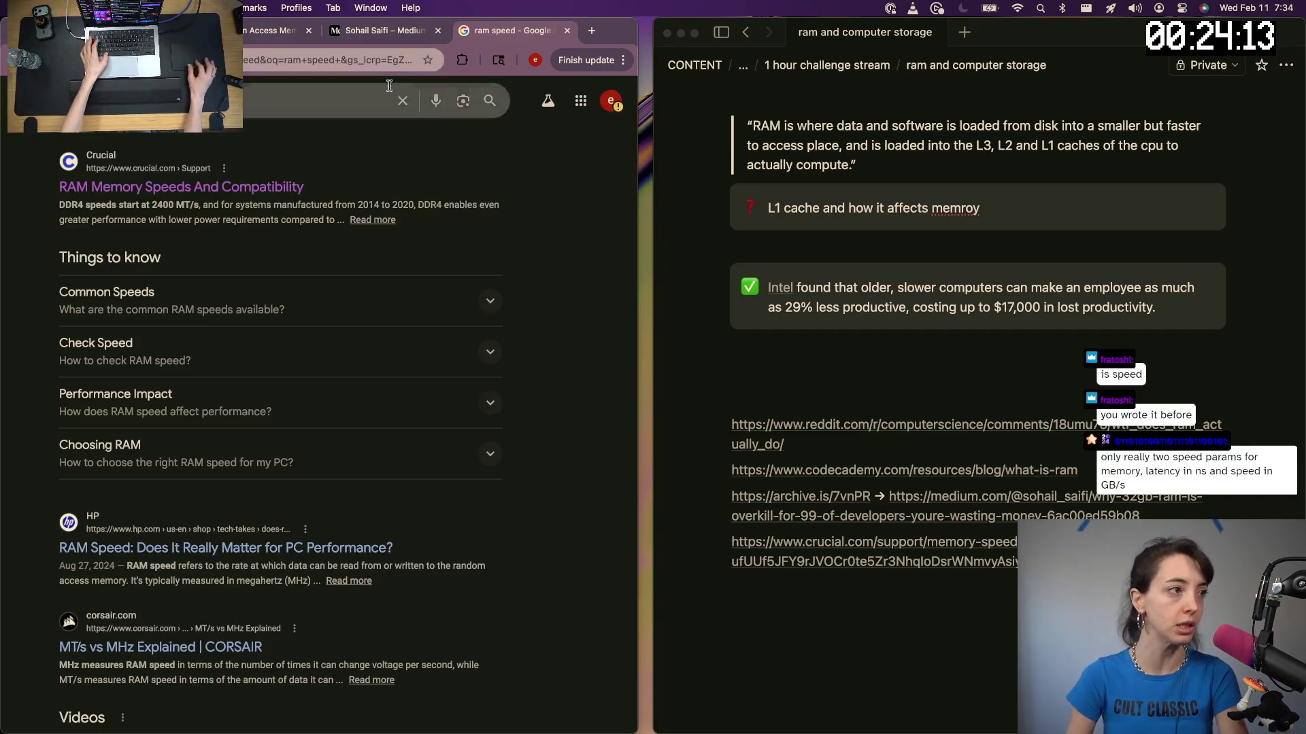
click(424, 32)
click(437, 31)
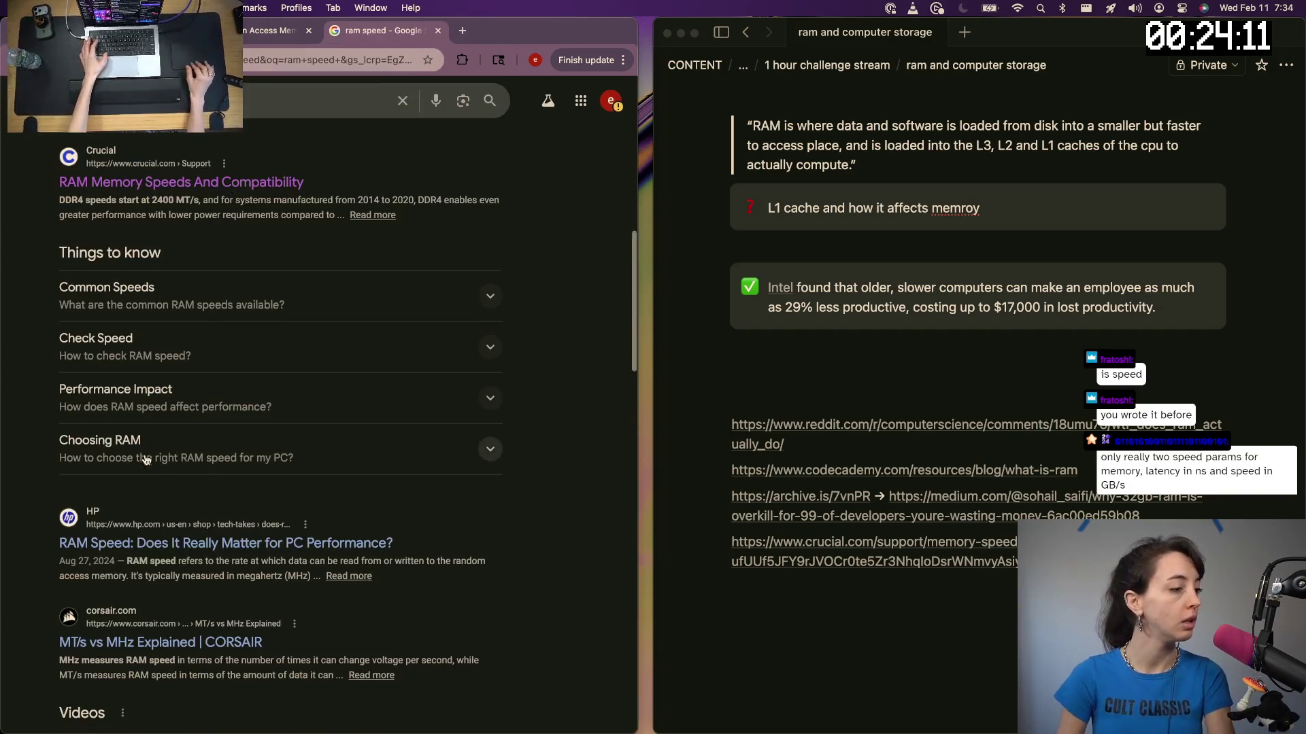
scroll(174, 472, down, 3)
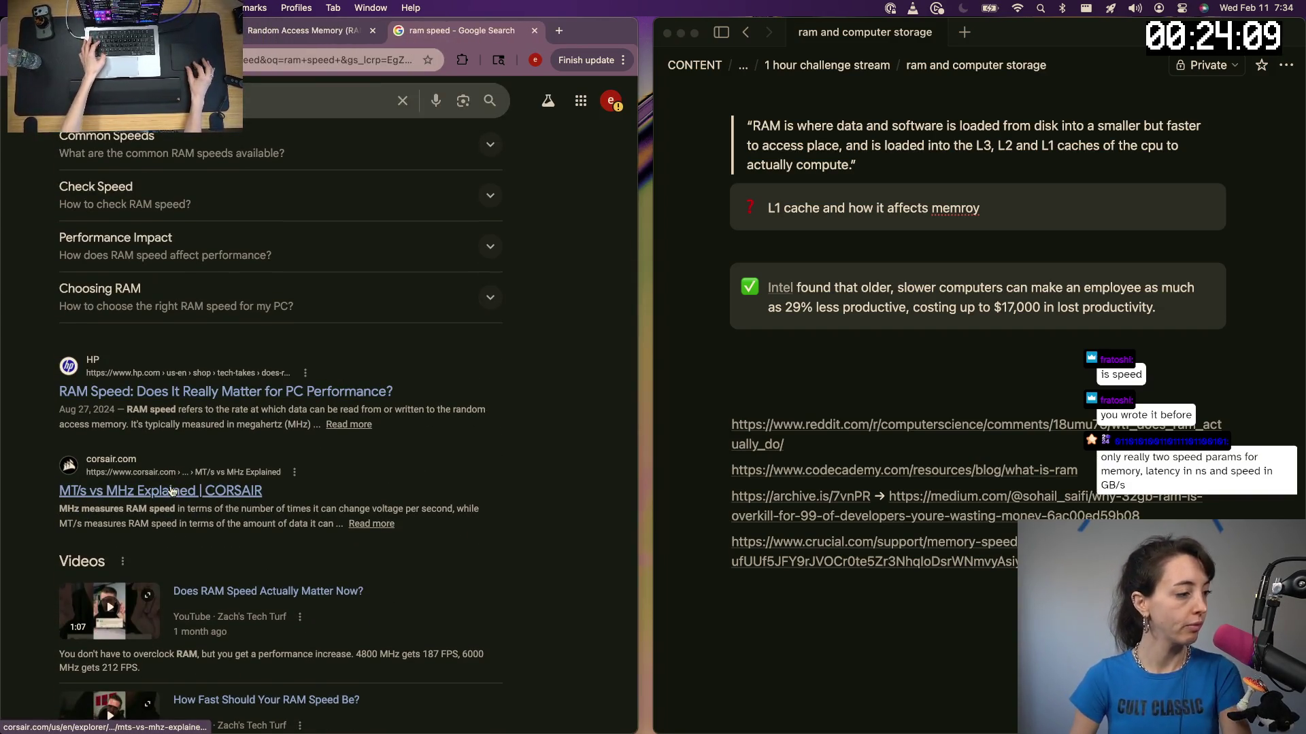
scroll(173, 492, down, 5)
scroll(178, 501, down, 5)
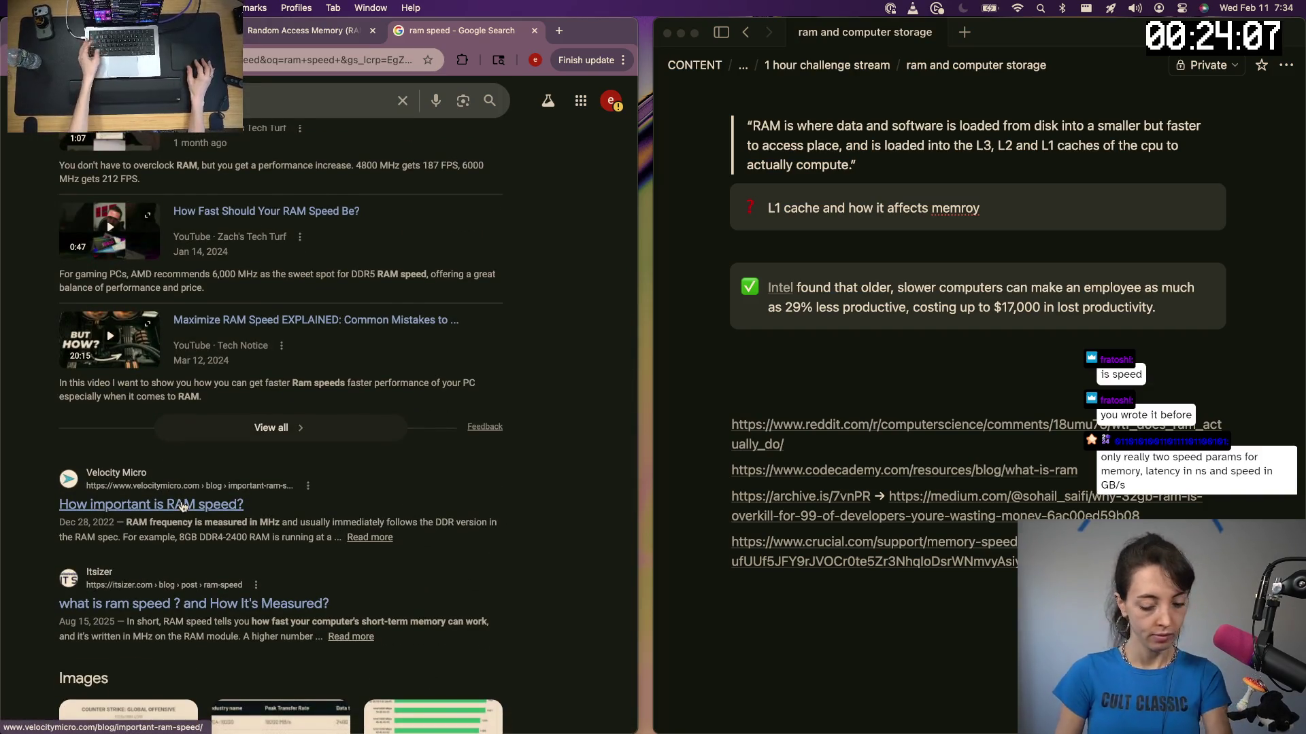
Open the Velocity Micro RAM speed article, dismiss its newsletter popup and return to the notes
super+click(182, 506)
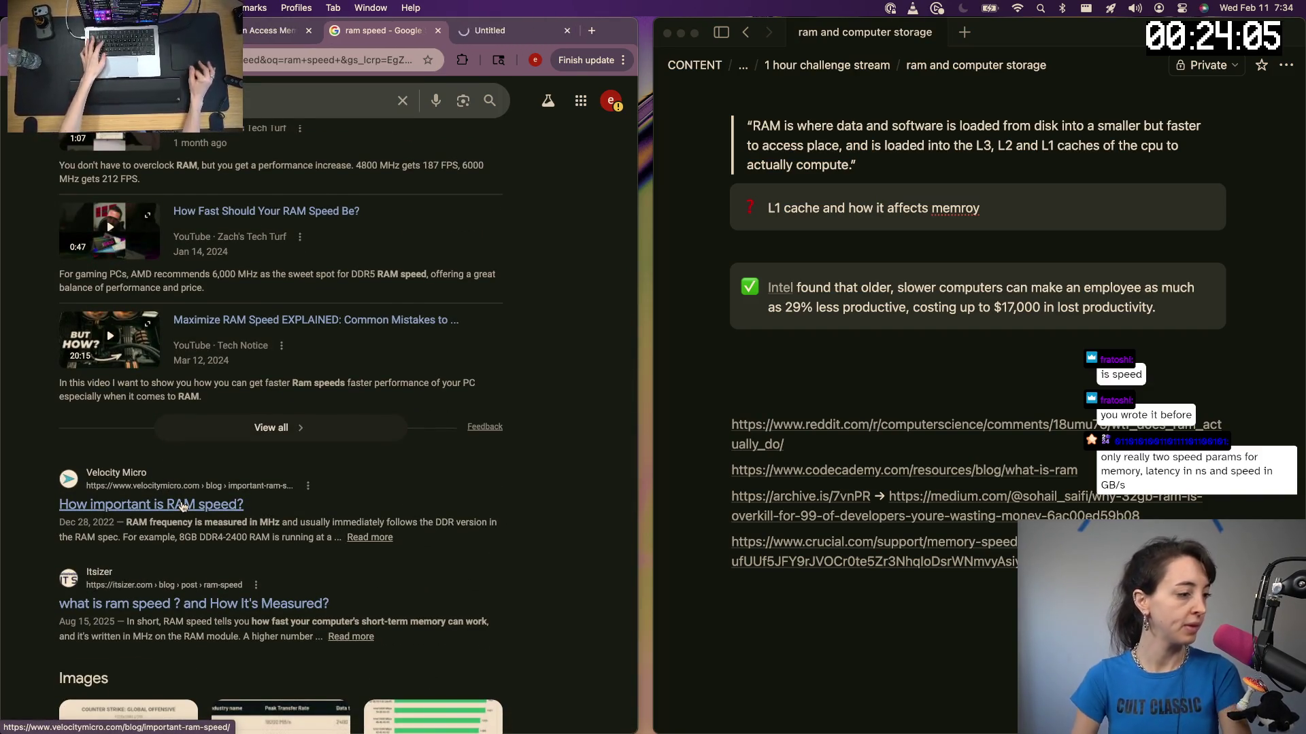
click(493, 32)
scroll(222, 487, down, 2)
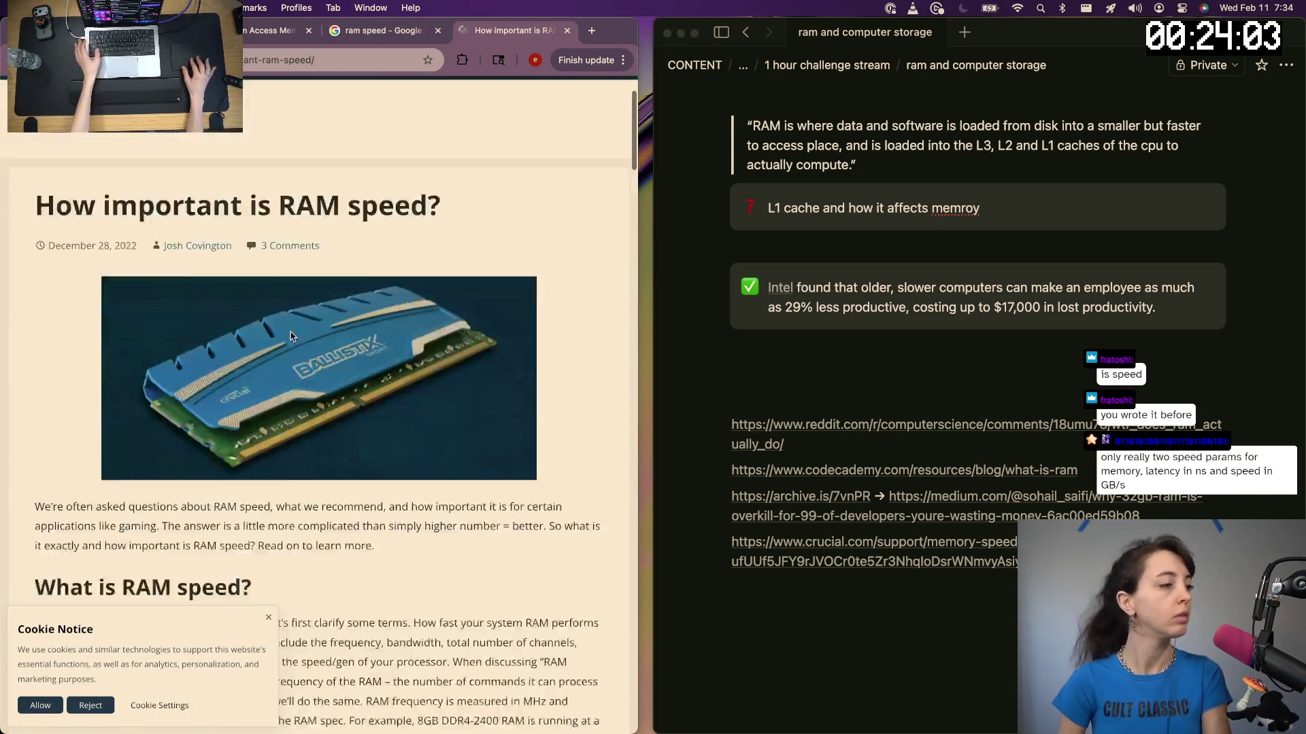
scroll(222, 486, down, 2)
scroll(223, 486, down, 1)
scroll(223, 486, down, 1)
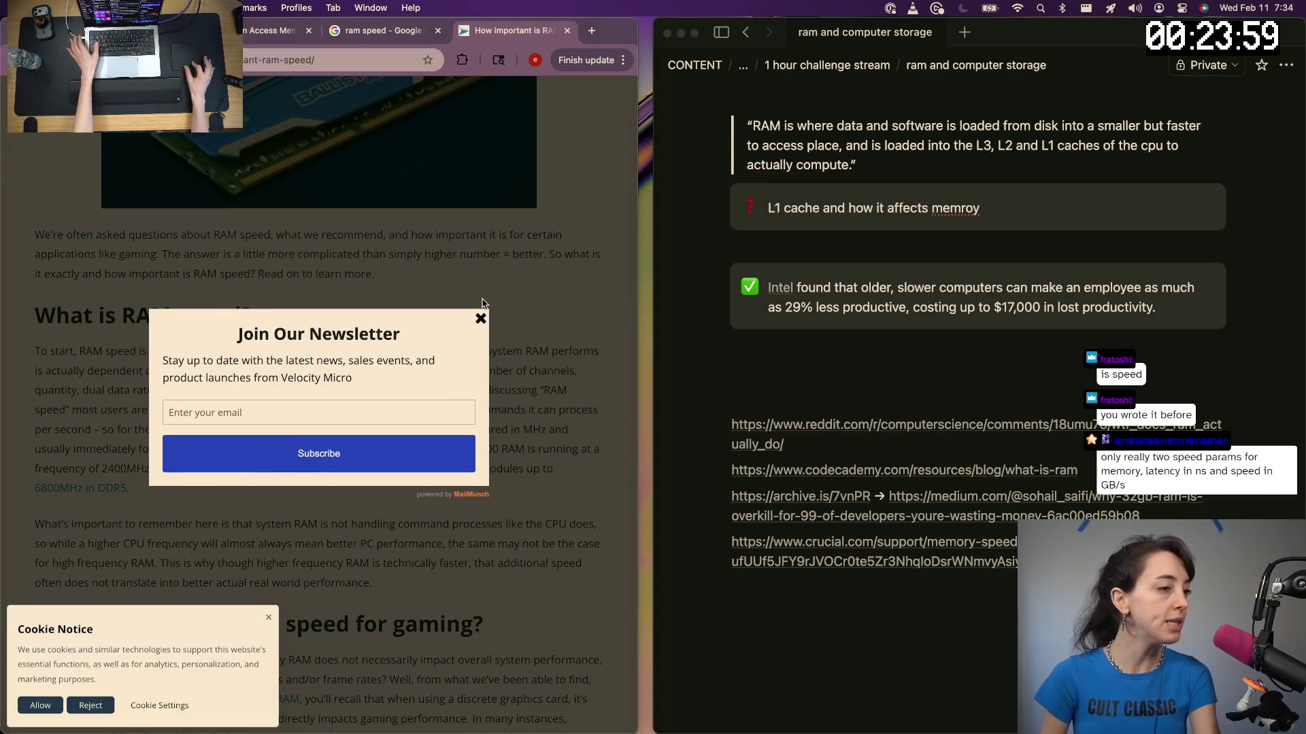
click(479, 319)
scroll(414, 362, down, 1)
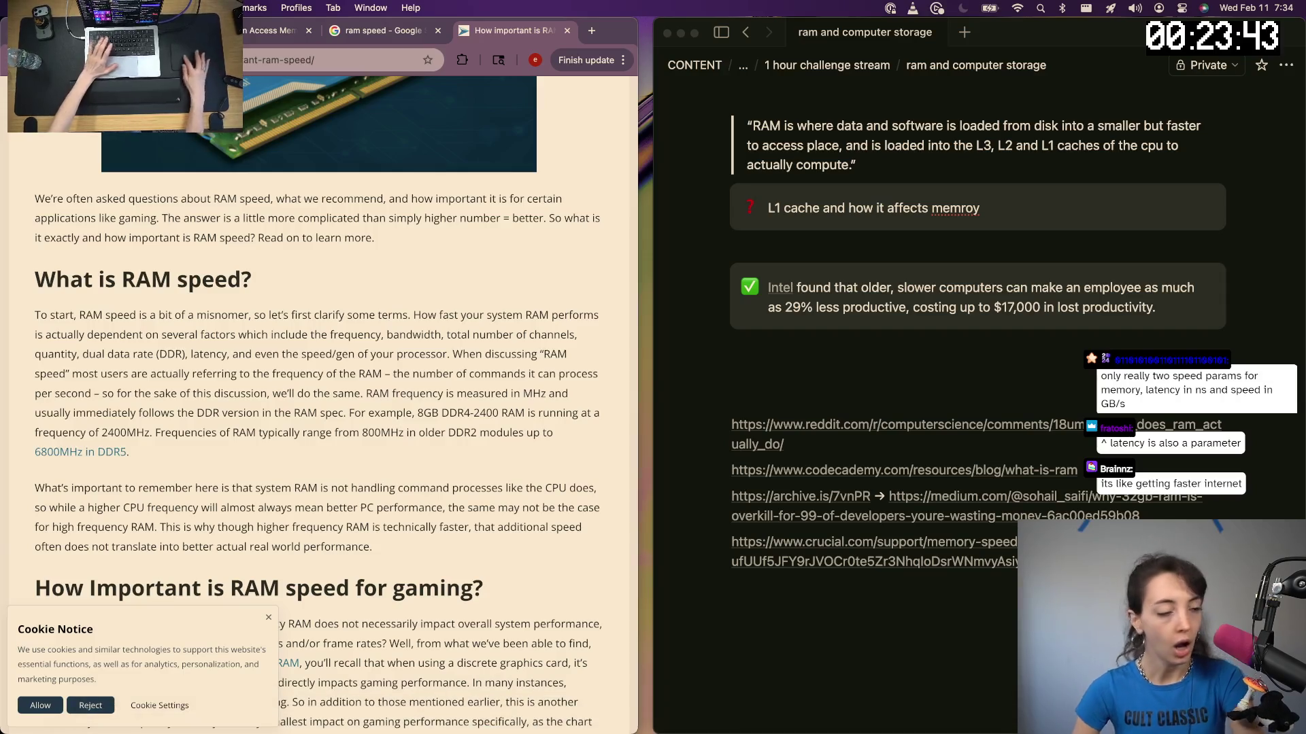
click(856, 405)
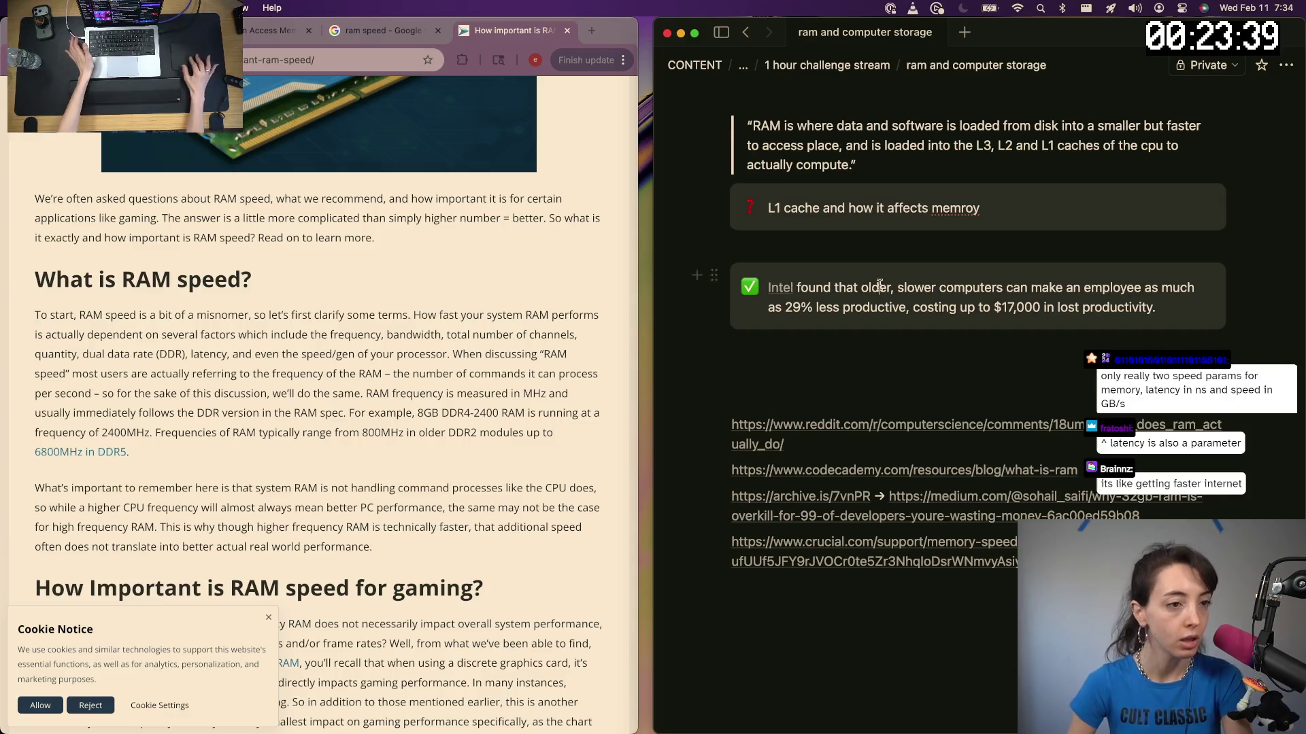
scroll(879, 285, up, 5)
scroll(950, 405, up, 1)
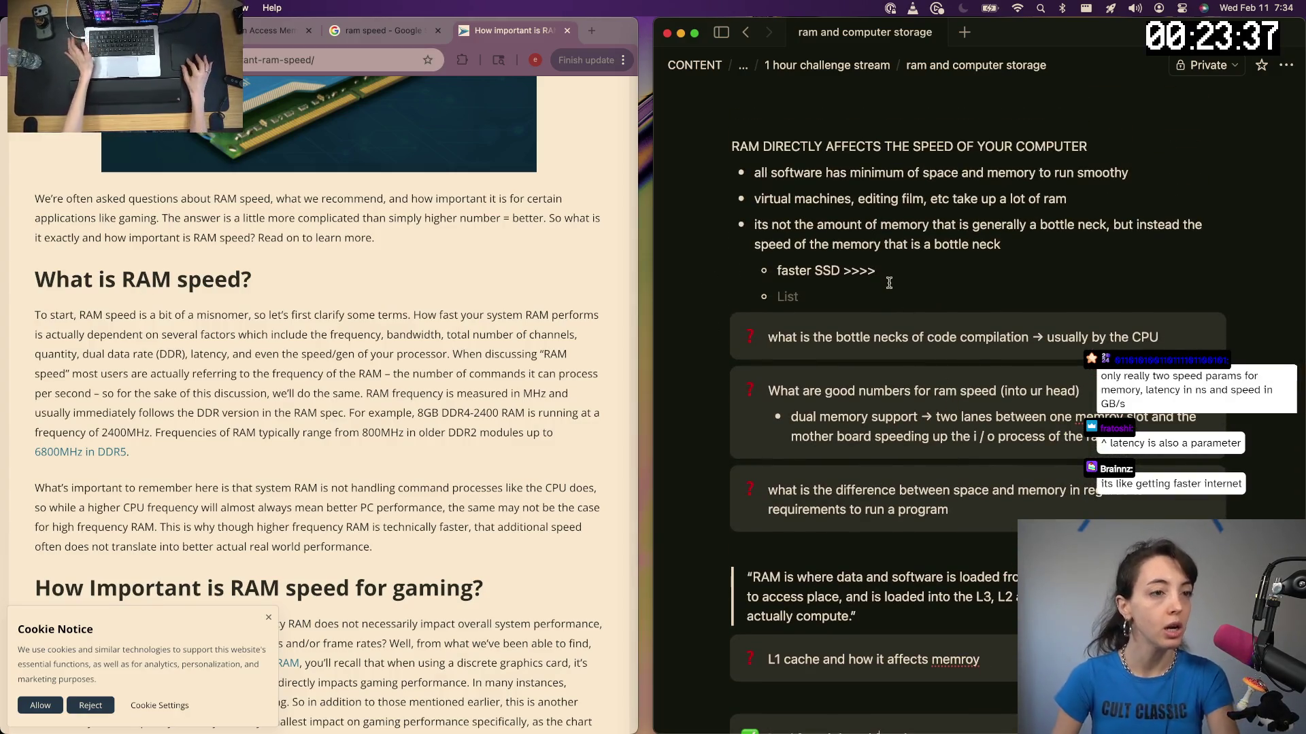
Add a top-level bullet that speed is affected by several parts of the physical ram, with a sub-list below
click(897, 275)
key(shift+Tab)
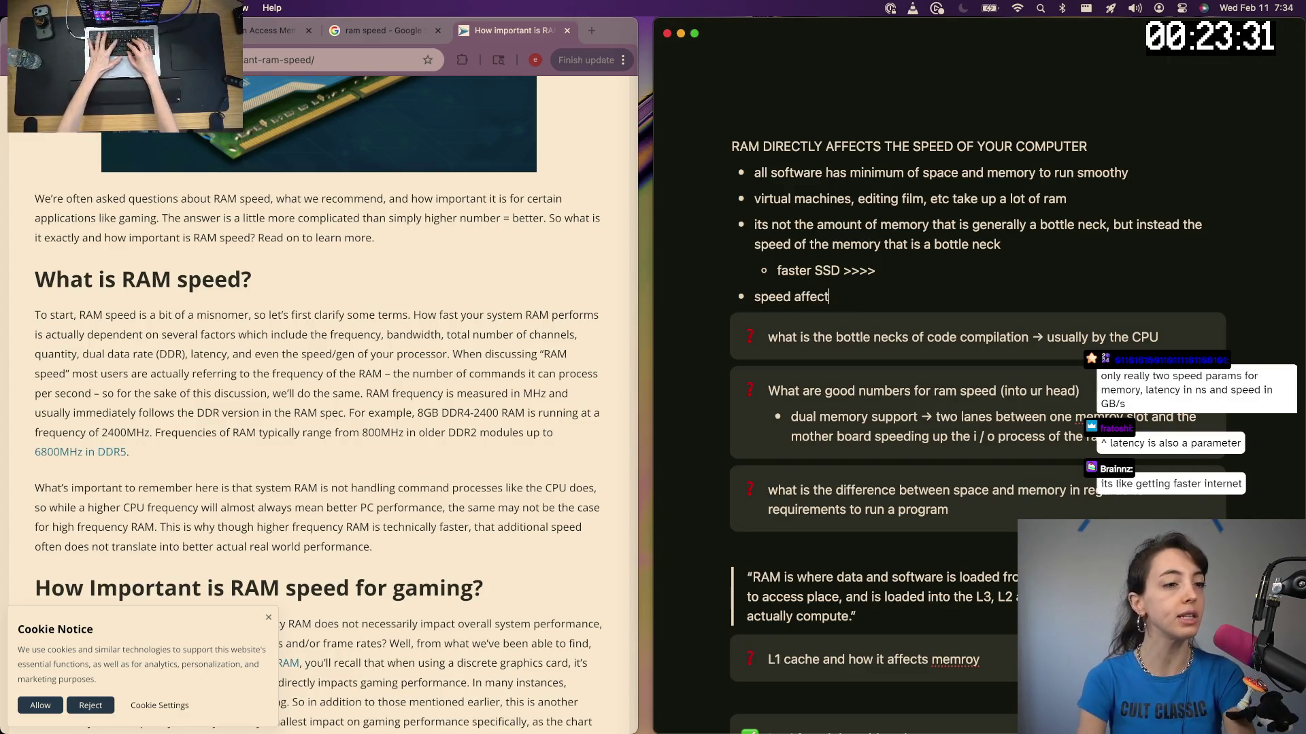
text(ed by several parts of the physical ram)
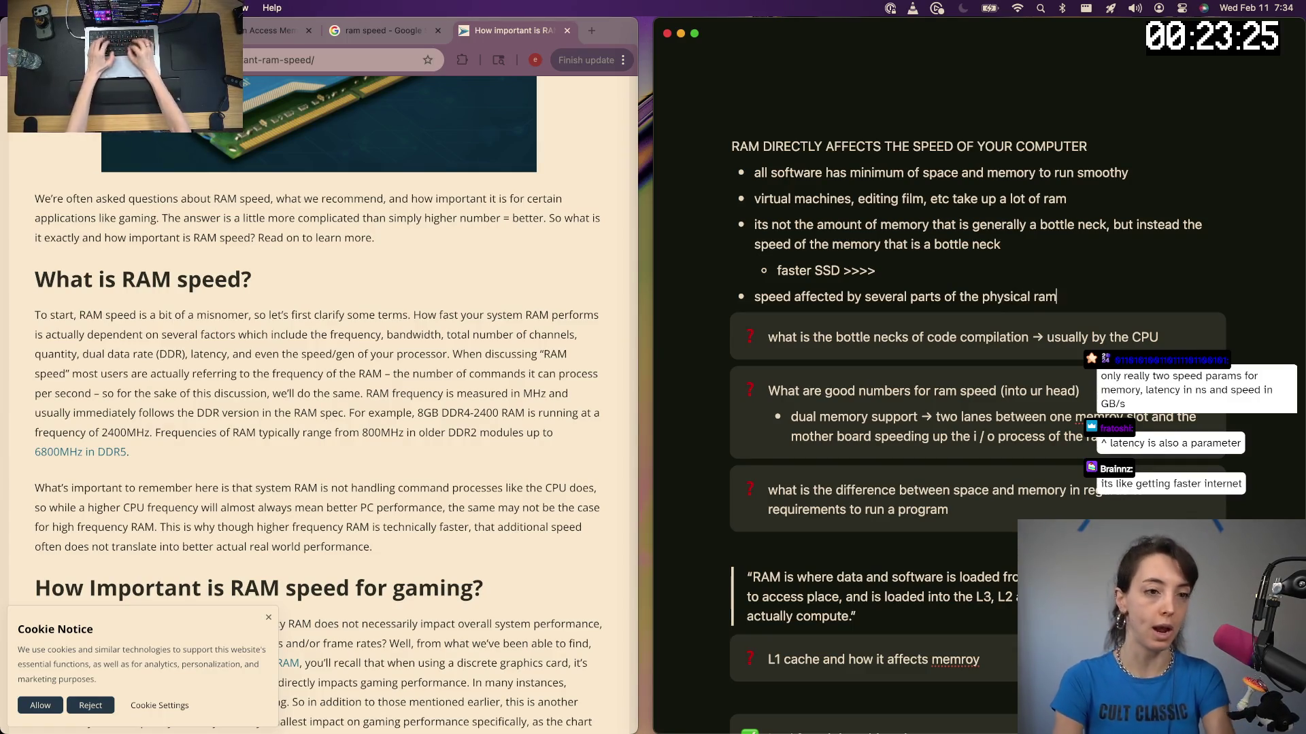
key(Return)
key(Tab)
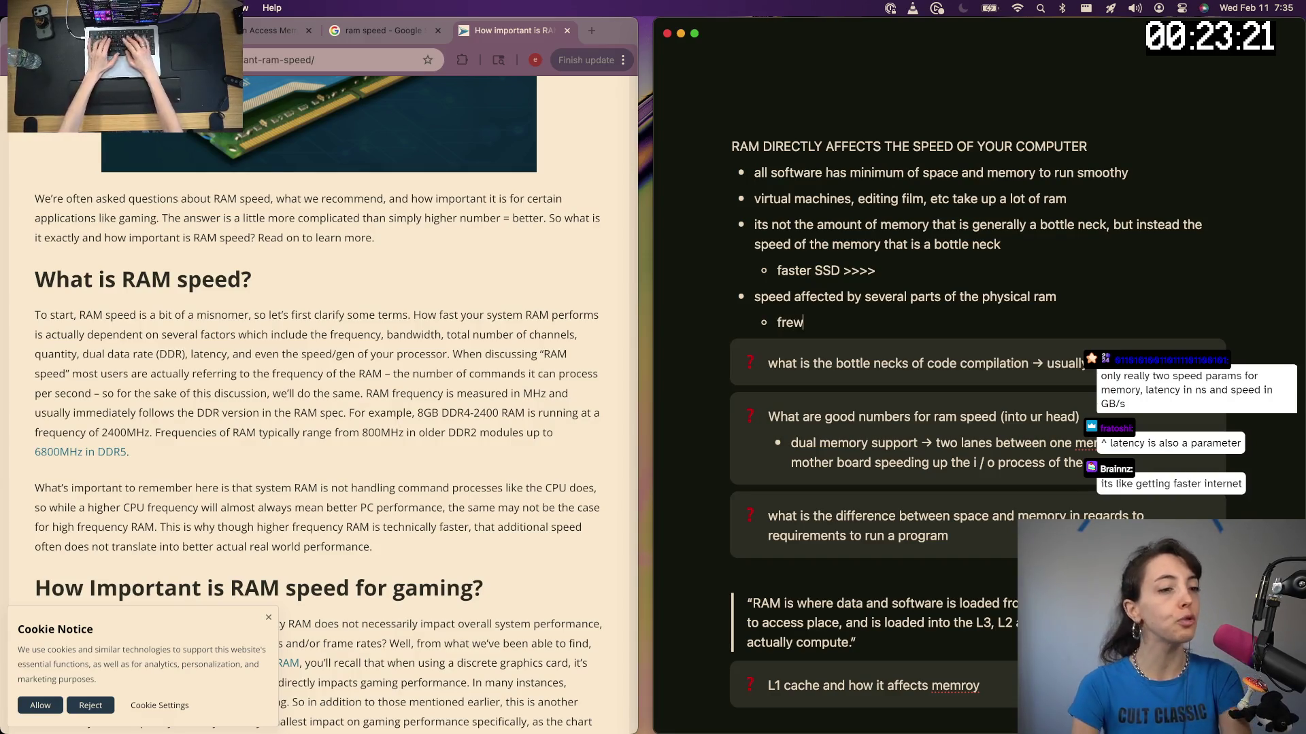
List the factors as sub-bullets: frequency, bandwidth, total number of channels, quantity, DDR, latency, processor speed
key(Return)
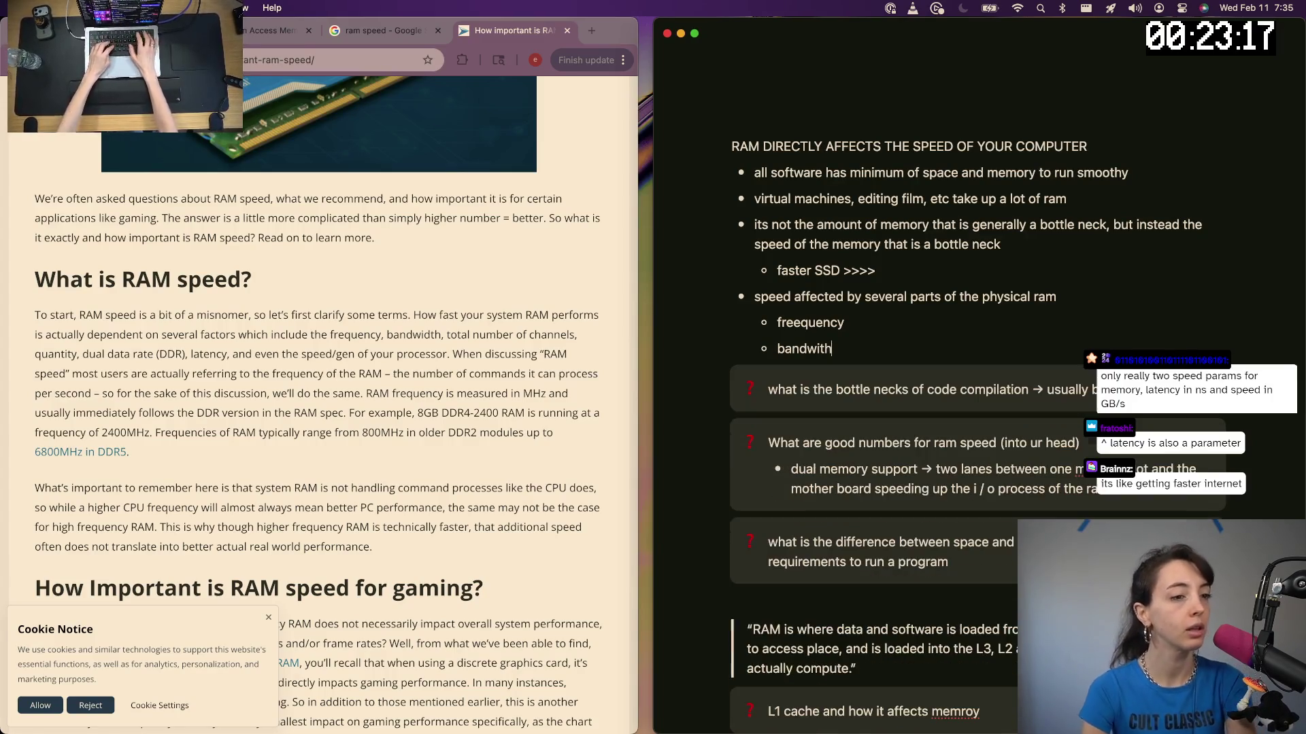
text(th)
key(Return)
text(number)
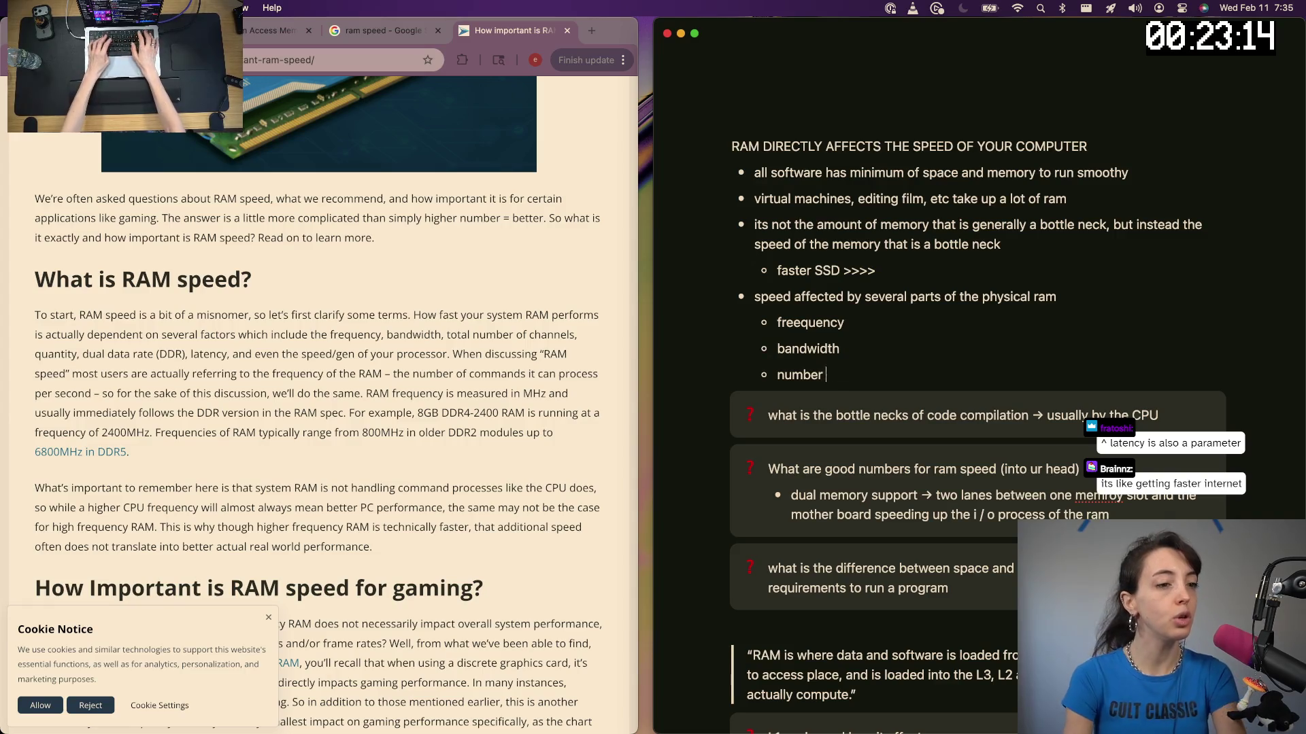
key(alt+BackSpace)
text(total nu)
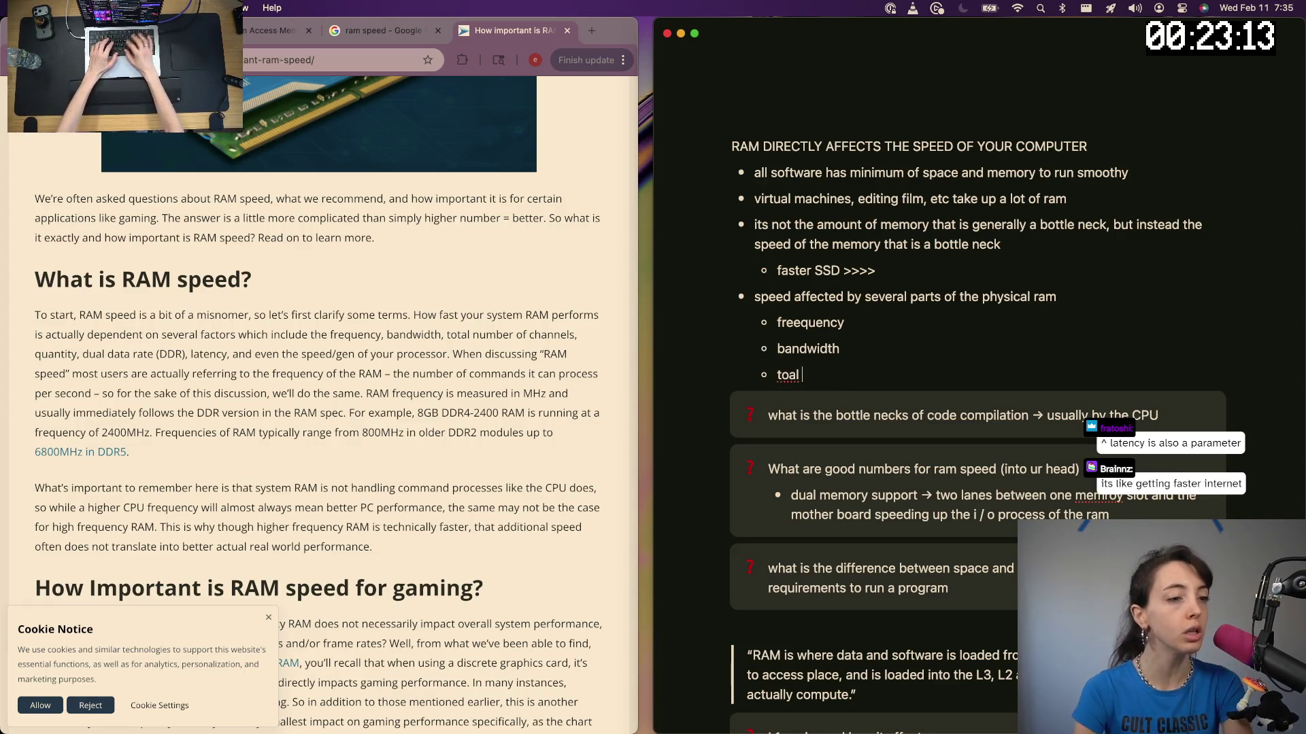
text(mber of )
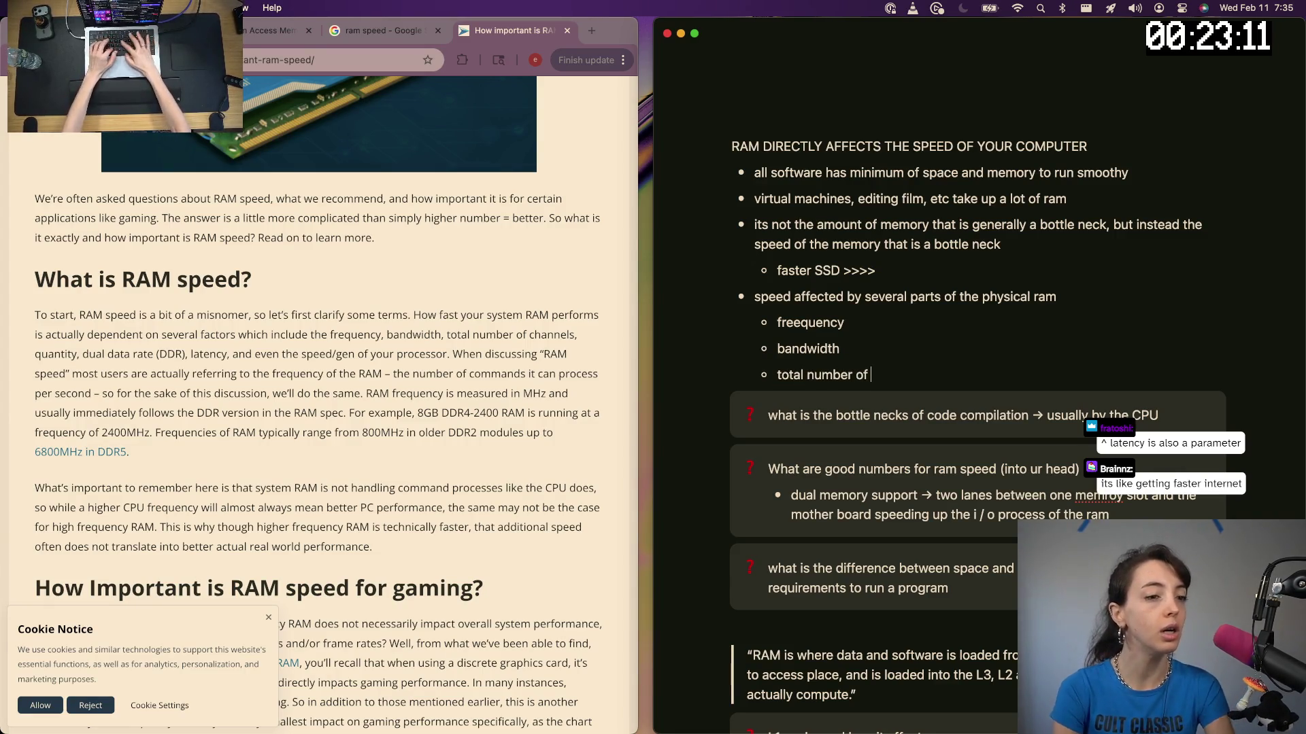
text(channels)
key(Return)
text(quantity)
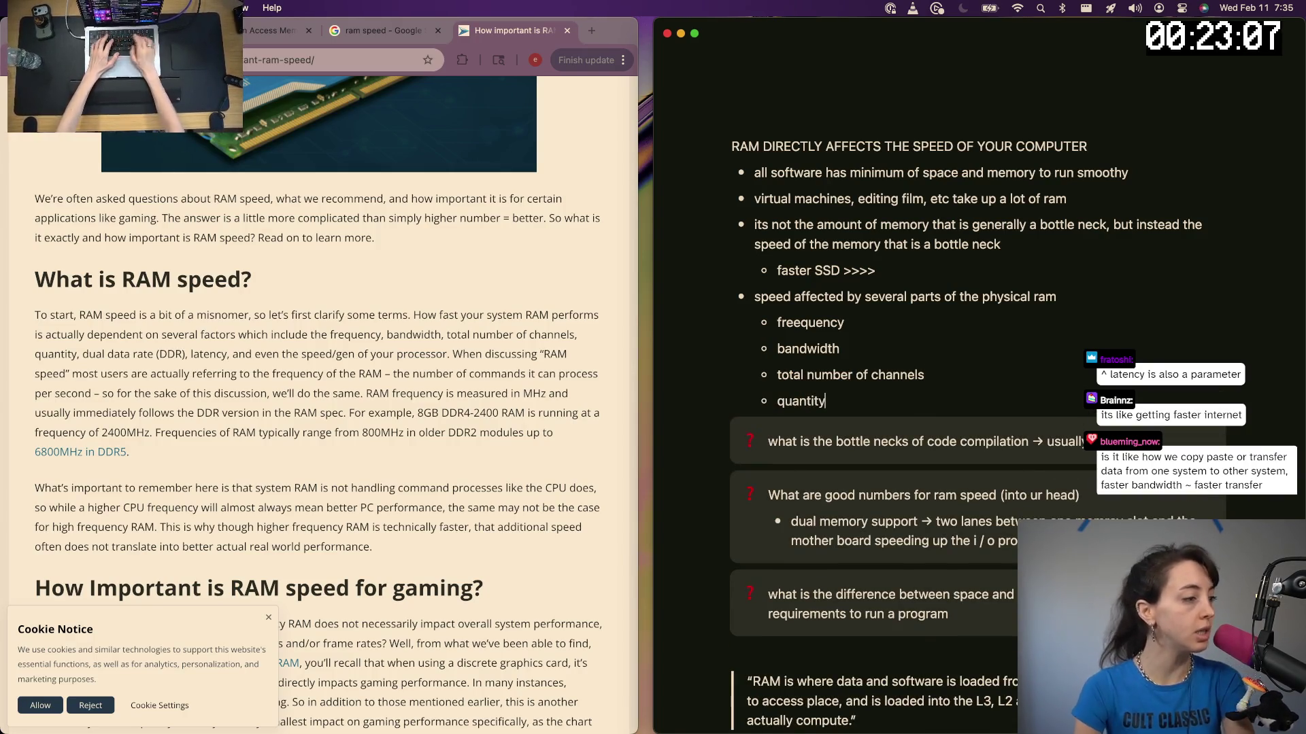
key(Return)
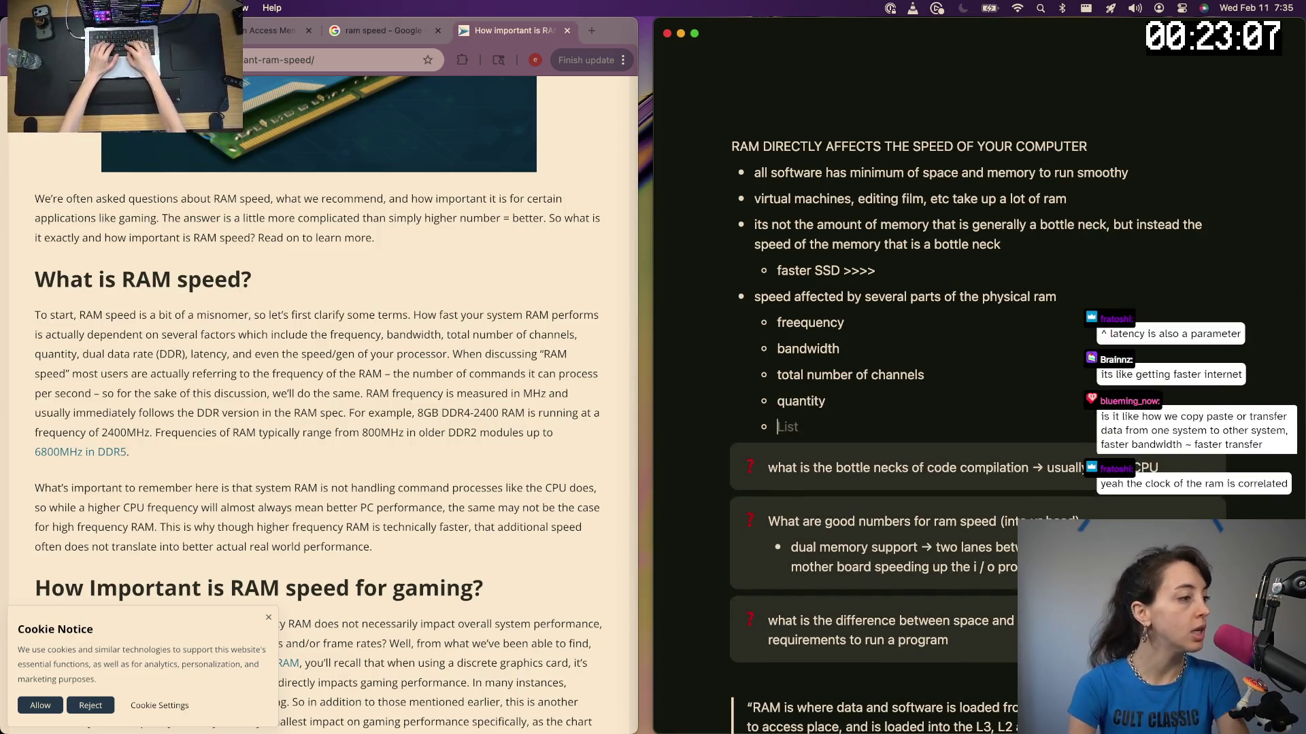
text(dual data rate (DDR)
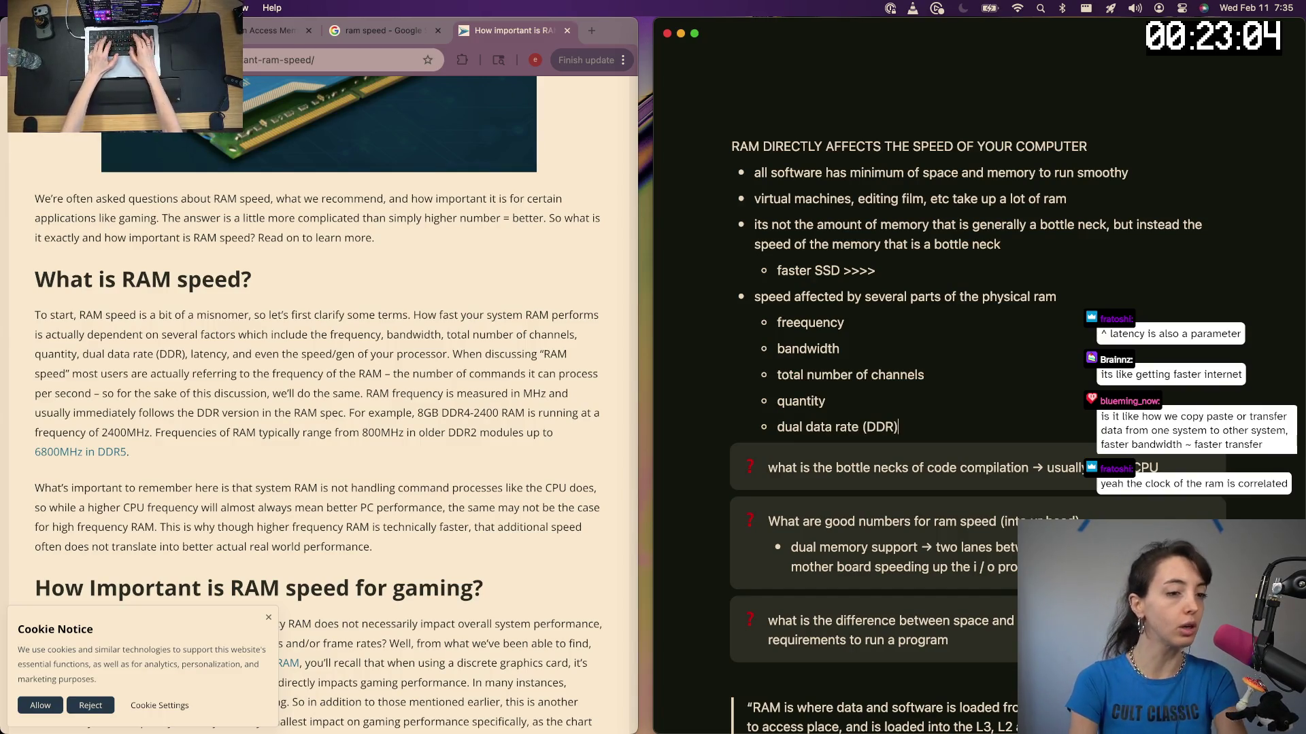
key(Return)
text(latency)
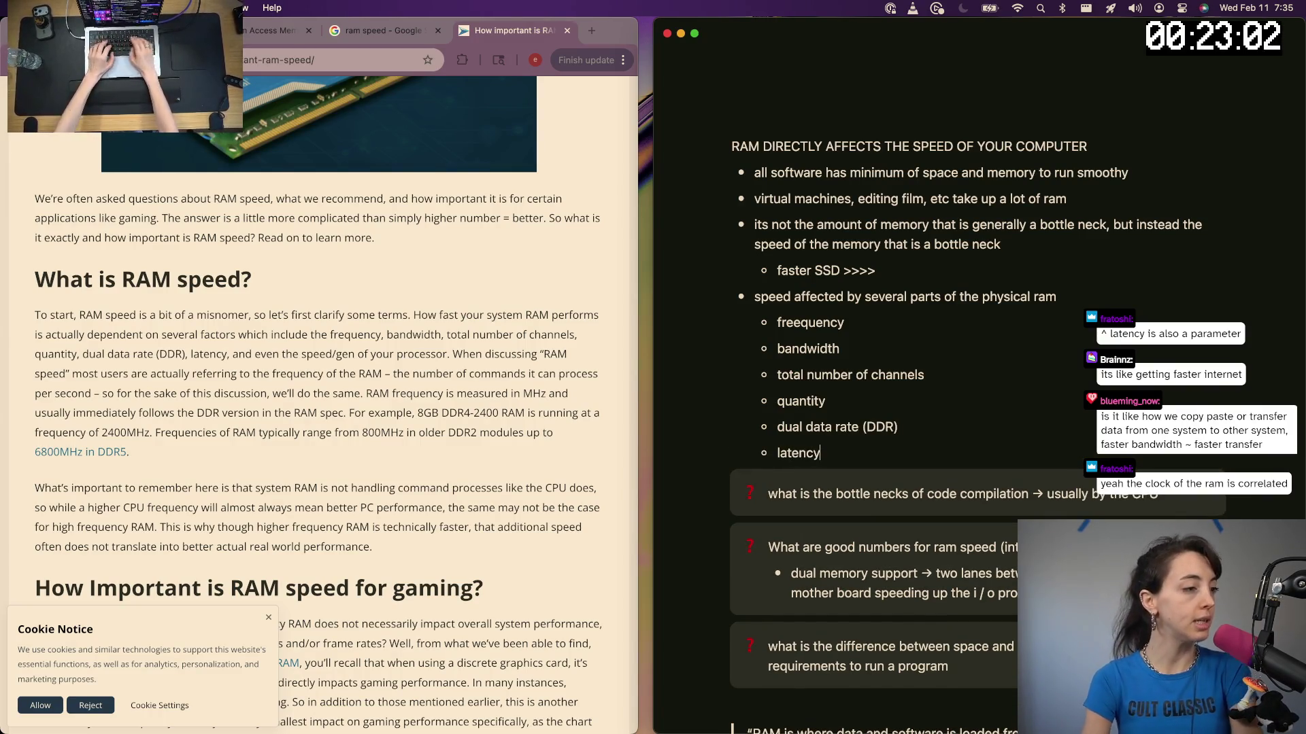
key(Return)
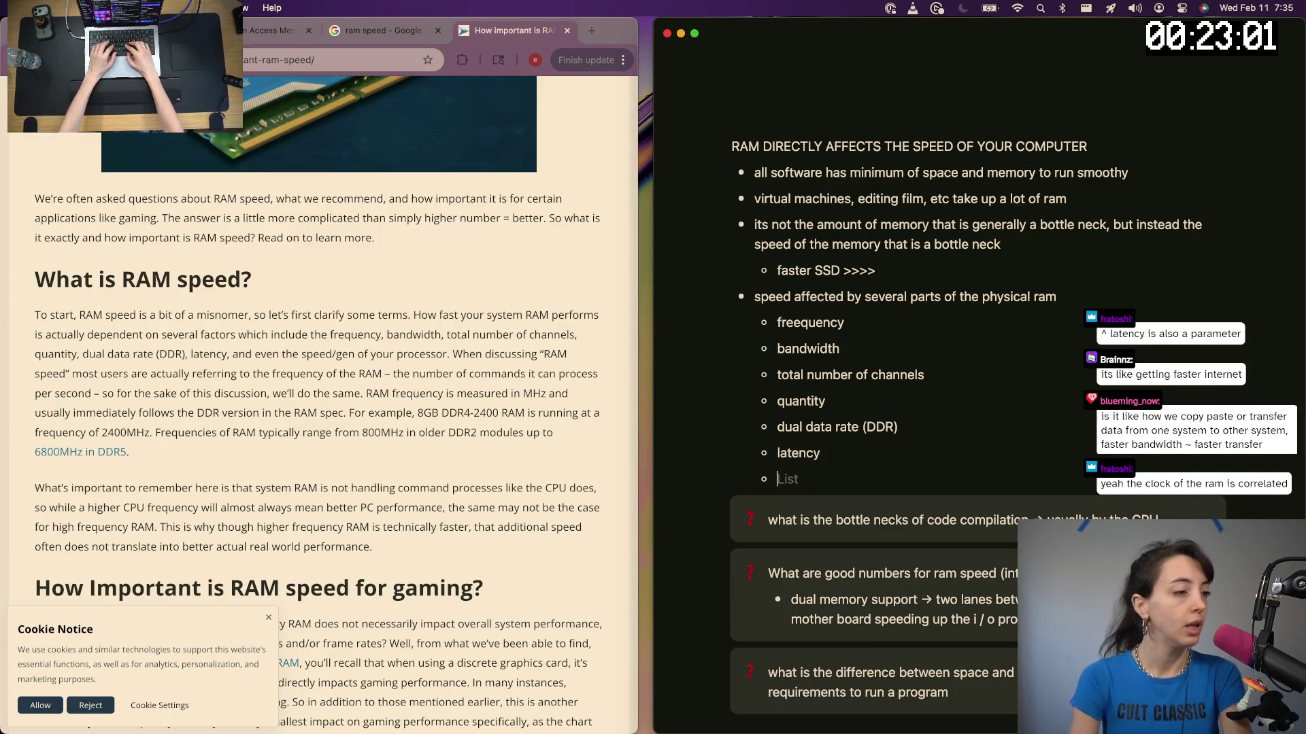
text(speed of processor)
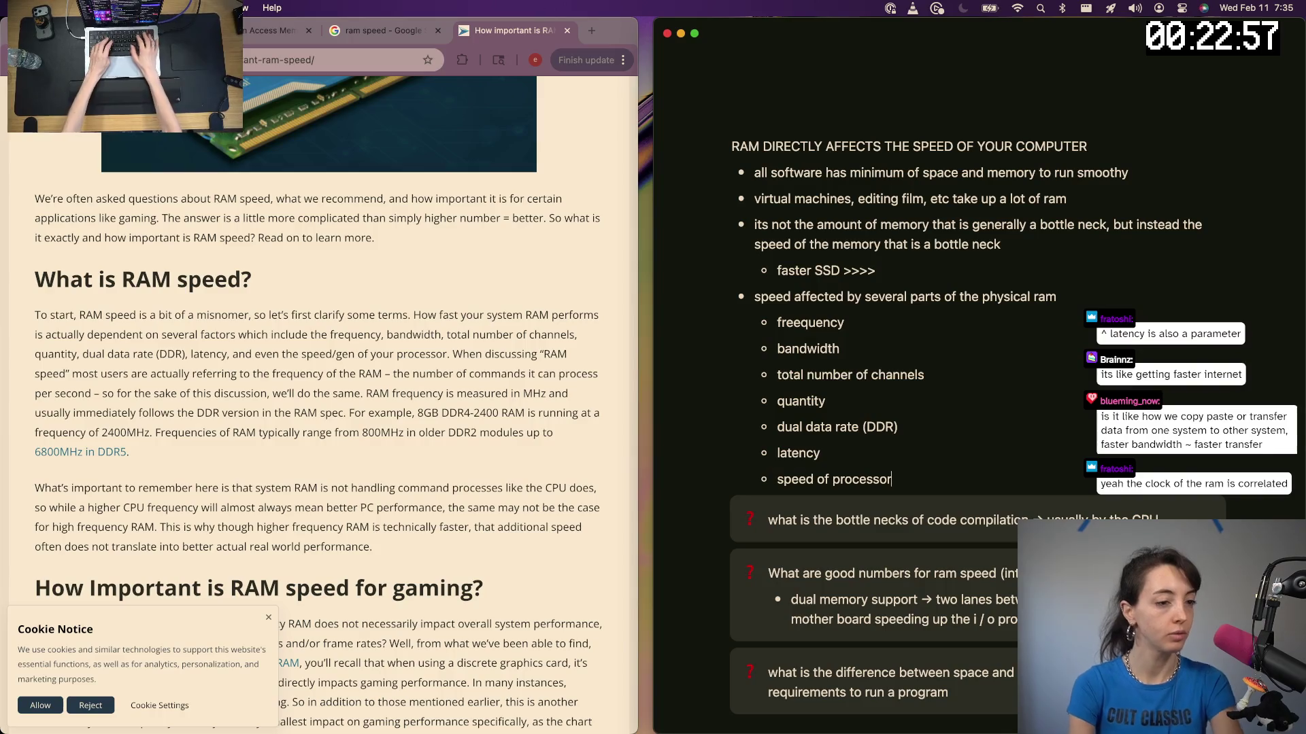
key(alt+Left)
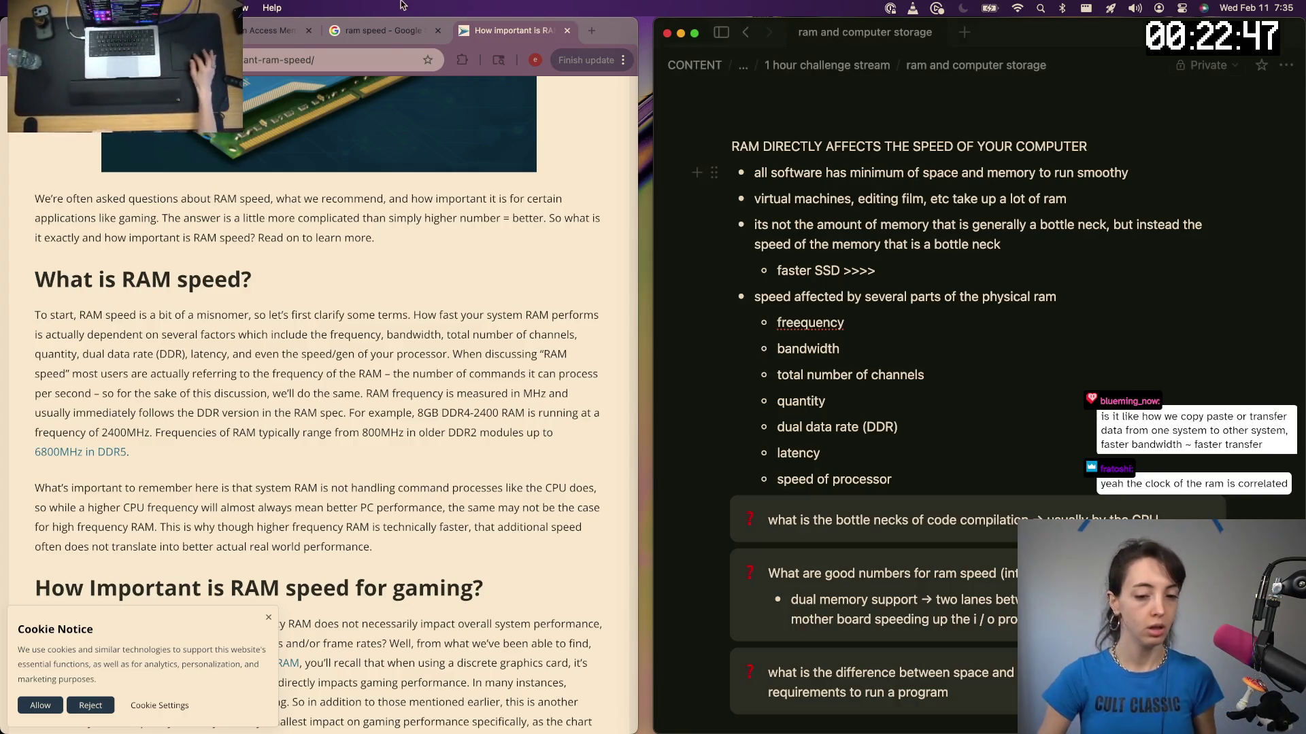
scroll(263, 476, down, 1)
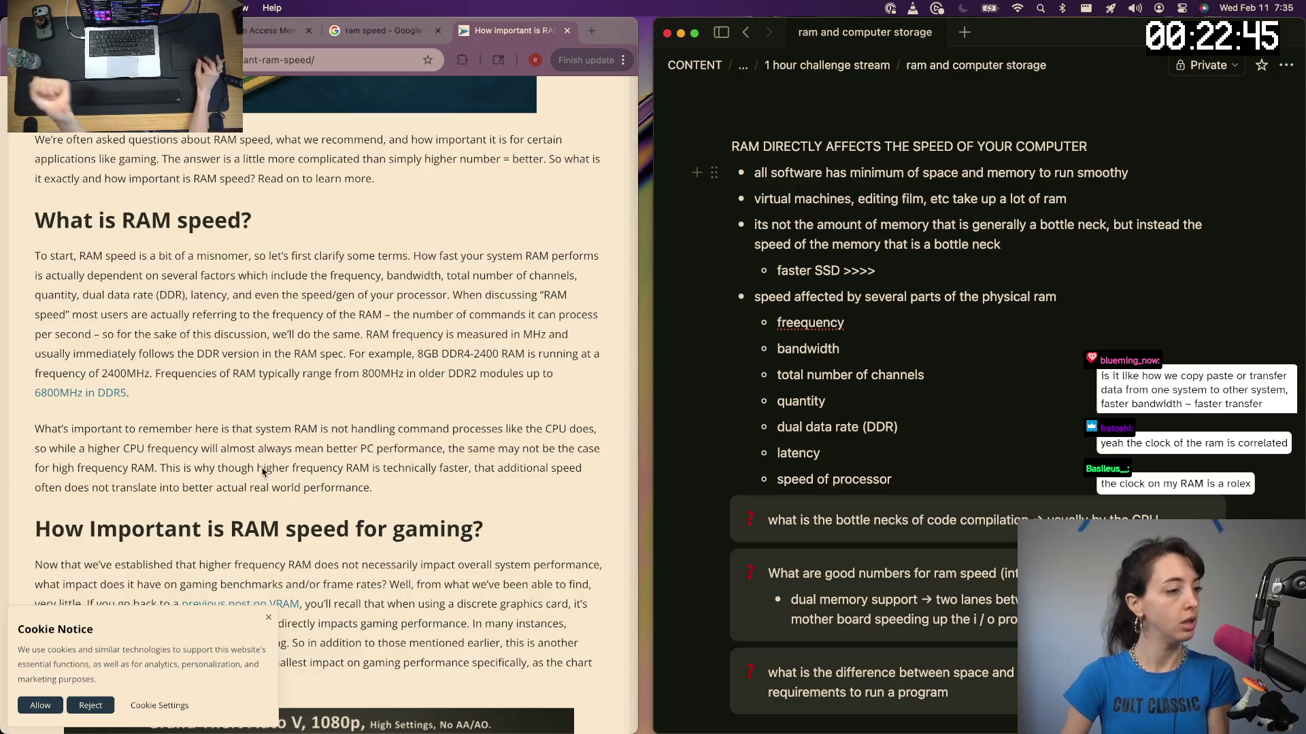
scroll(263, 476, down, 2)
Check the RAM speed article, then start a bullet inside the bottlenecks callout
click(255, 353)
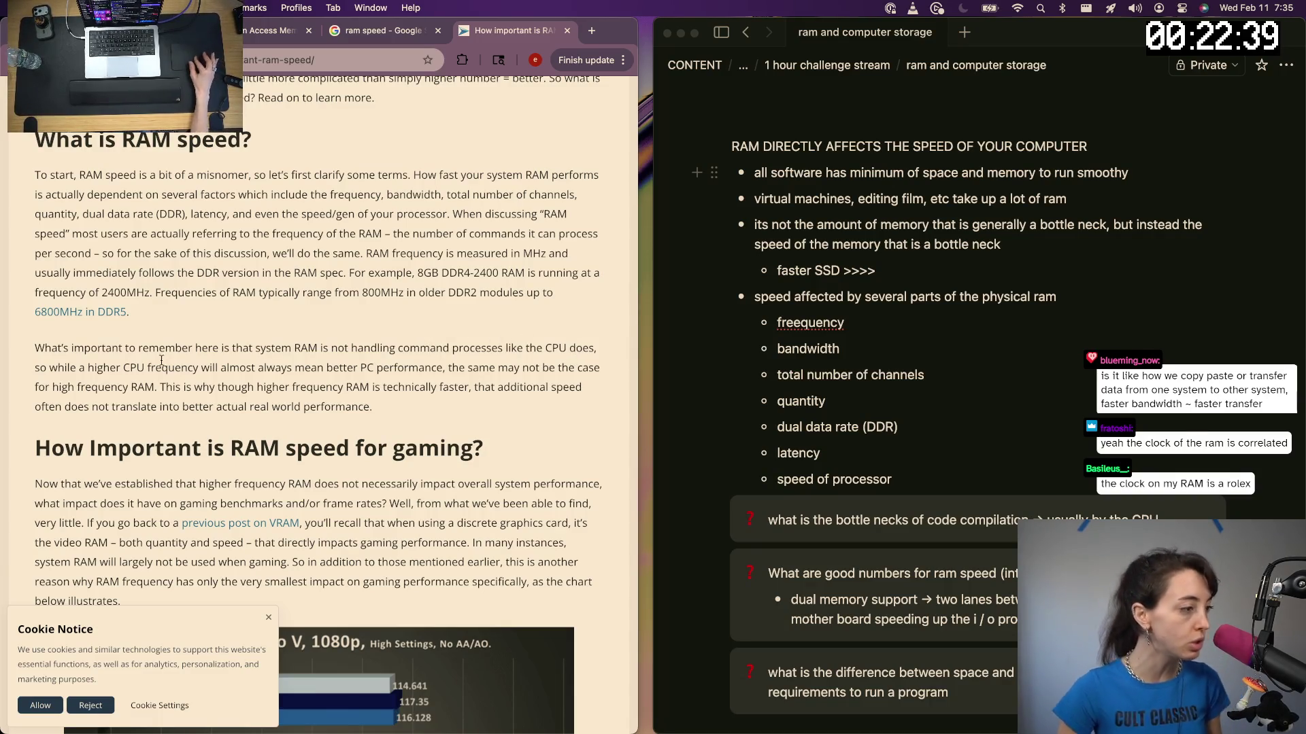
scroll(223, 343, down, 1)
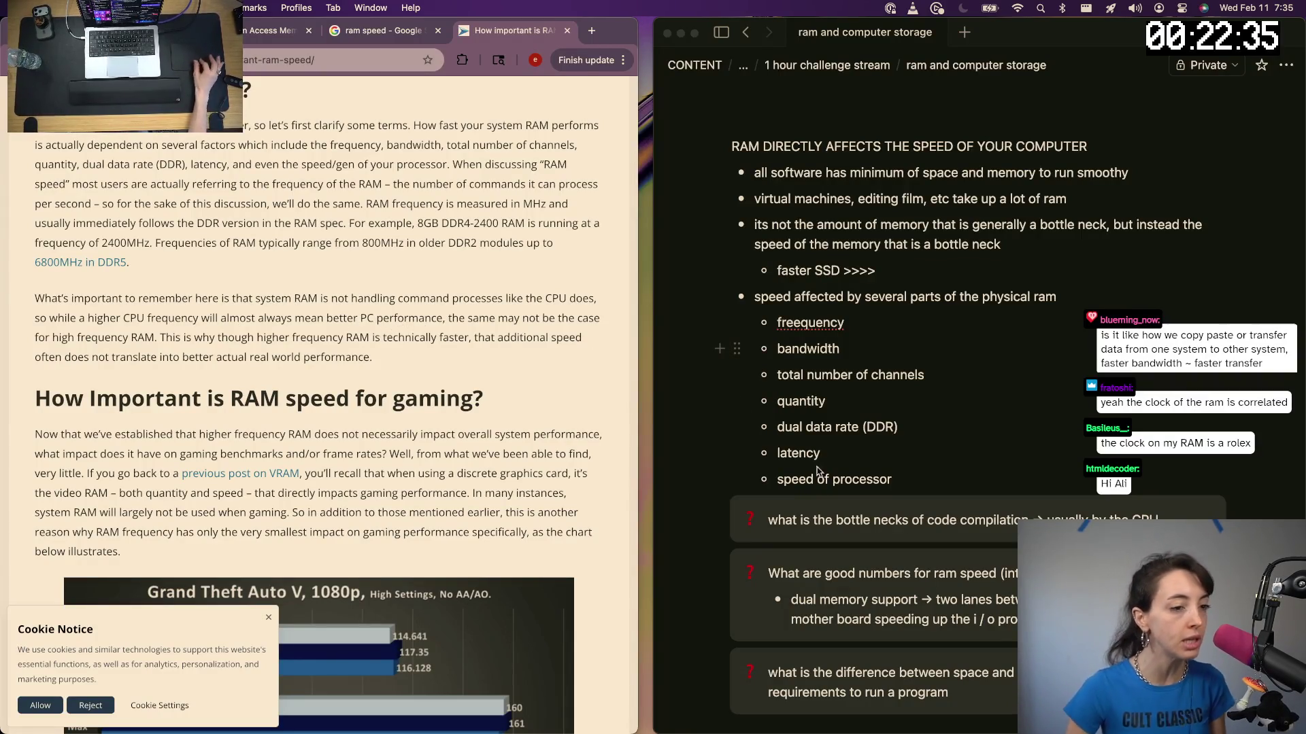
scroll(925, 580, down, 3)
scroll(926, 581, up, 4)
click(932, 211)
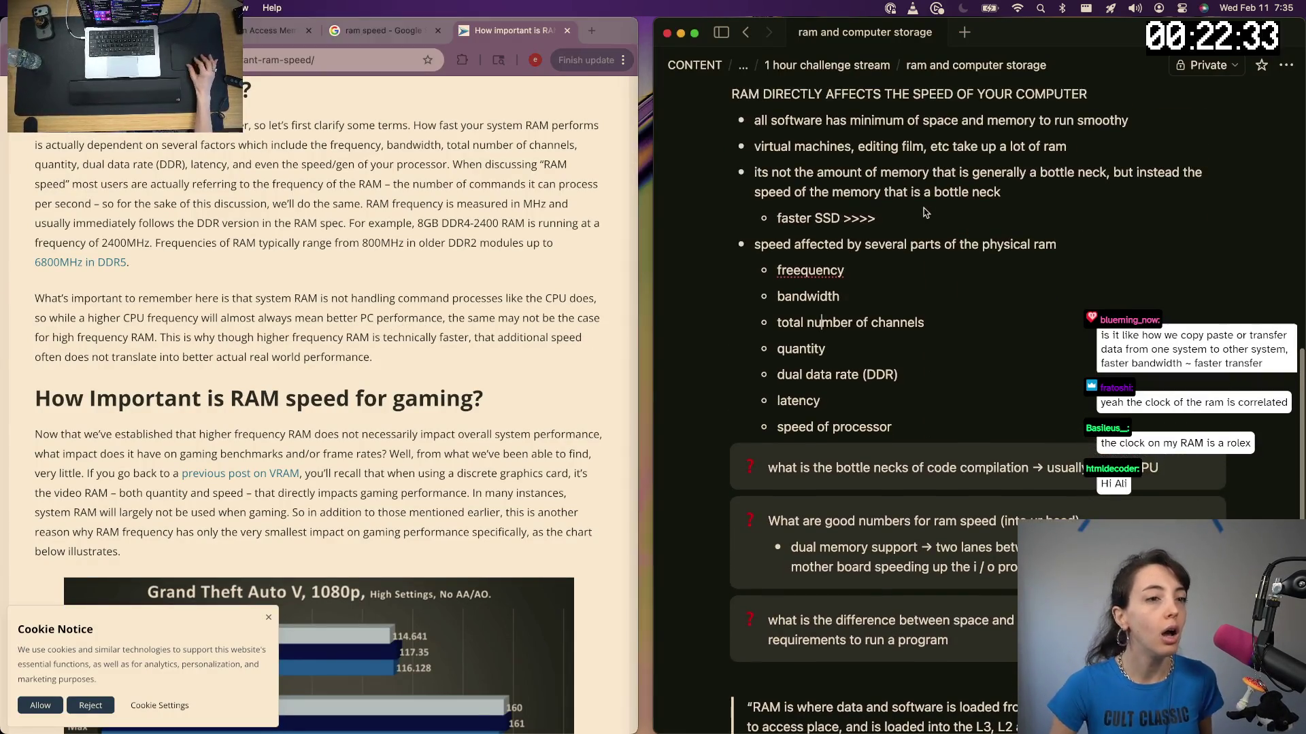
scroll(931, 211, down, 5)
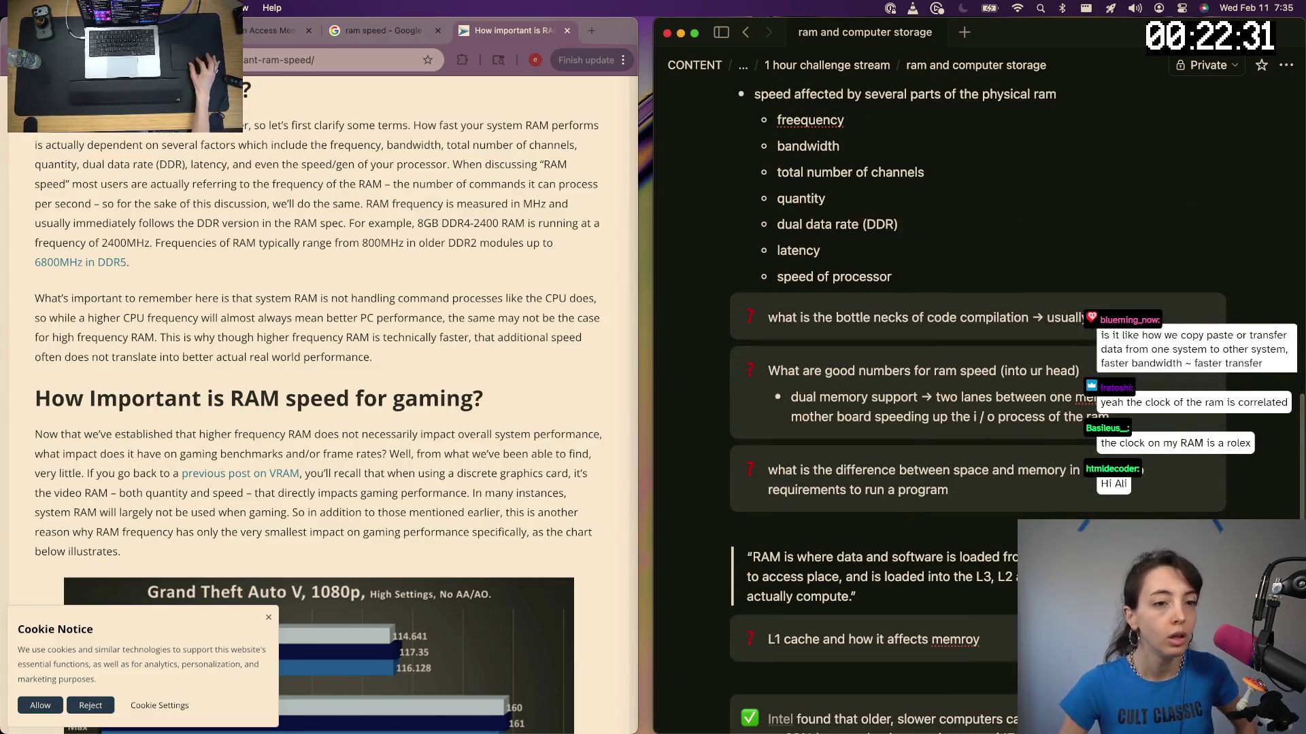
key(Return)
key(Tab)
text(cpu)
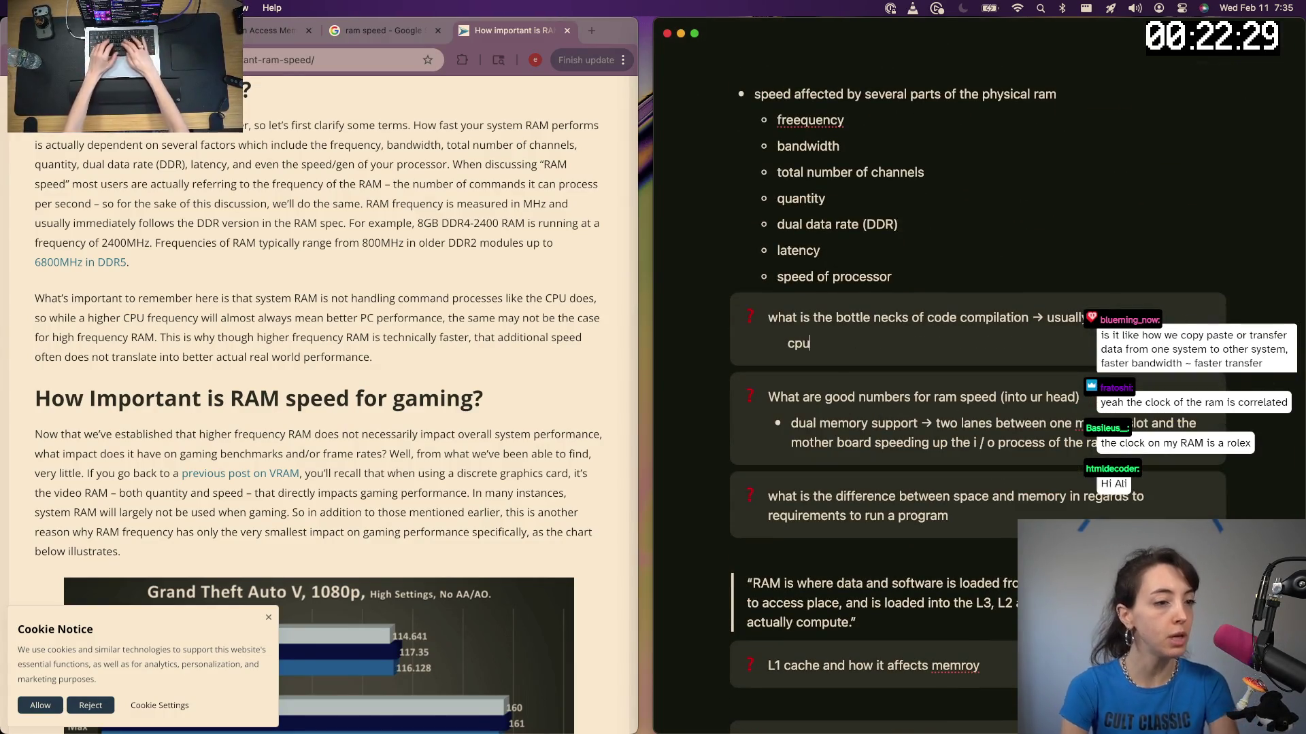
key(BackSpace)
key(BackSpace)
key(BackSpace)
text(- )
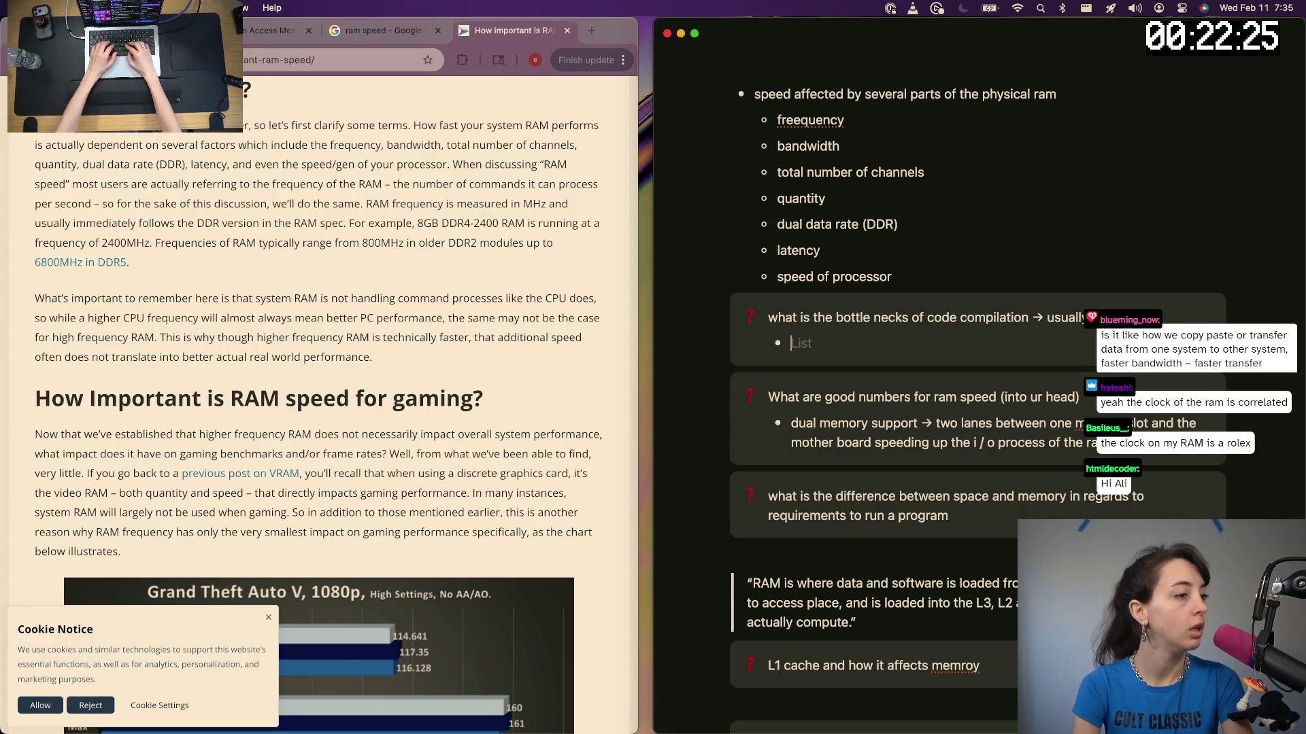
text(cpu ha)
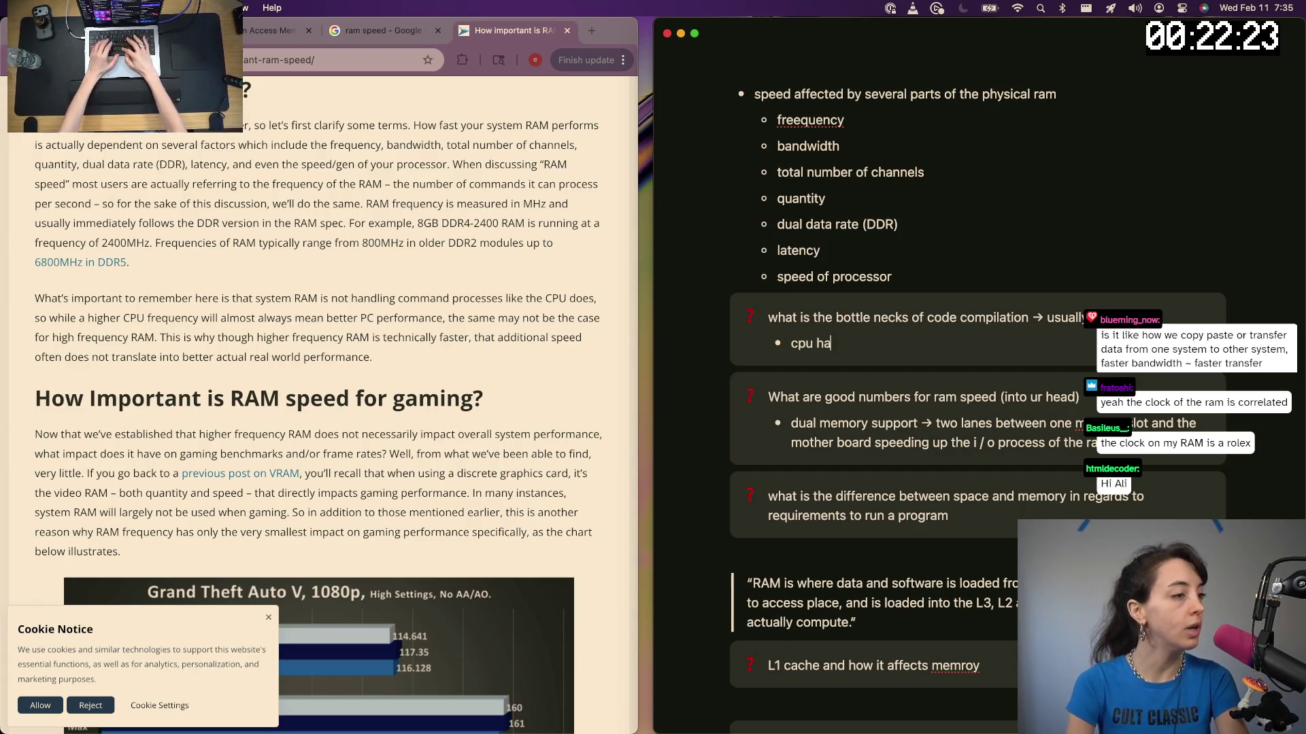
text(ndles c)
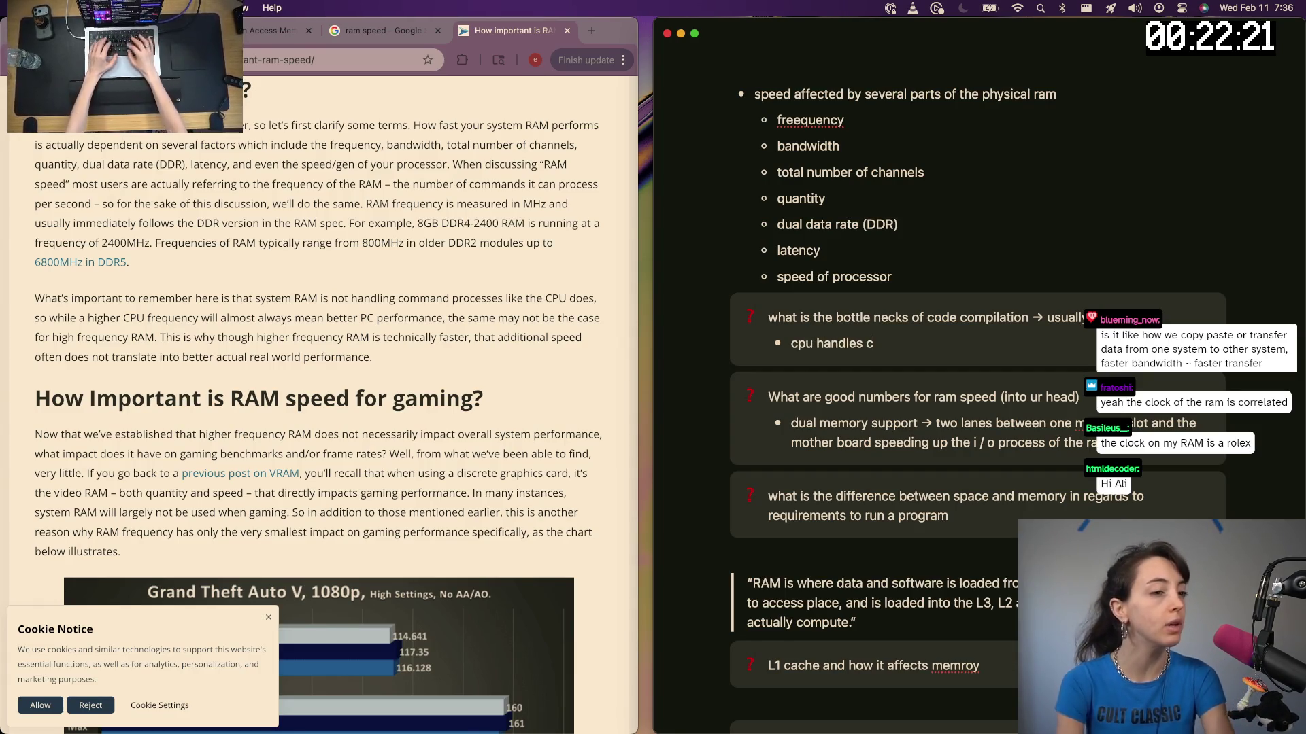
text(ommand processing )
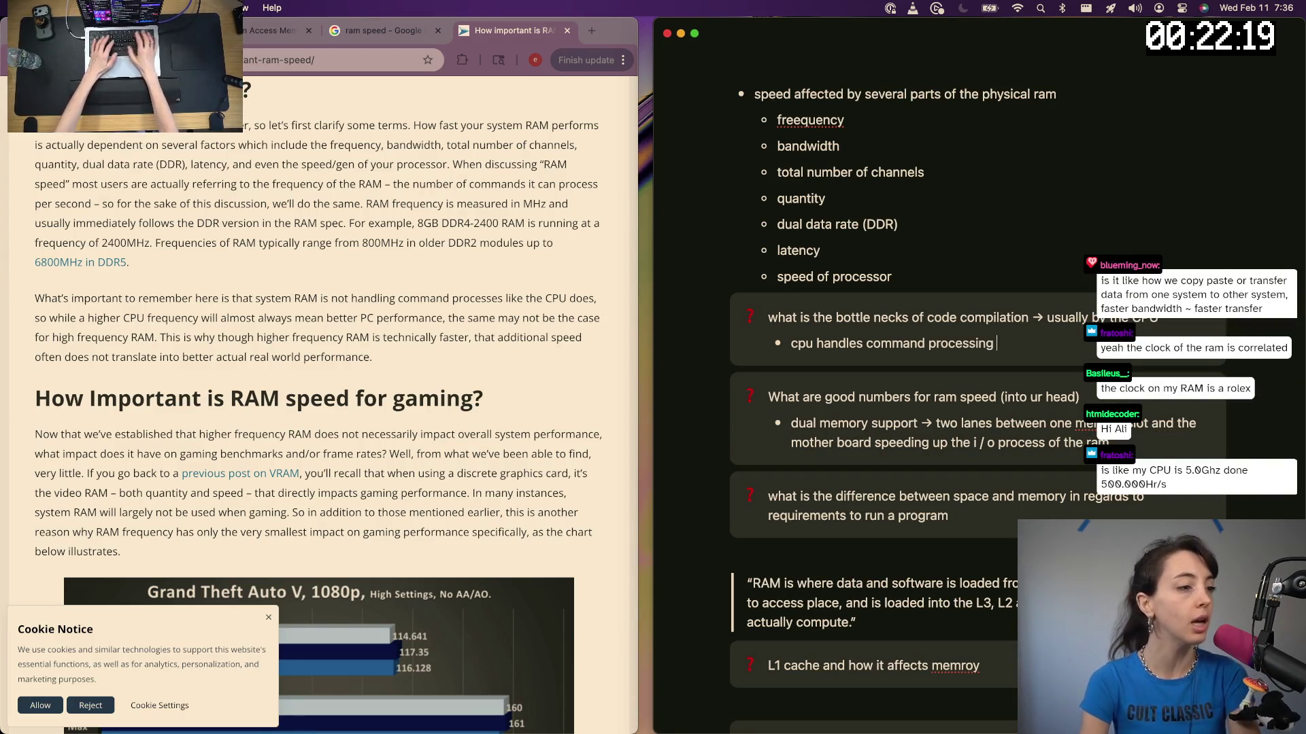
text(, which can dire to fast)
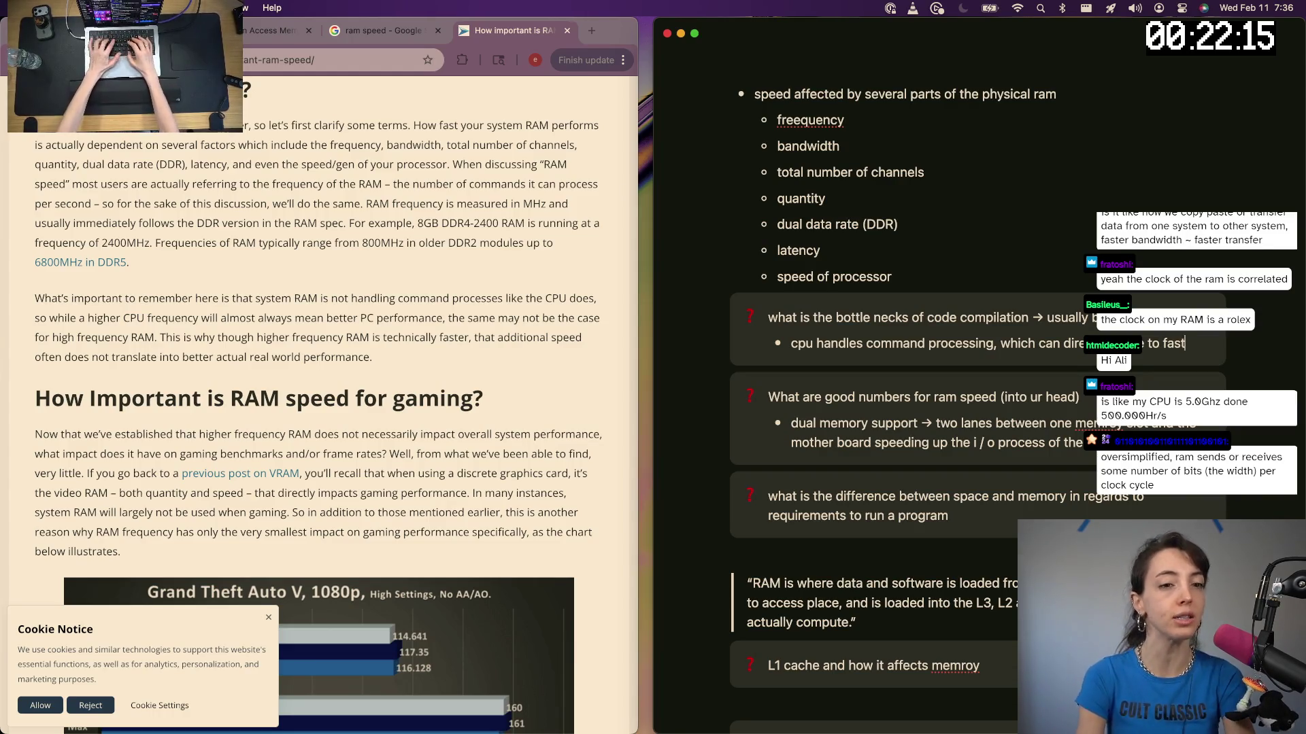
text(er computer)
Write that the cpu handles command processing, leading to a faster computer, and add an empty bullet
key(Return)
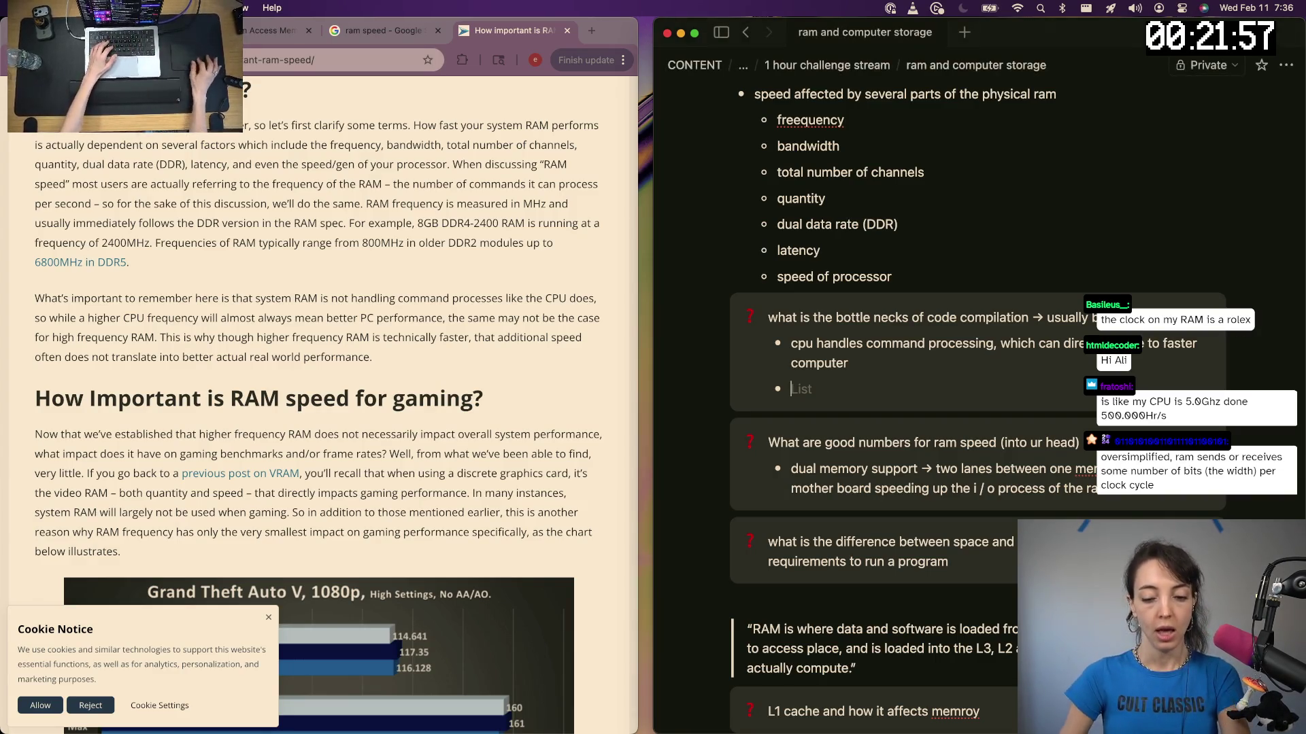
key(super+Tab)
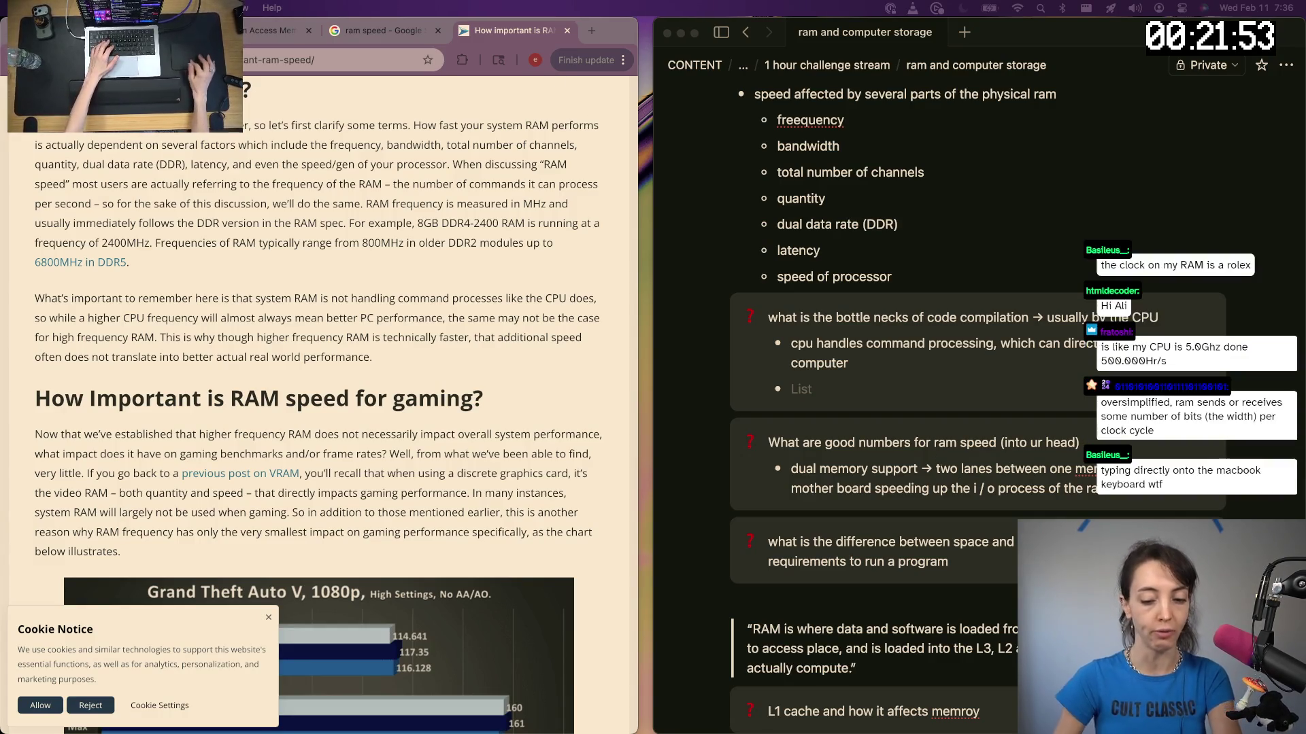
scroll(77, 239, down, 2)
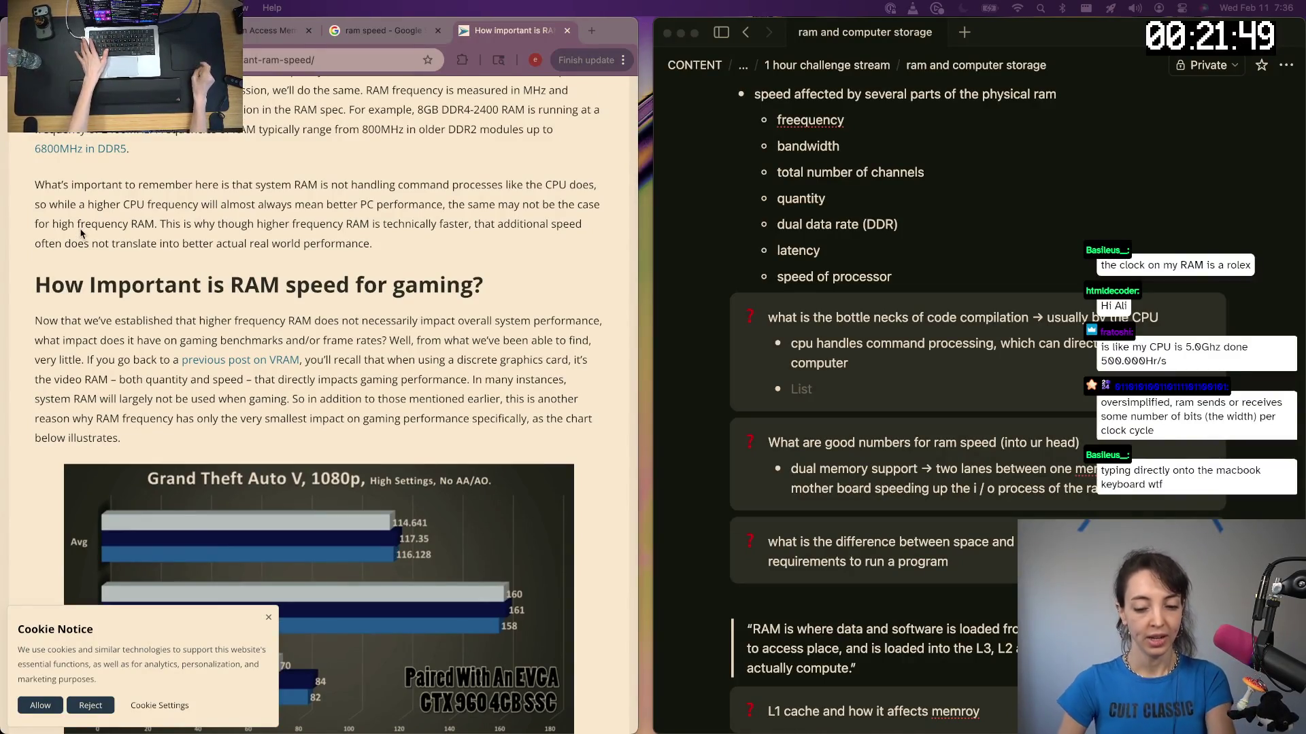
scroll(81, 233, down, 2)
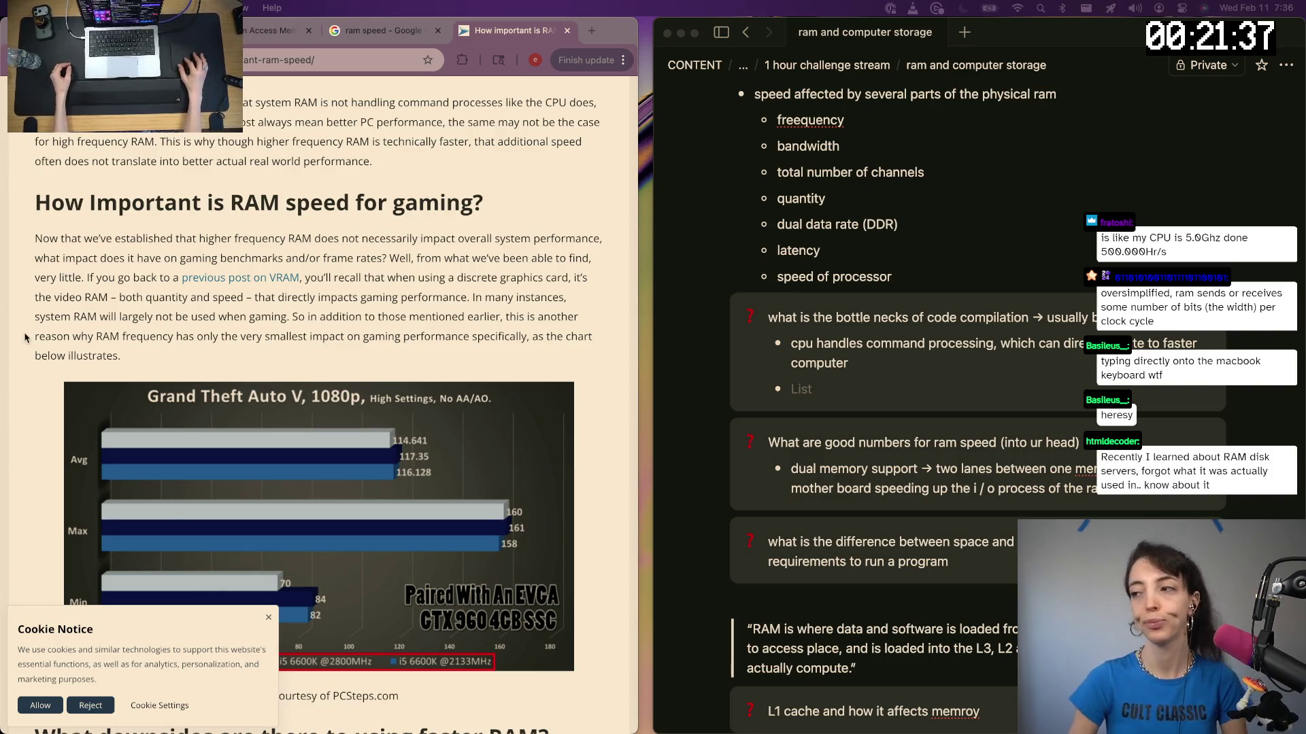
scroll(151, 308, down, 3)
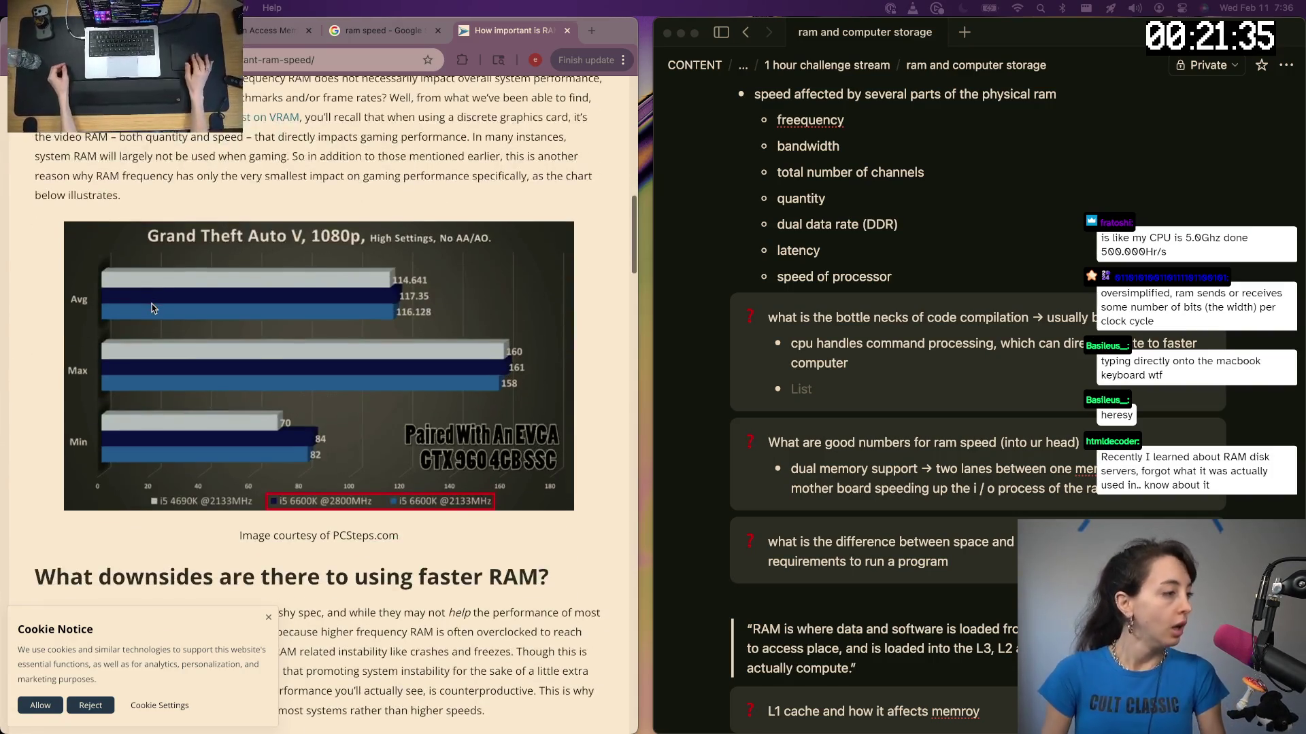
scroll(151, 308, up, 2)
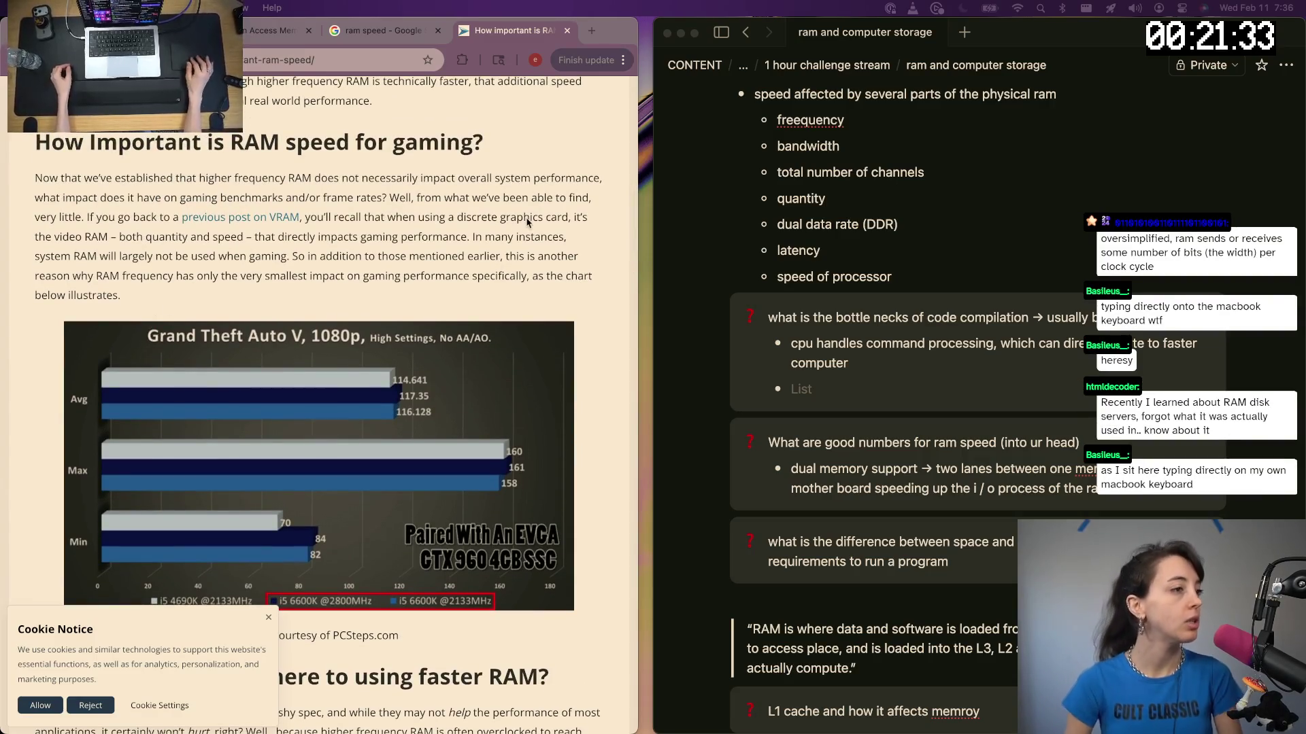
scroll(378, 250, down, 7)
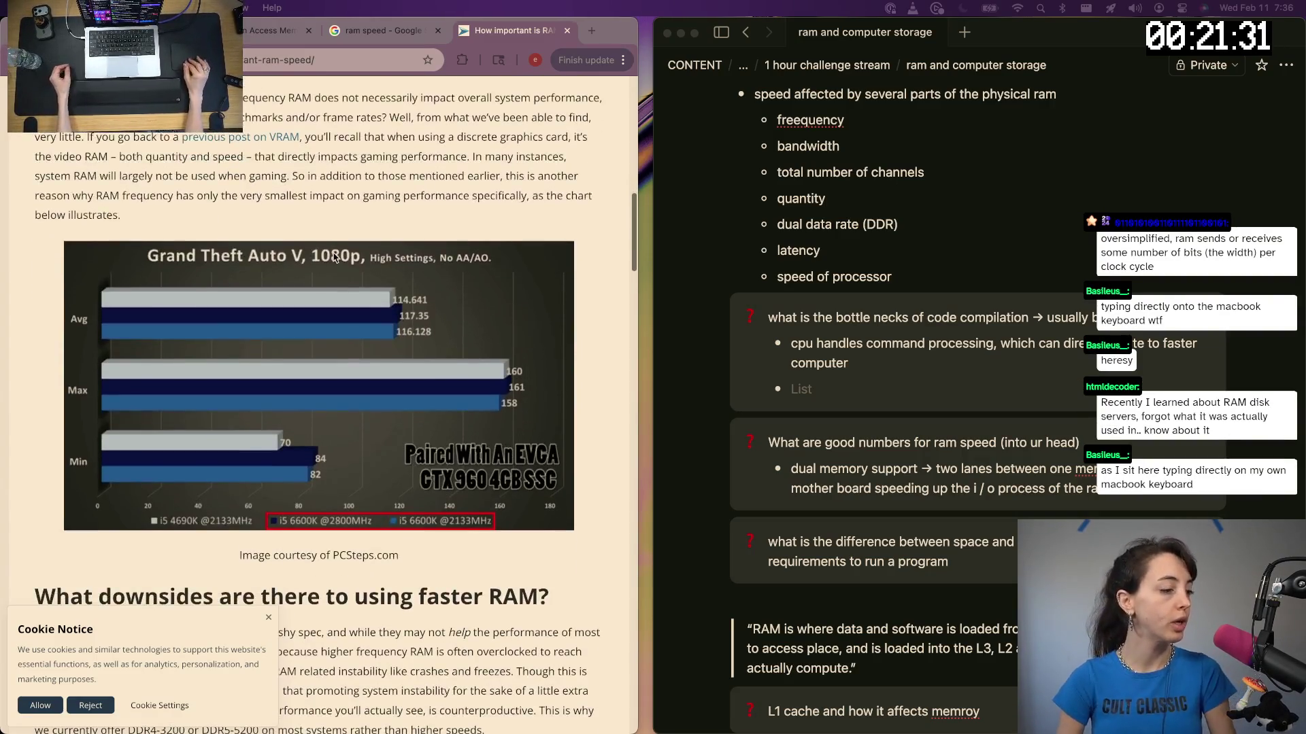
Copy the velocitymicro.com URL into the notes' link list and close the article tab
click(306, 59)
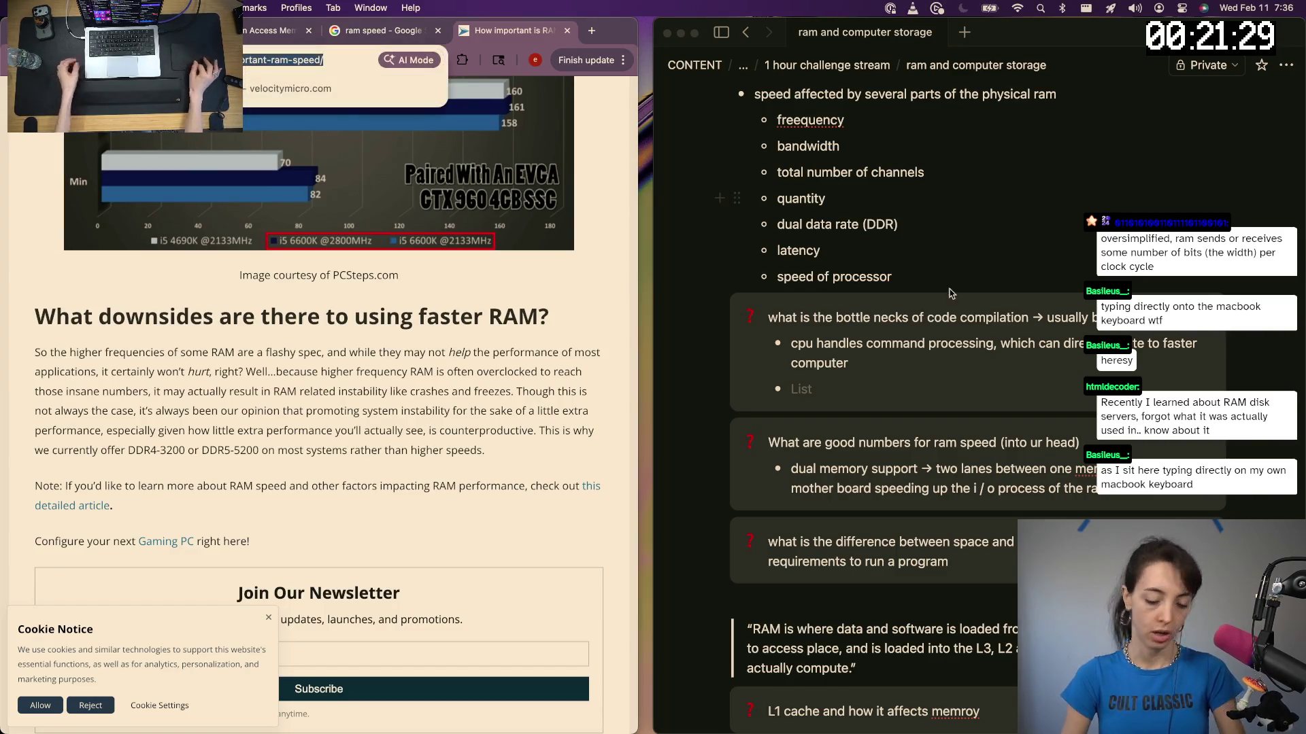
scroll(937, 555, down, 10)
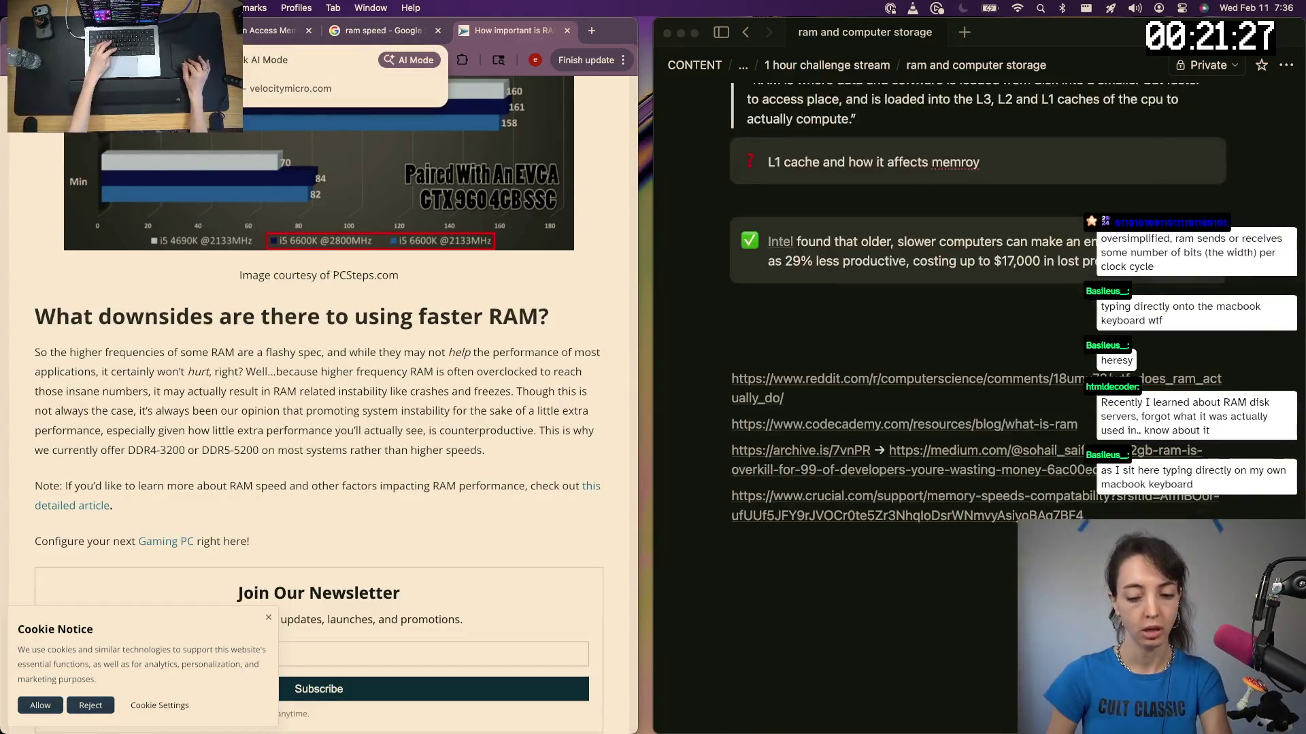
click(937, 555)
key(super+v)
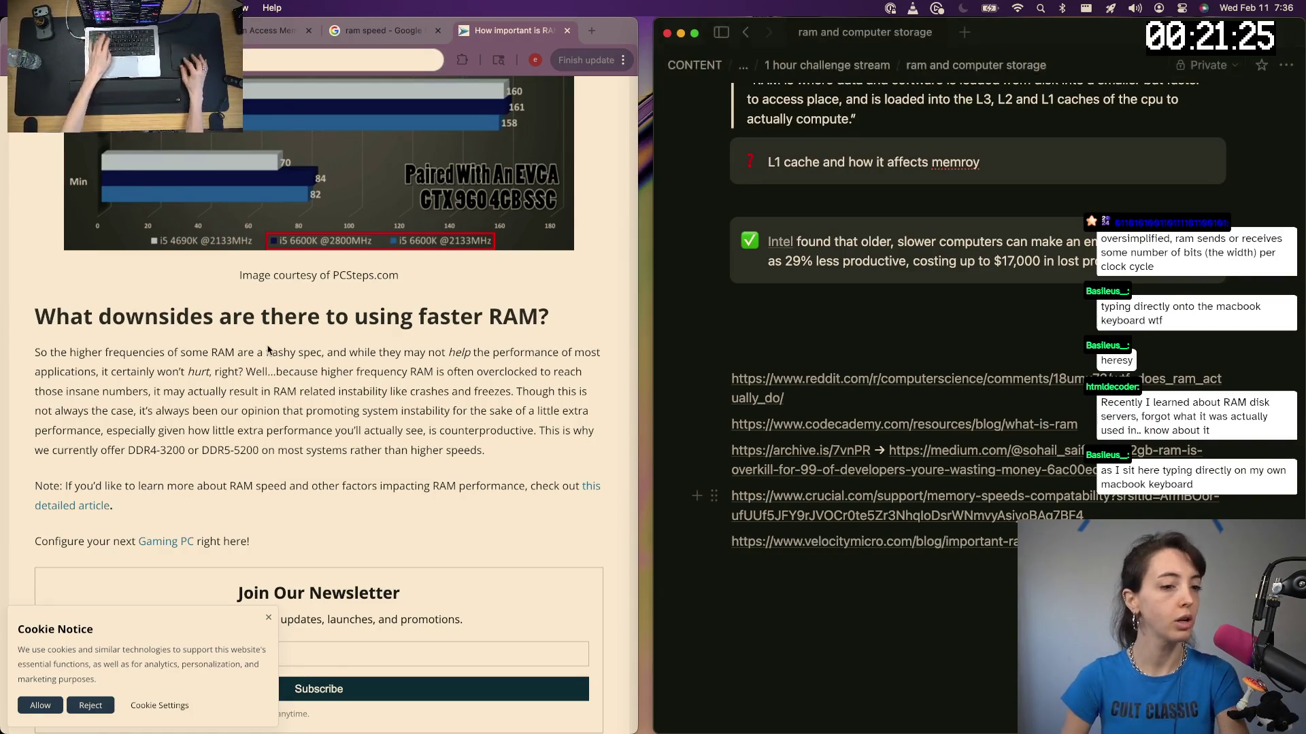
click(267, 350)
key(super+w)
scroll(267, 349, down, 5)
scroll(877, 253, up, 3)
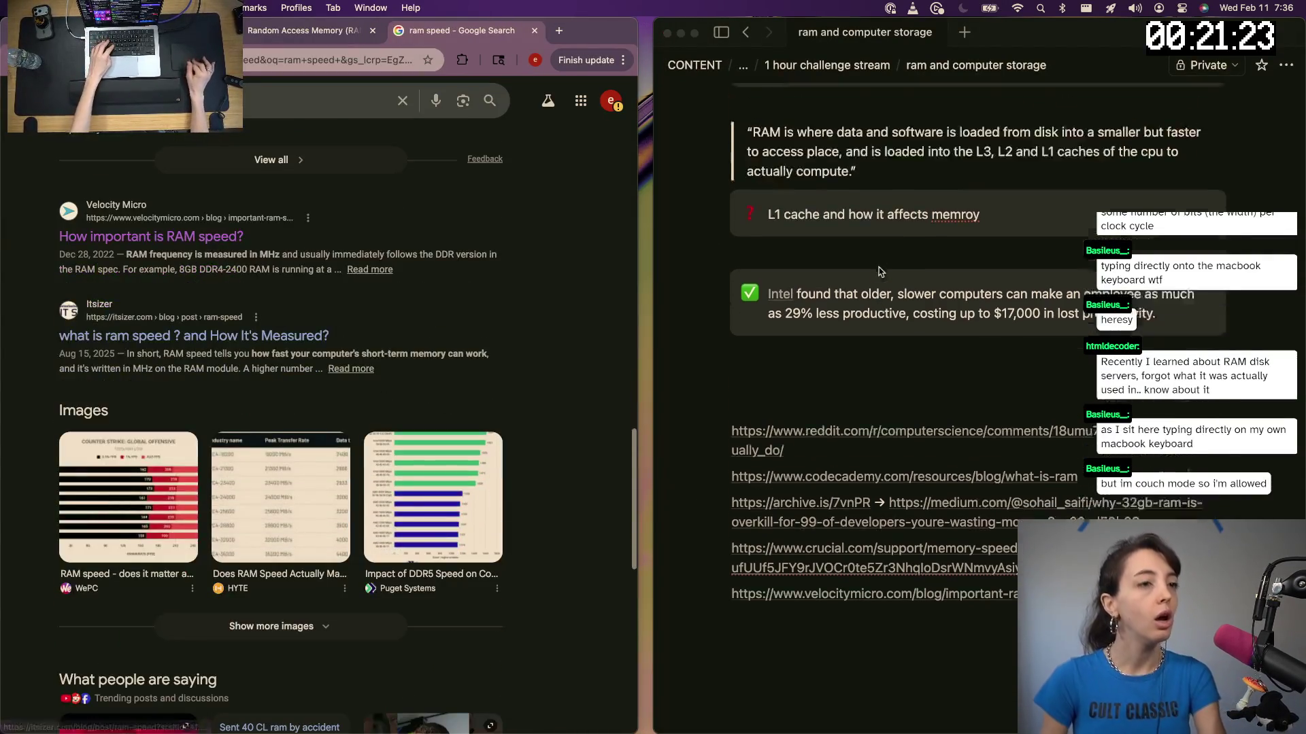
scroll(878, 254, up, 2)
scroll(878, 253, up, 5)
scroll(878, 253, up, 3)
scroll(877, 253, up, 4)
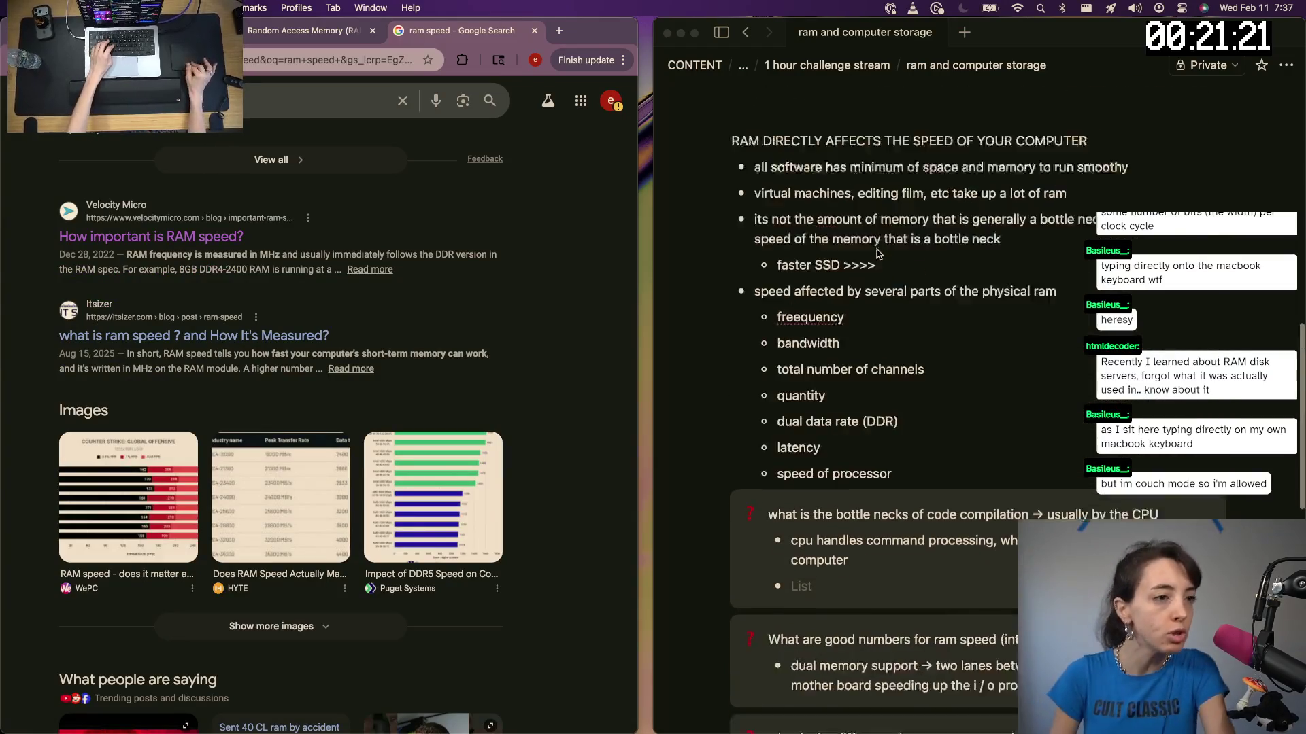
scroll(877, 253, up, 7)
scroll(878, 253, up, 2)
scroll(878, 253, up, 6)
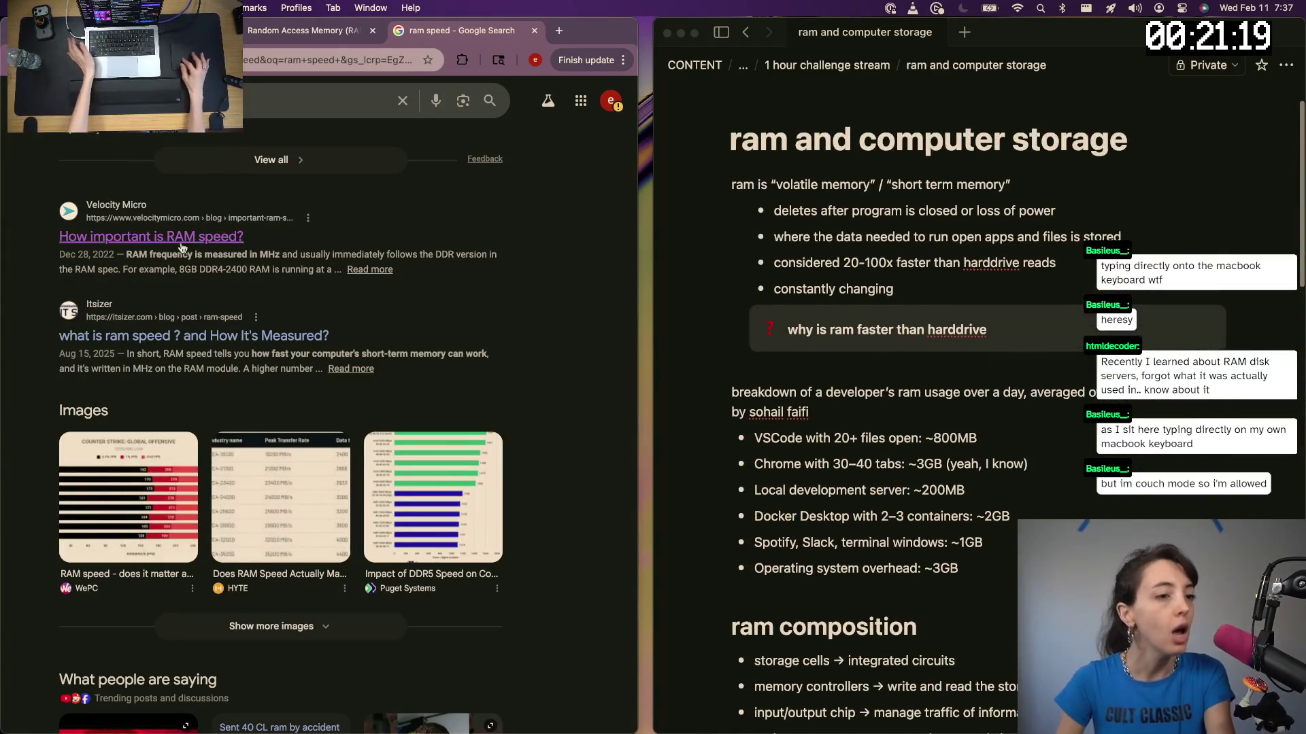
scroll(442, 268, up, 1)
Search 'why is ram faster than writing to ssd' in a new tab and open the Reddit Eli5 thread
key(super+t)
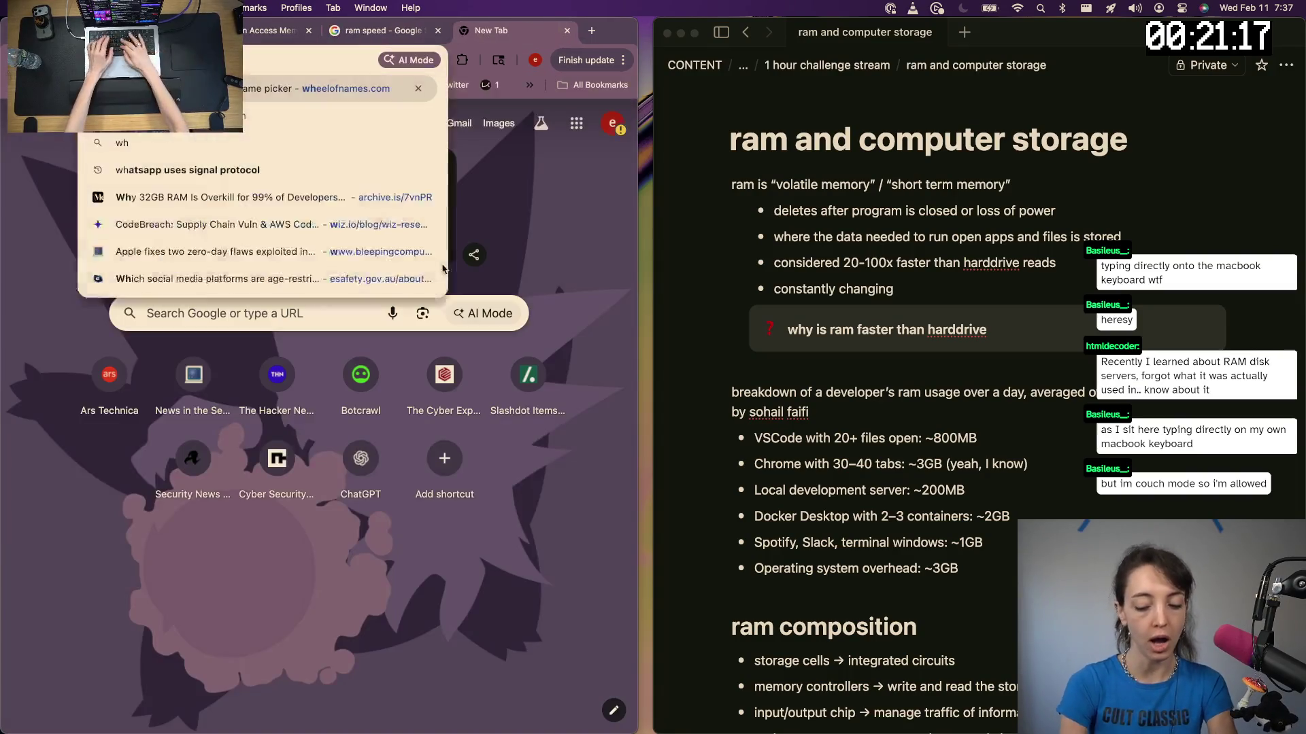
text(why is ram faster than )
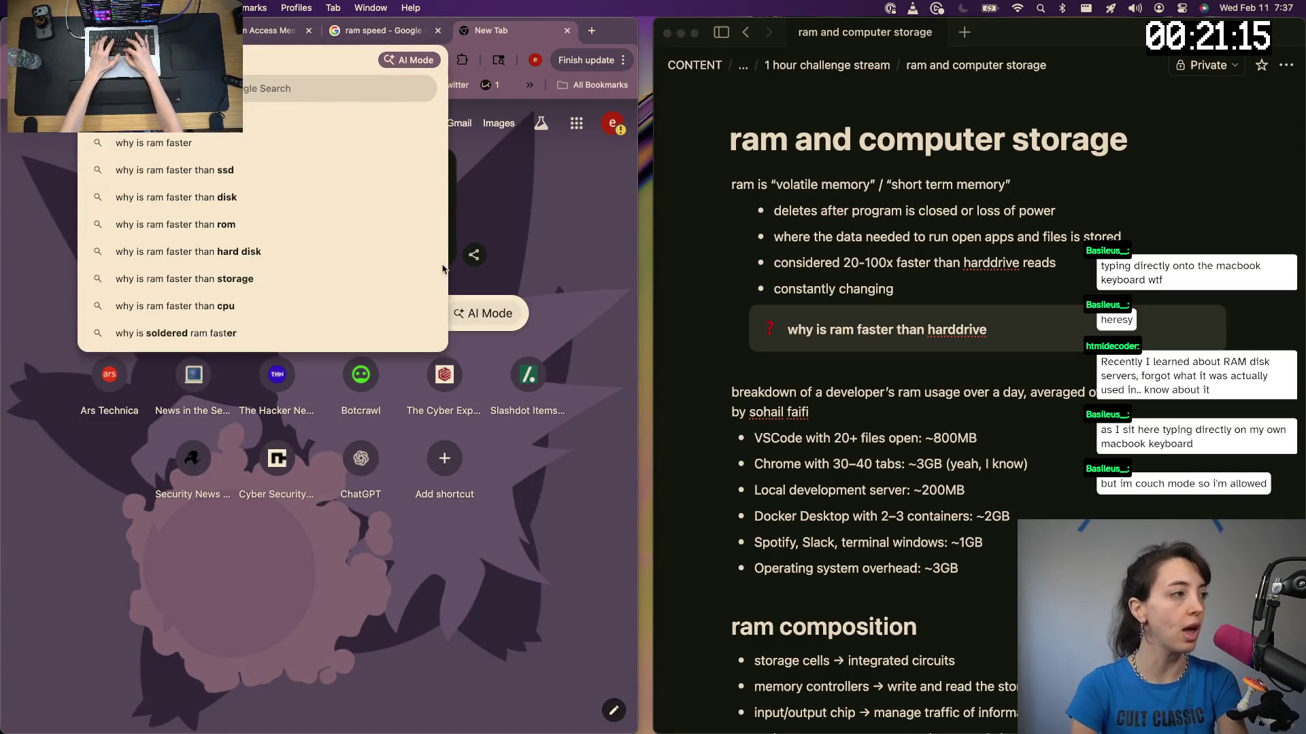
text(writing to ssd)
key(Return)
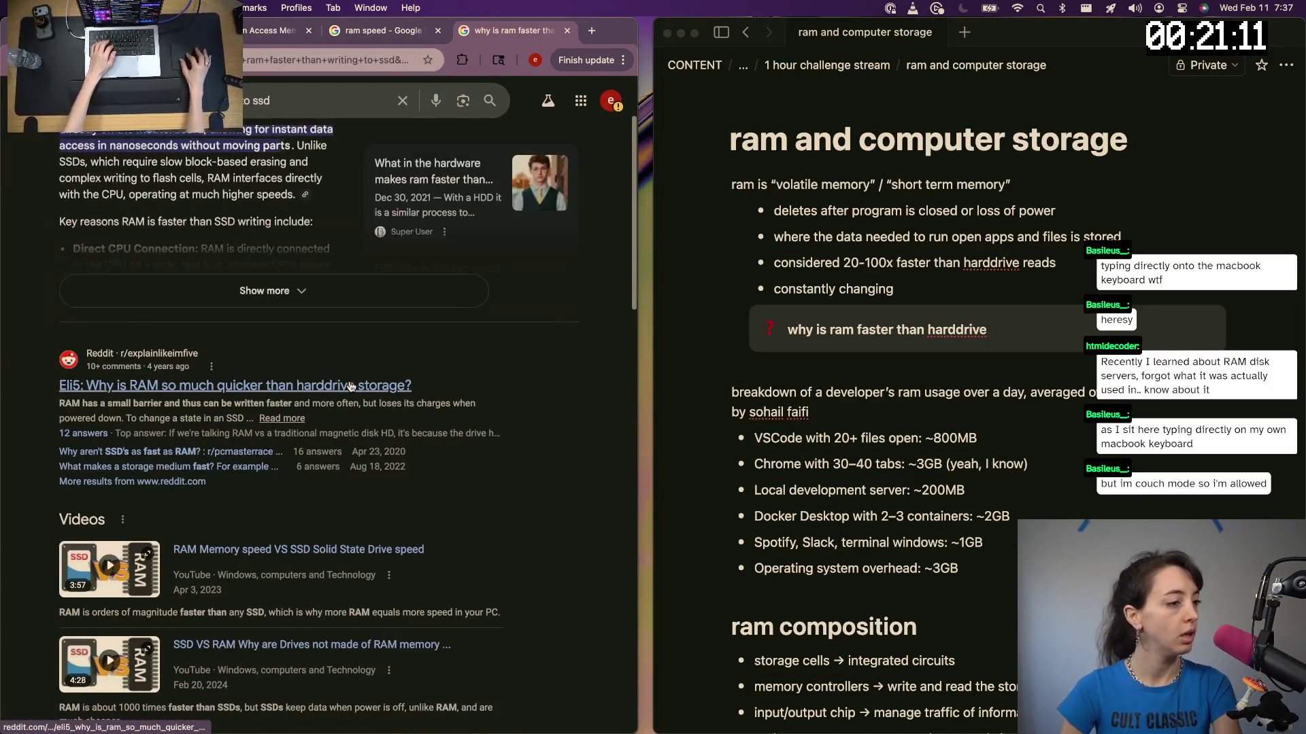
click(307, 389)
scroll(375, 478, down, 2)
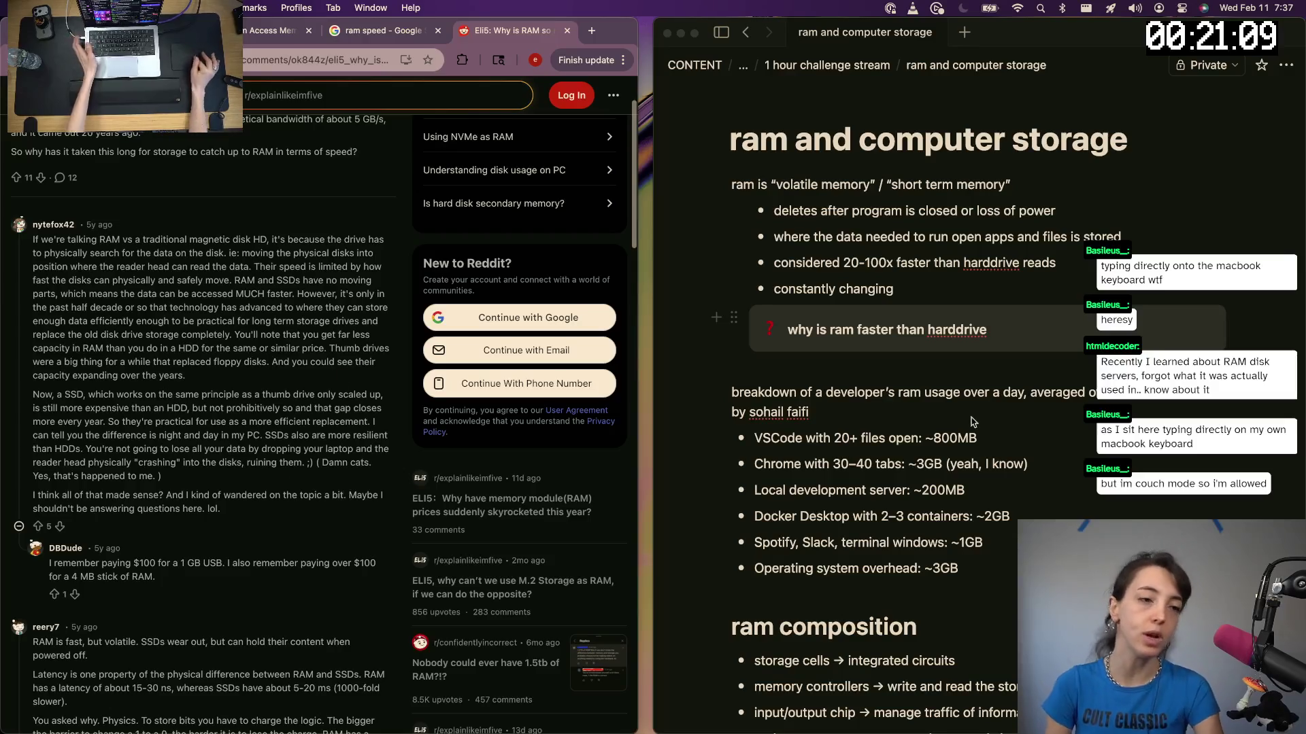
Write bullets under the harddrive question, ending 'the speed the physical reader can move'
click(996, 344)
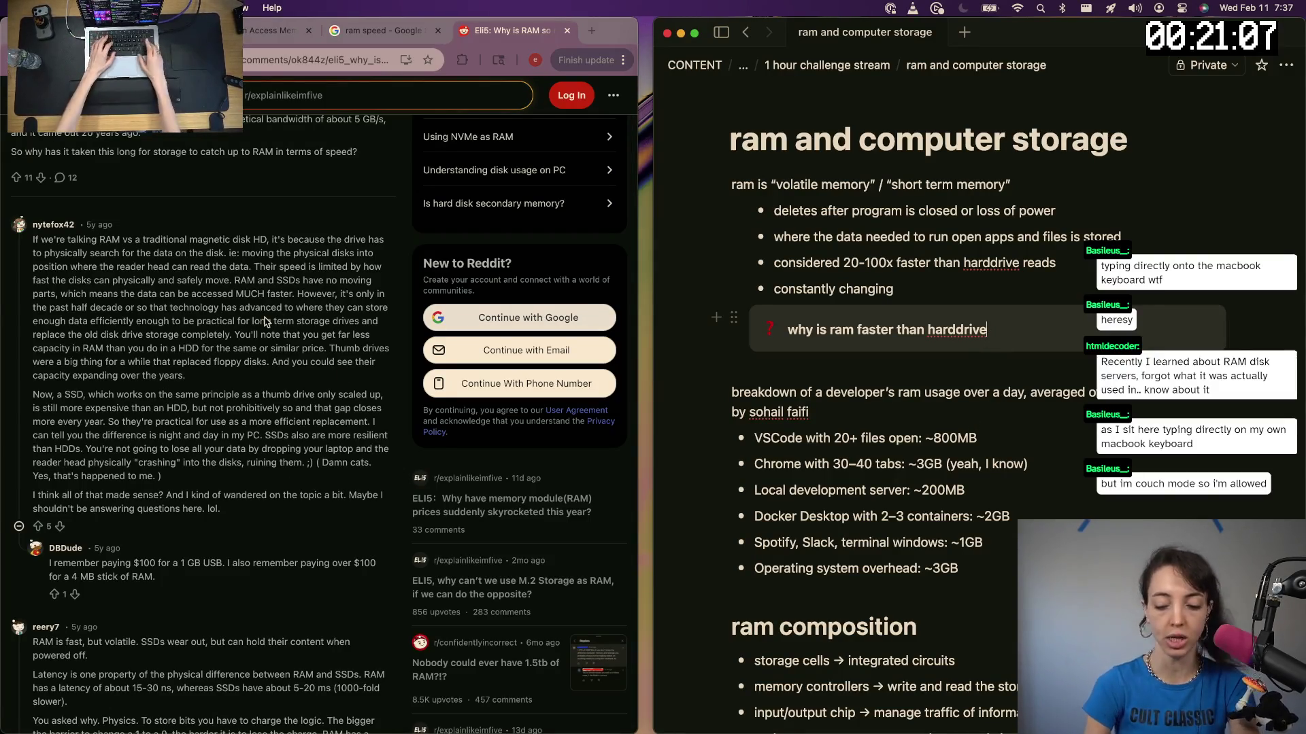
text( -)
key(Return)
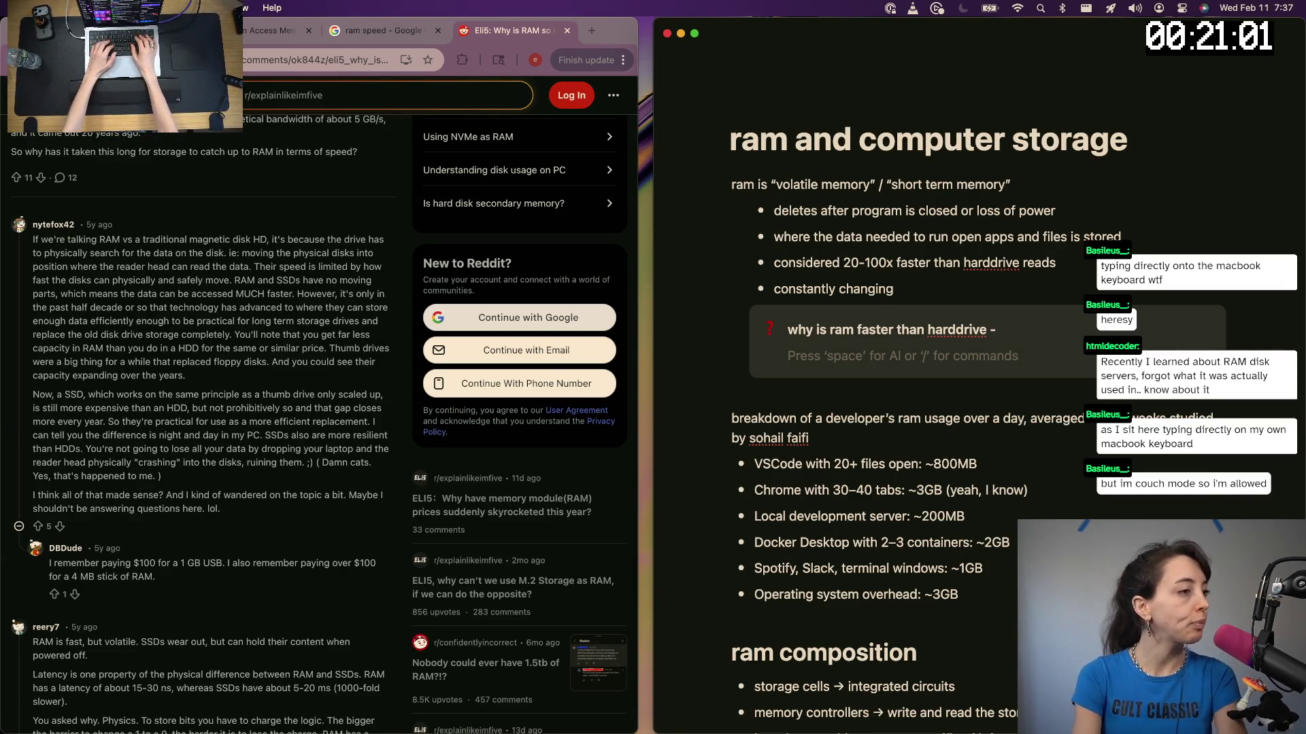
text(- )
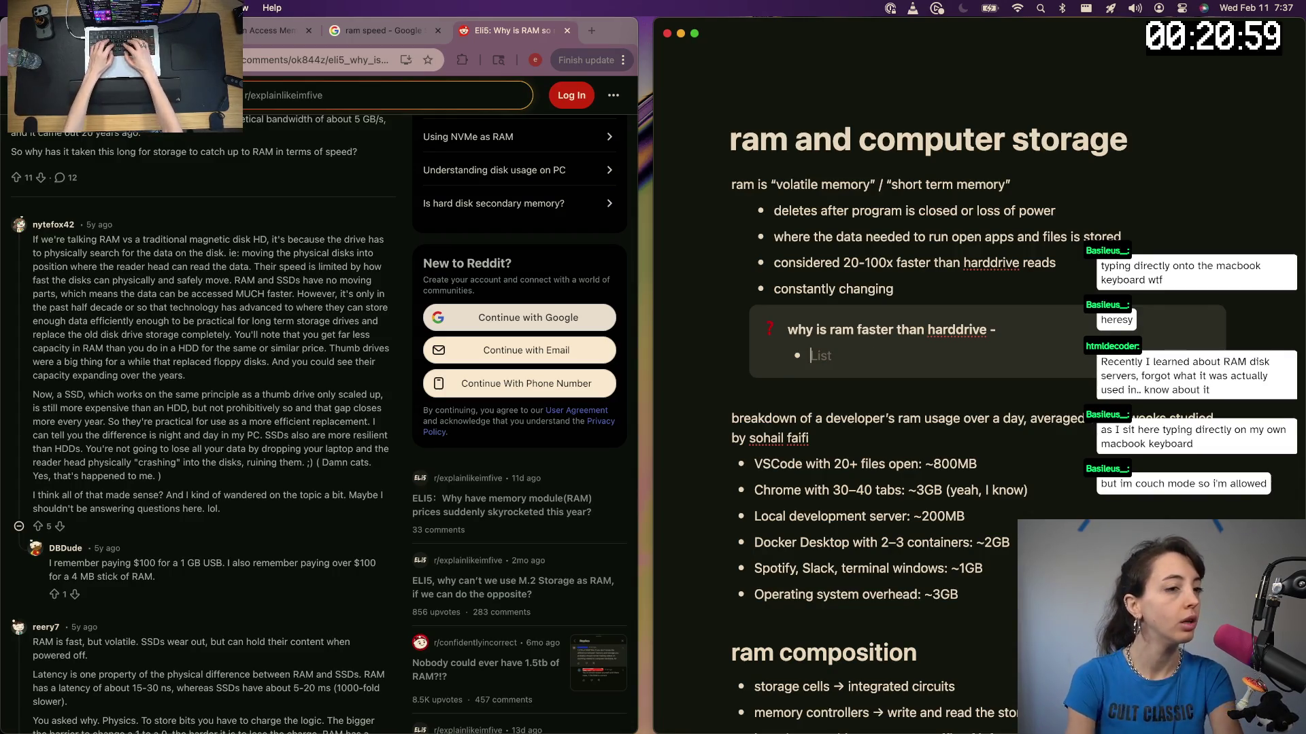
text(has to search)
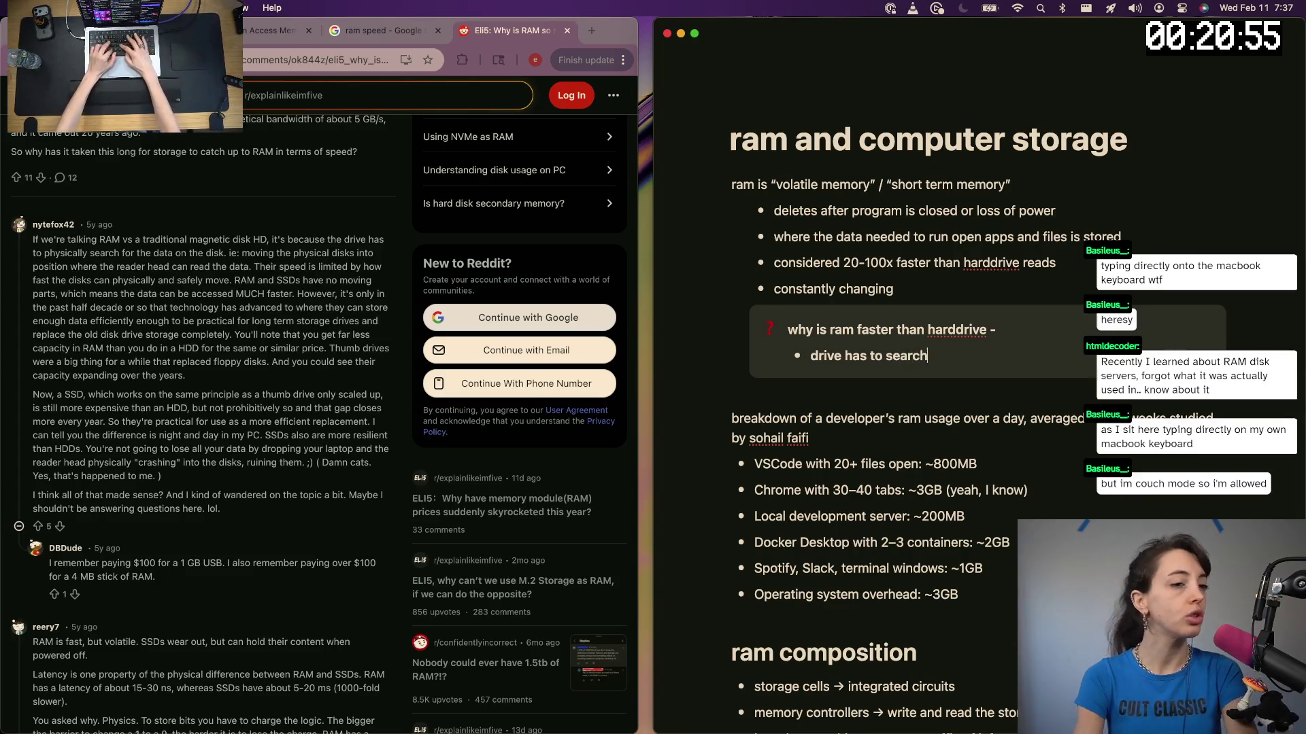
text( for the data on d)
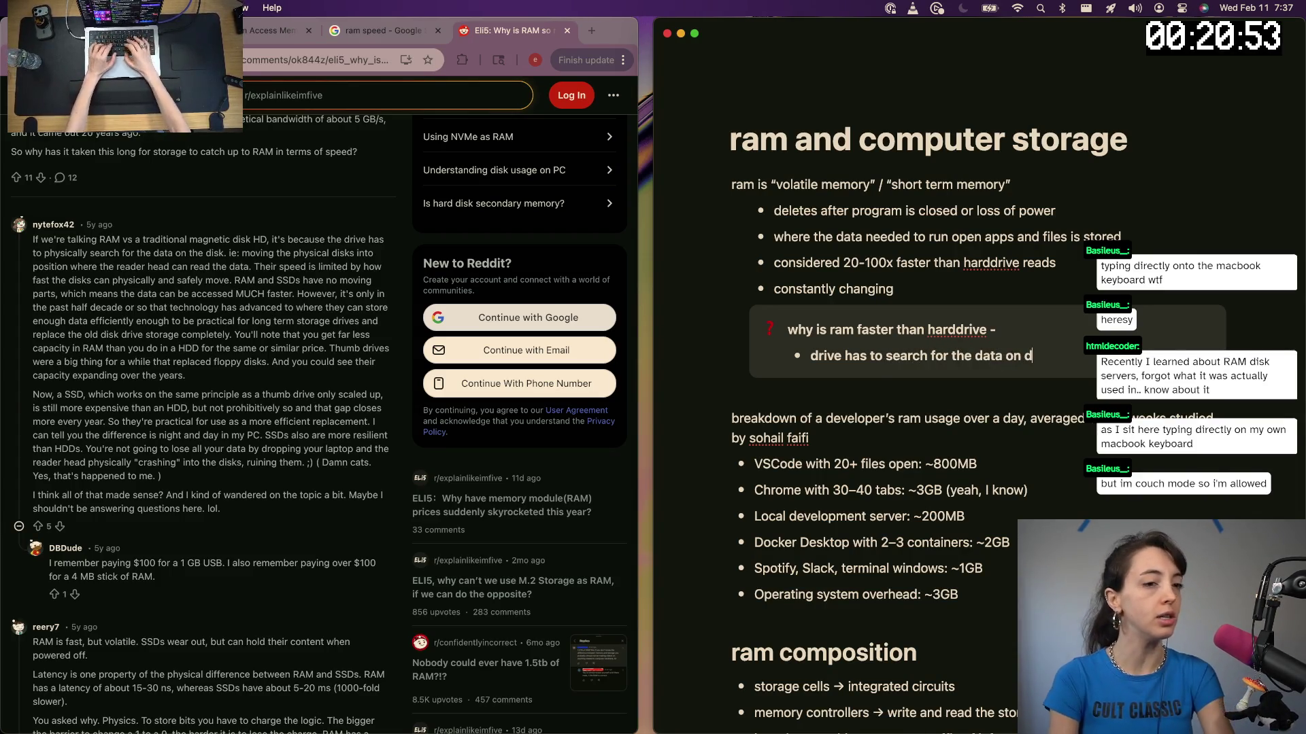
text(isk before)
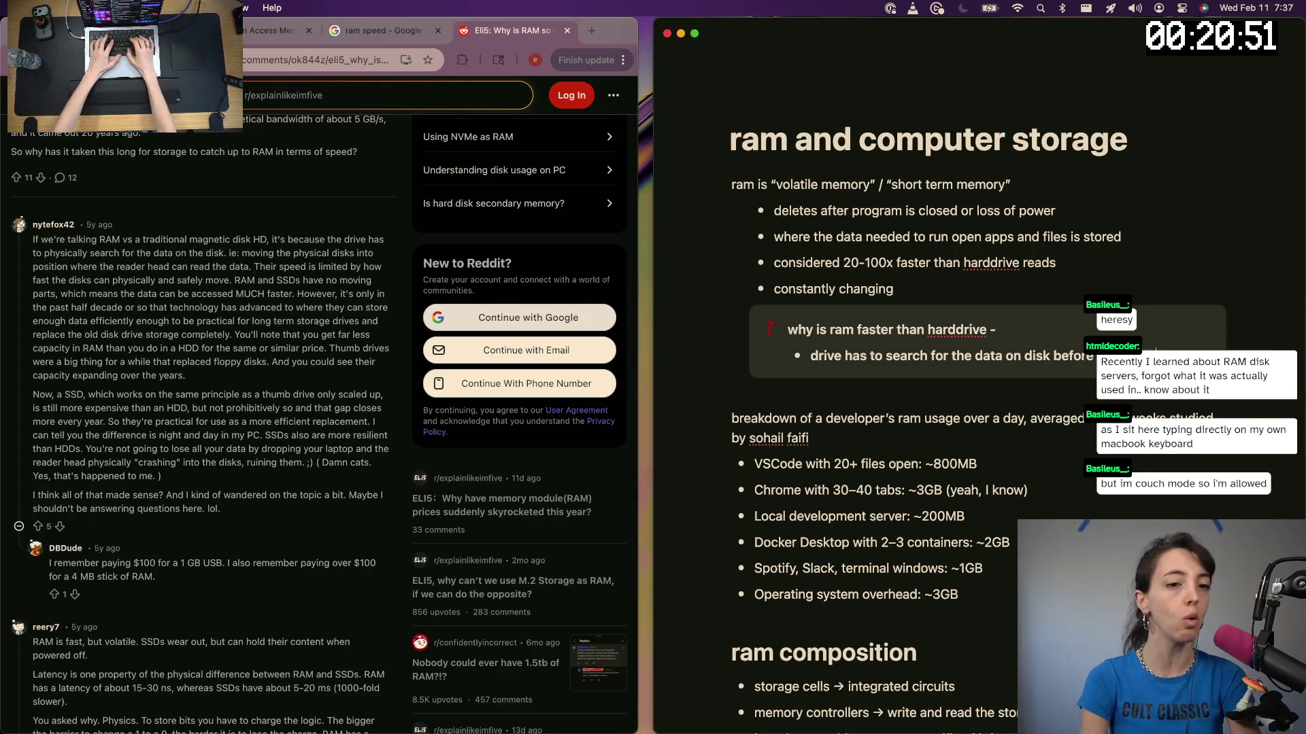
text( reading it)
key(Return)
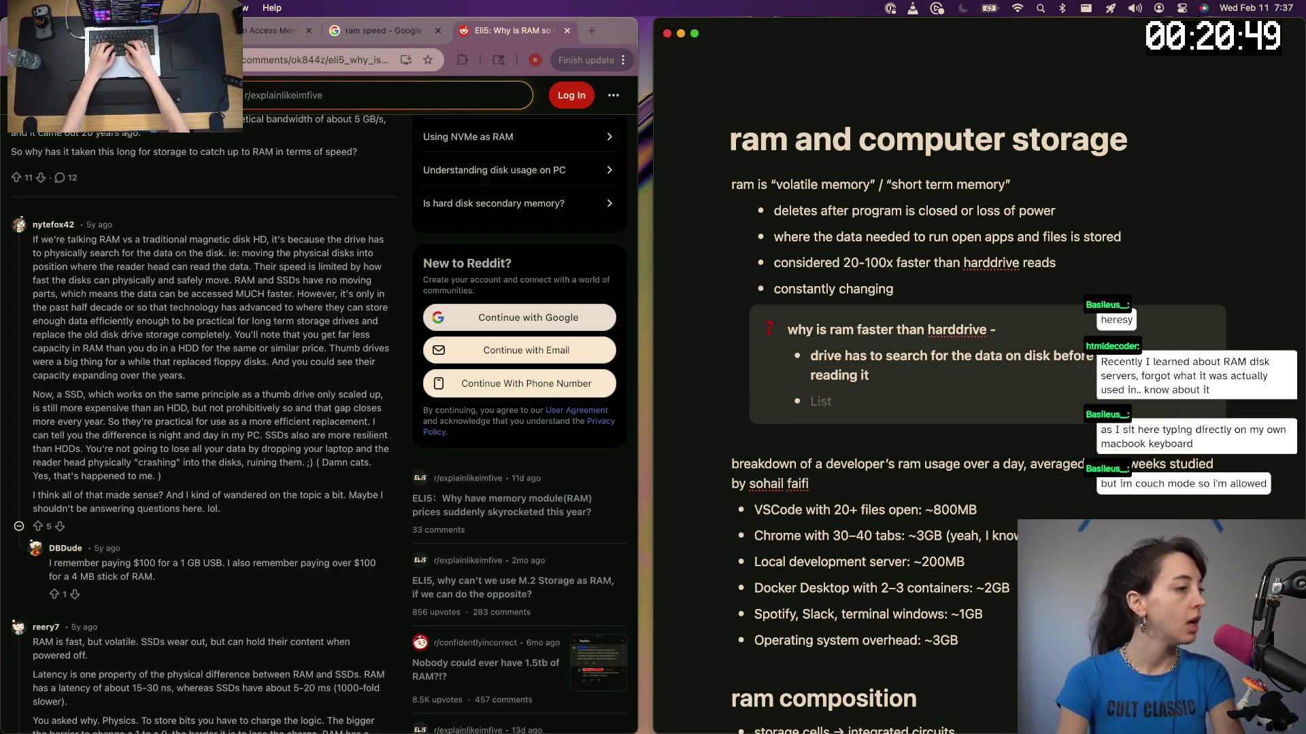
text(li)
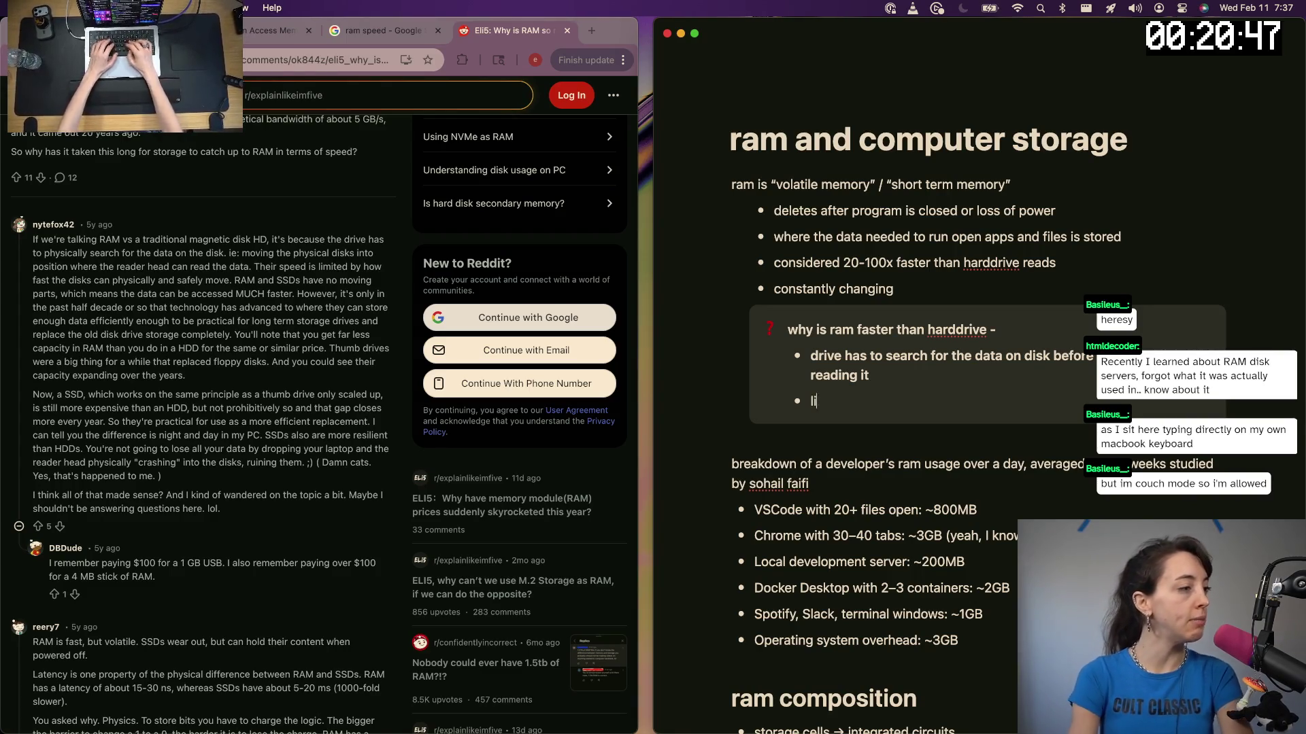
text(mited by how fast)
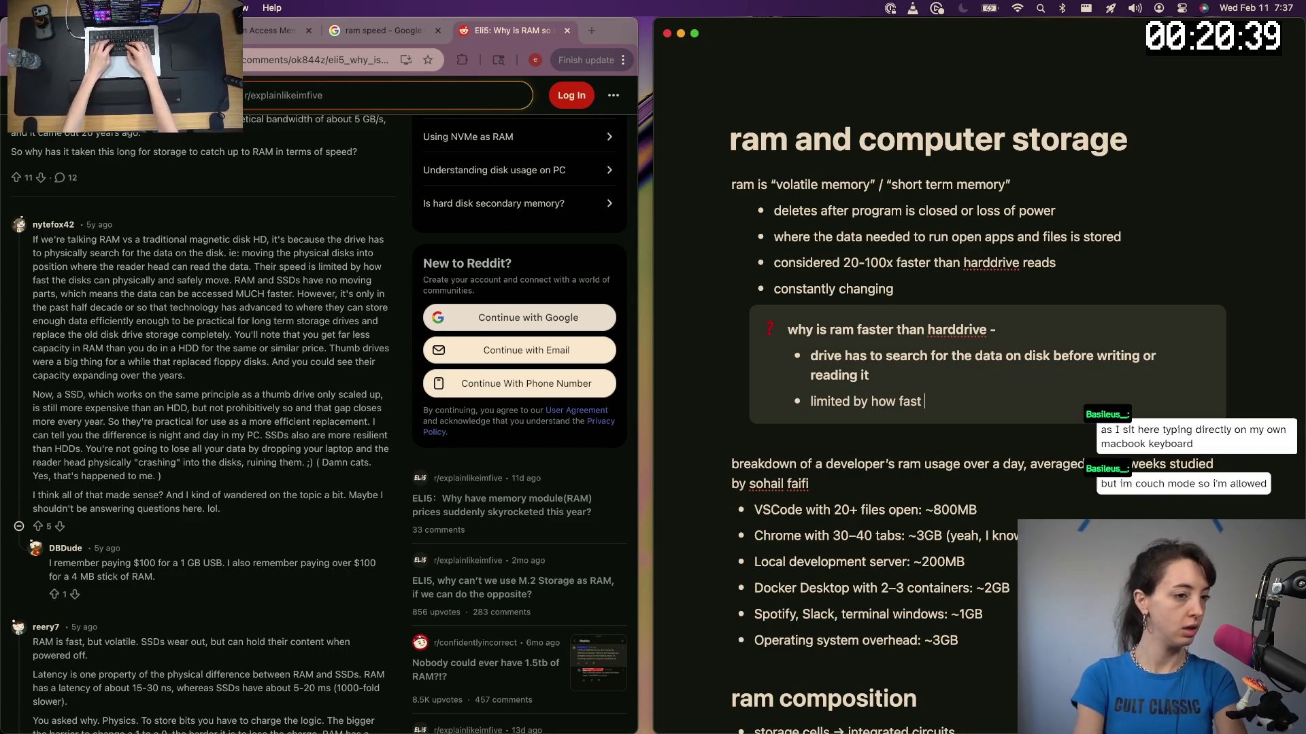
key(super+BackSpace)
text(k in the day)
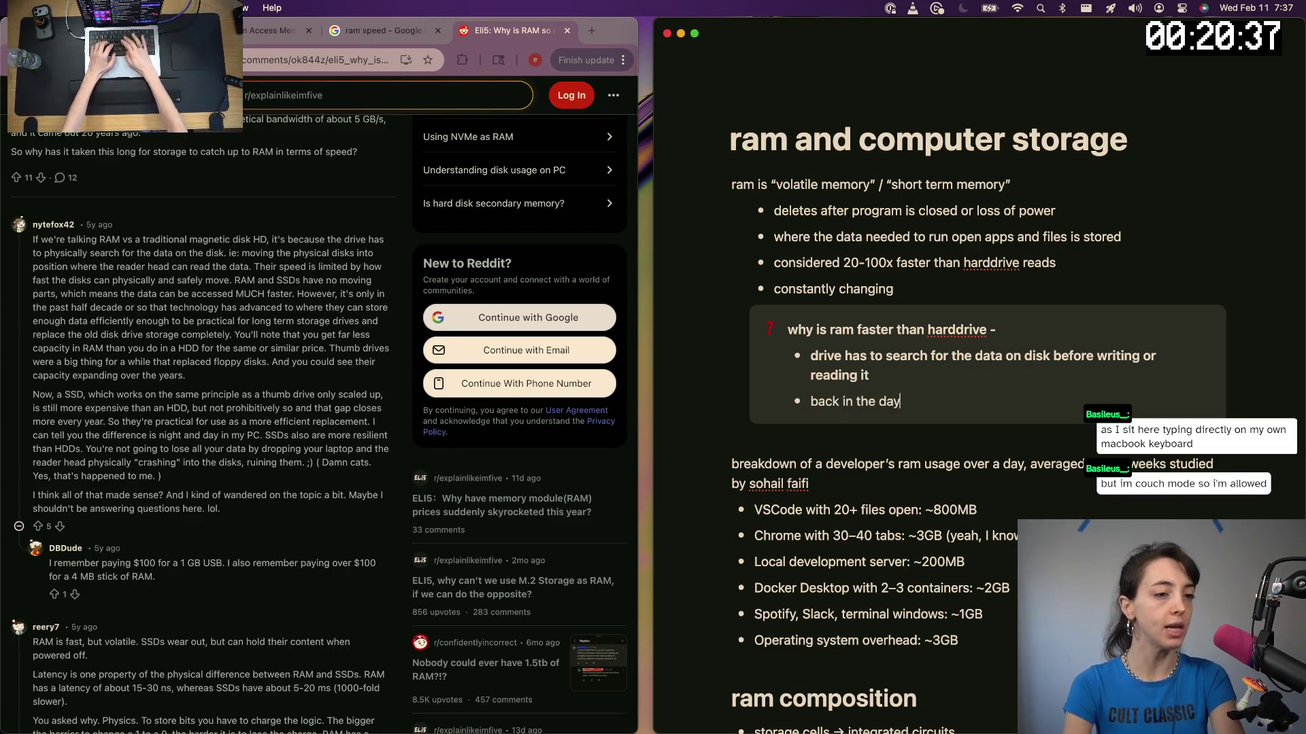
text( on hard drisk)
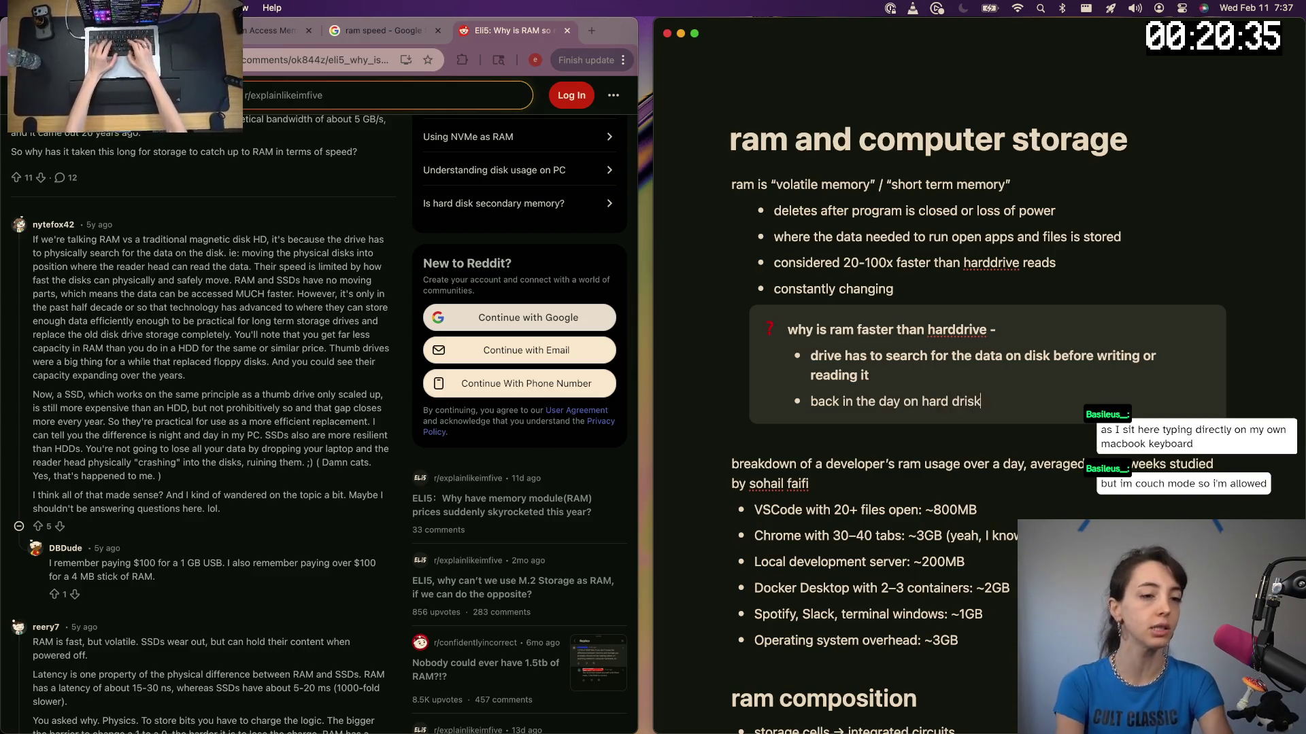
text(s,)
key(BackSpace)
key(BackSpace)
key(BackSpace)
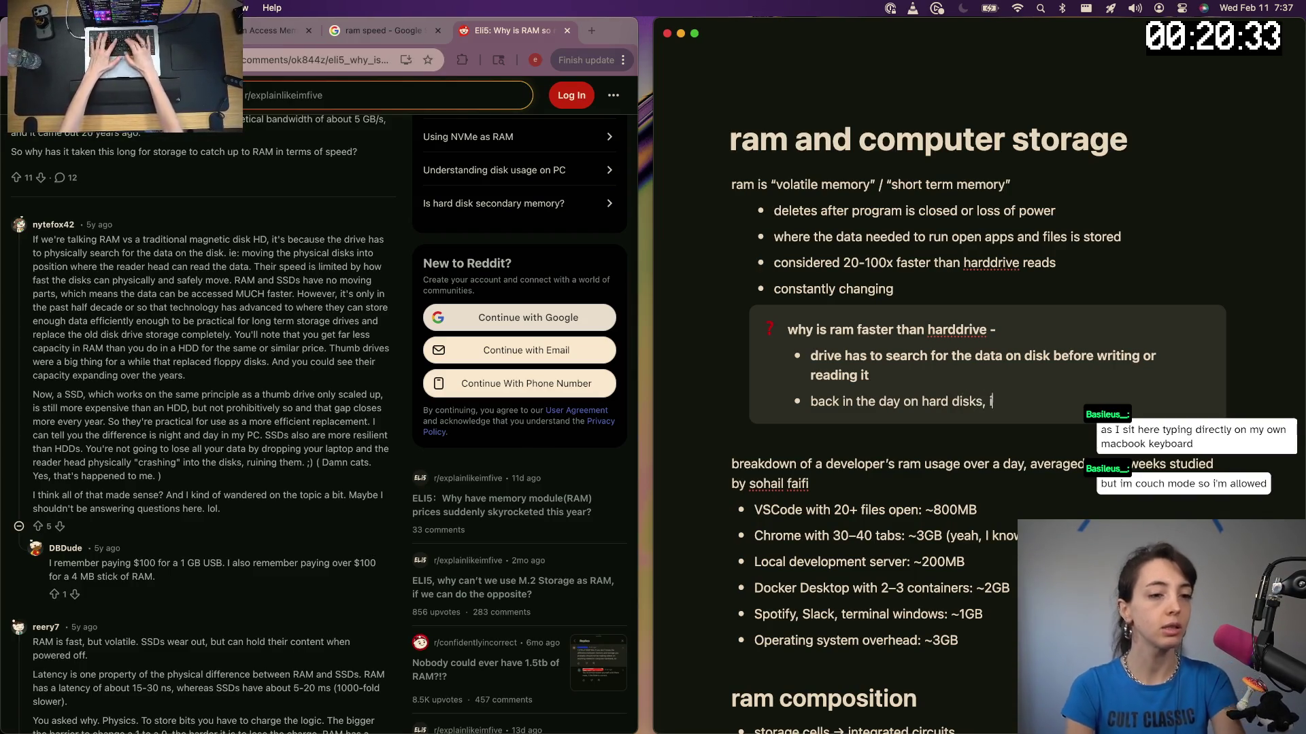
text(t was literally li)
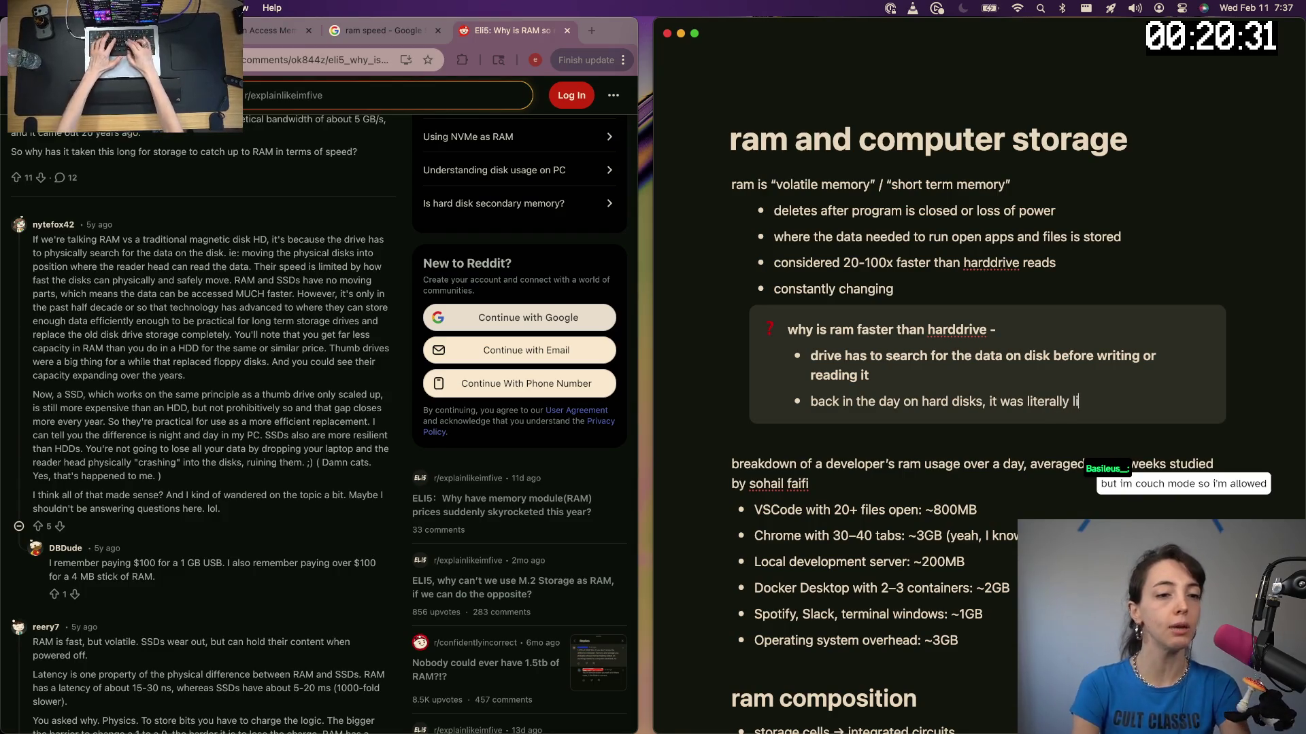
text(mited by the speed)
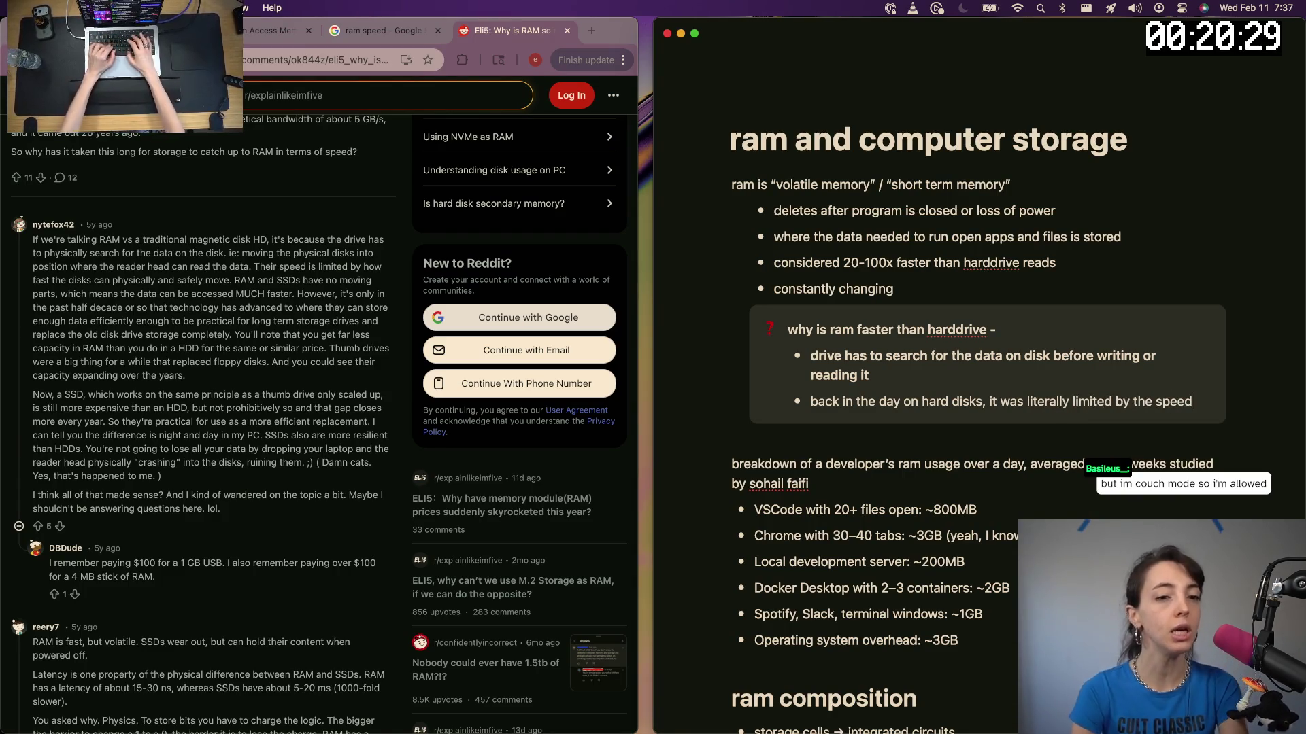
text( the phy)
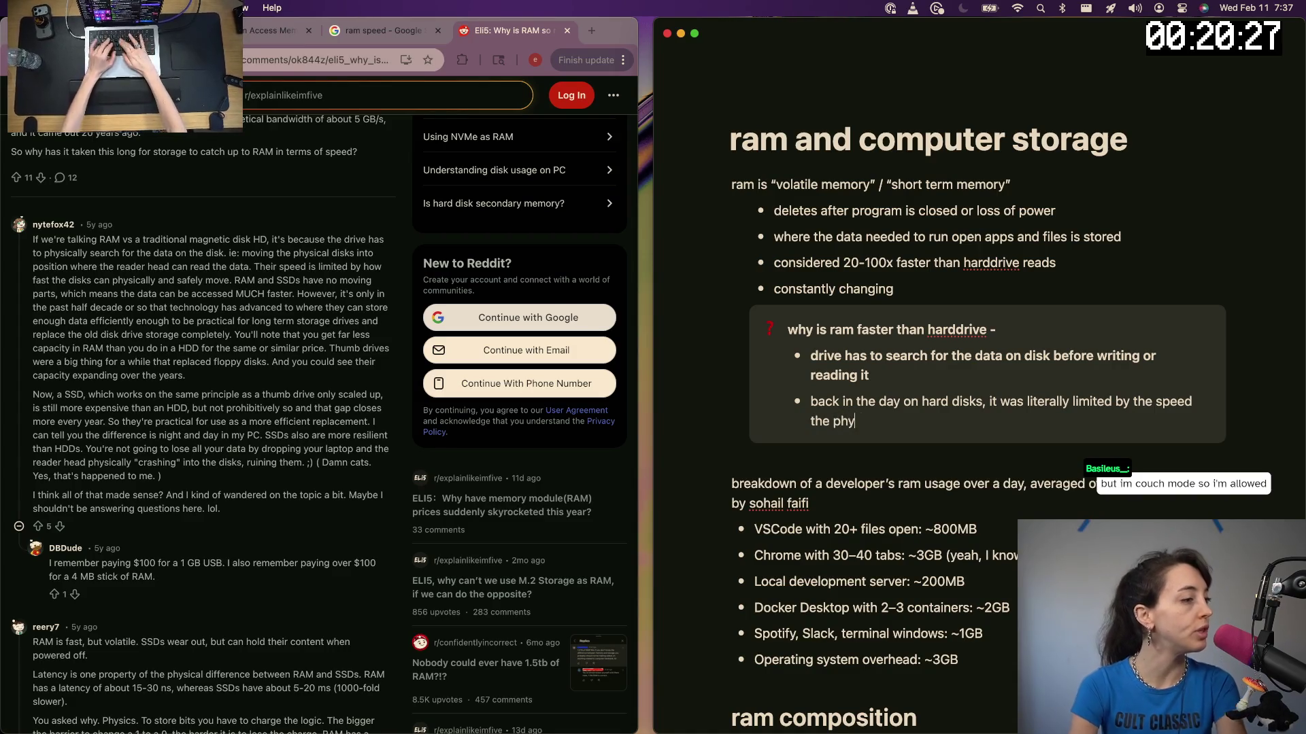
text(sical reader can )
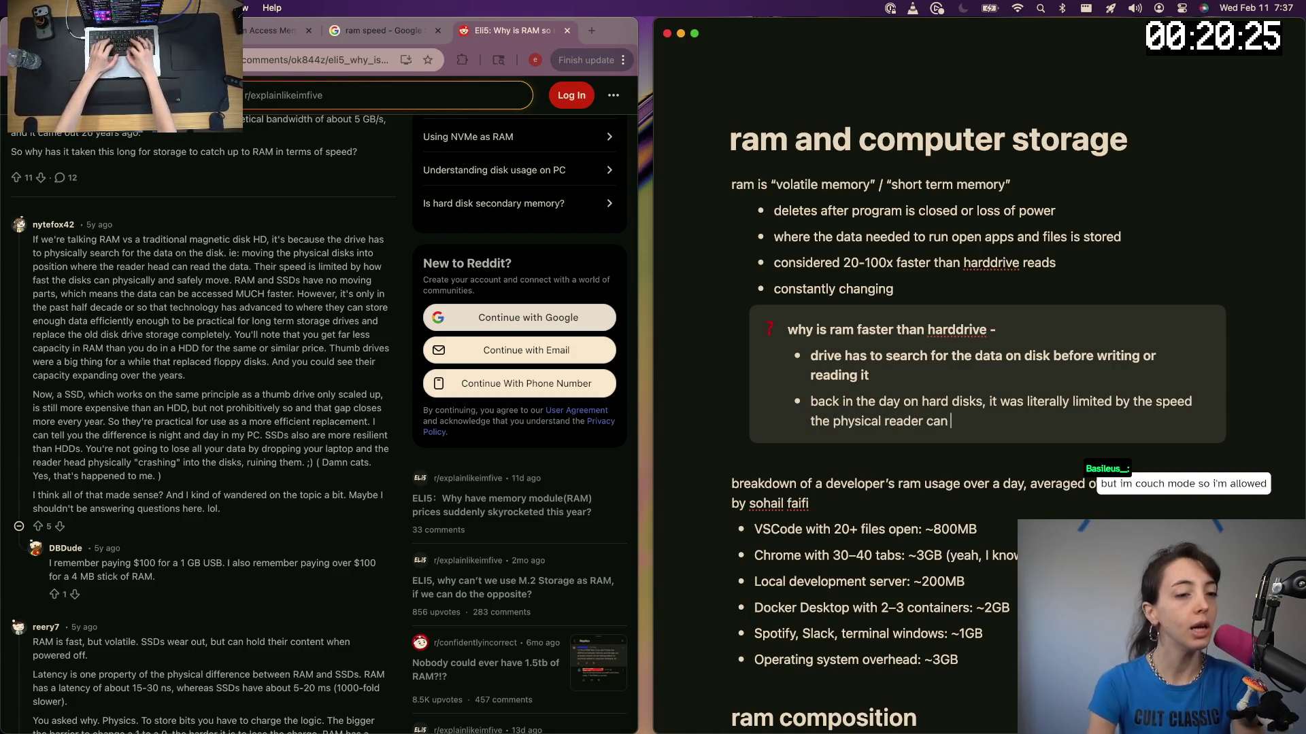
text(move)
key(Return)
text(s)
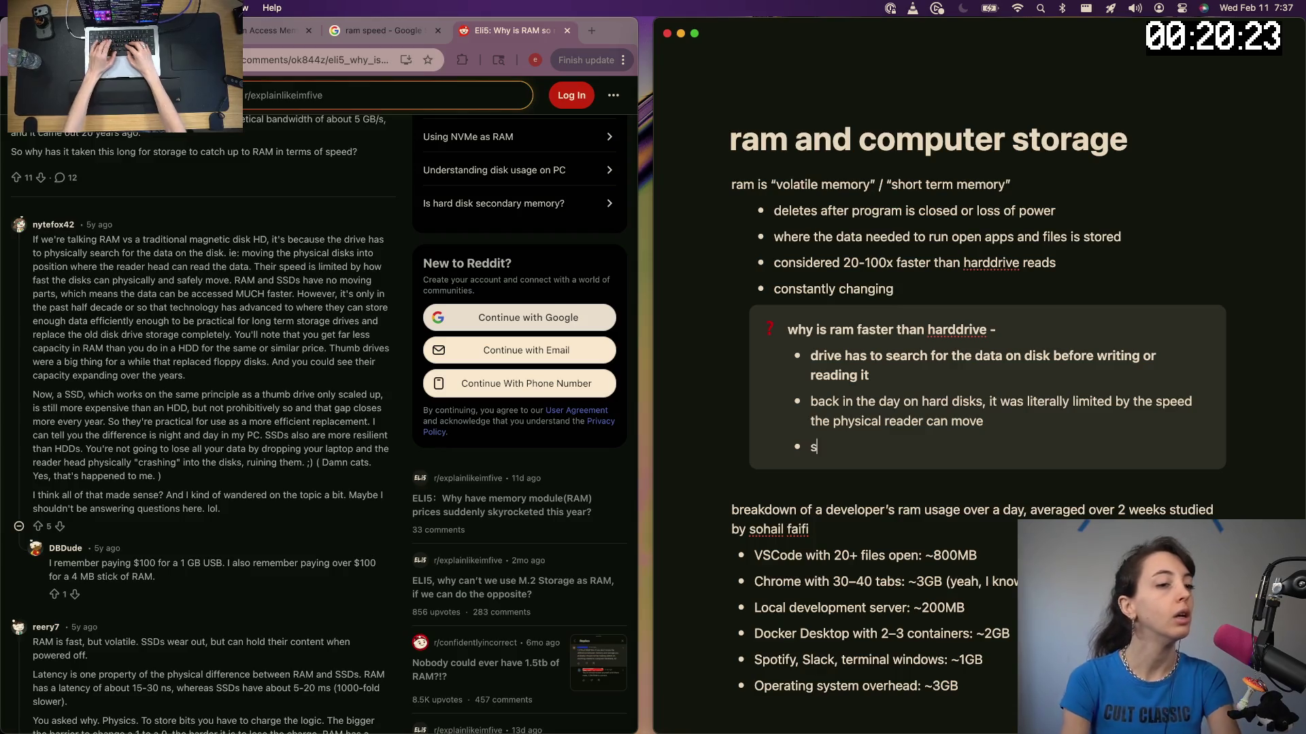
text(sd)
Add a nested sub-bullet noting SSDs avoid the physical reader problem
key(BackSpace)
key(Tab)
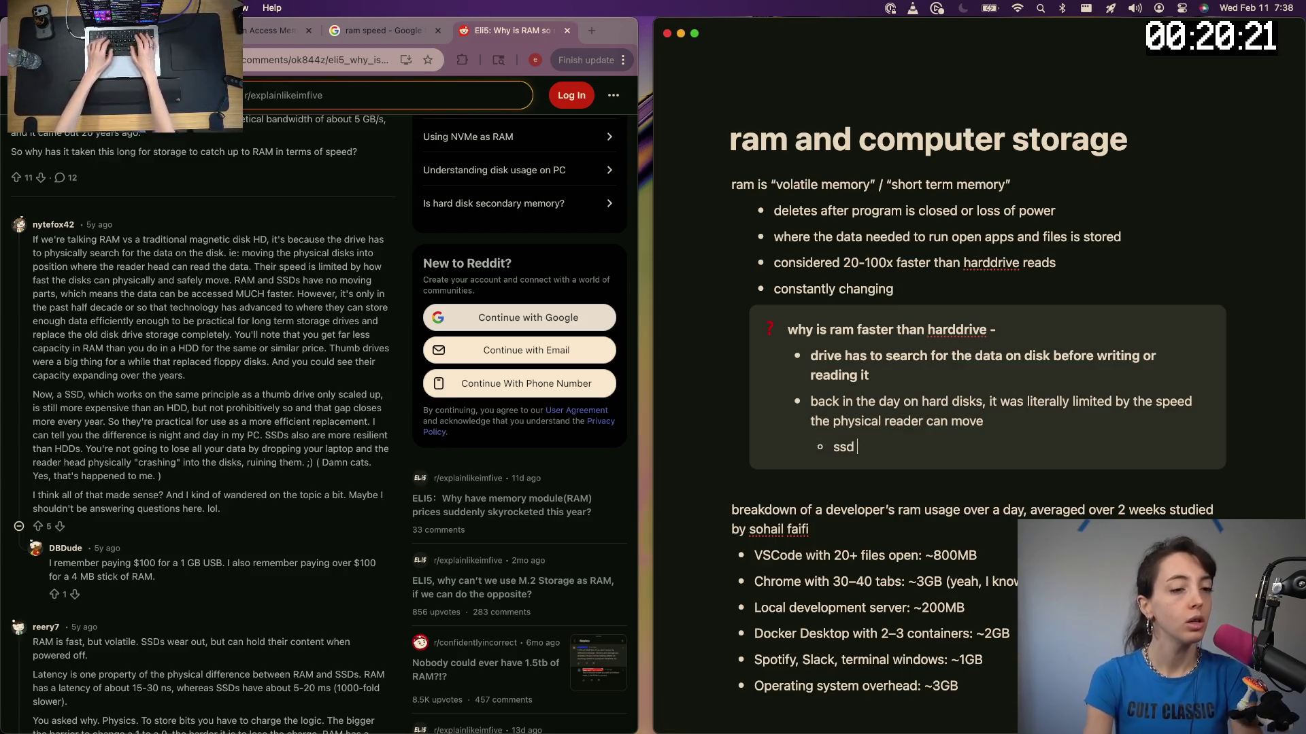
text(does )
text(not ha)
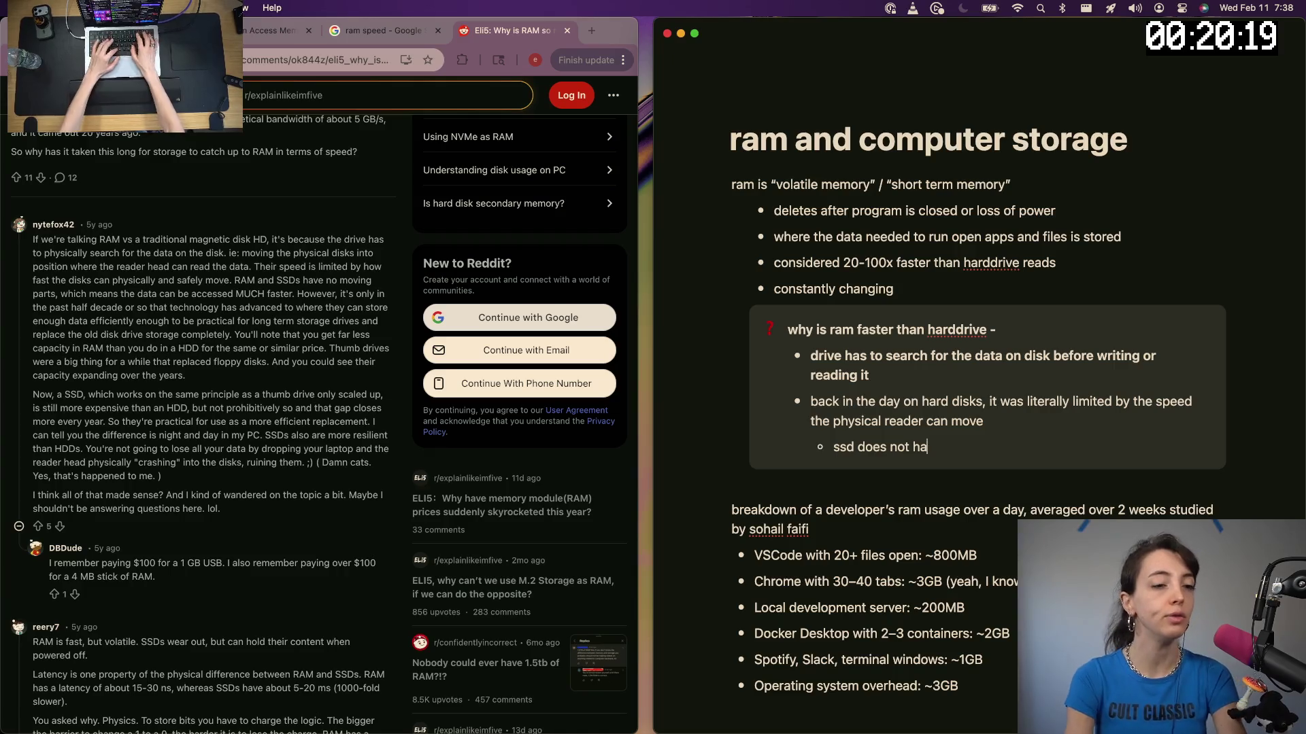
text(ce tyle of progrma)
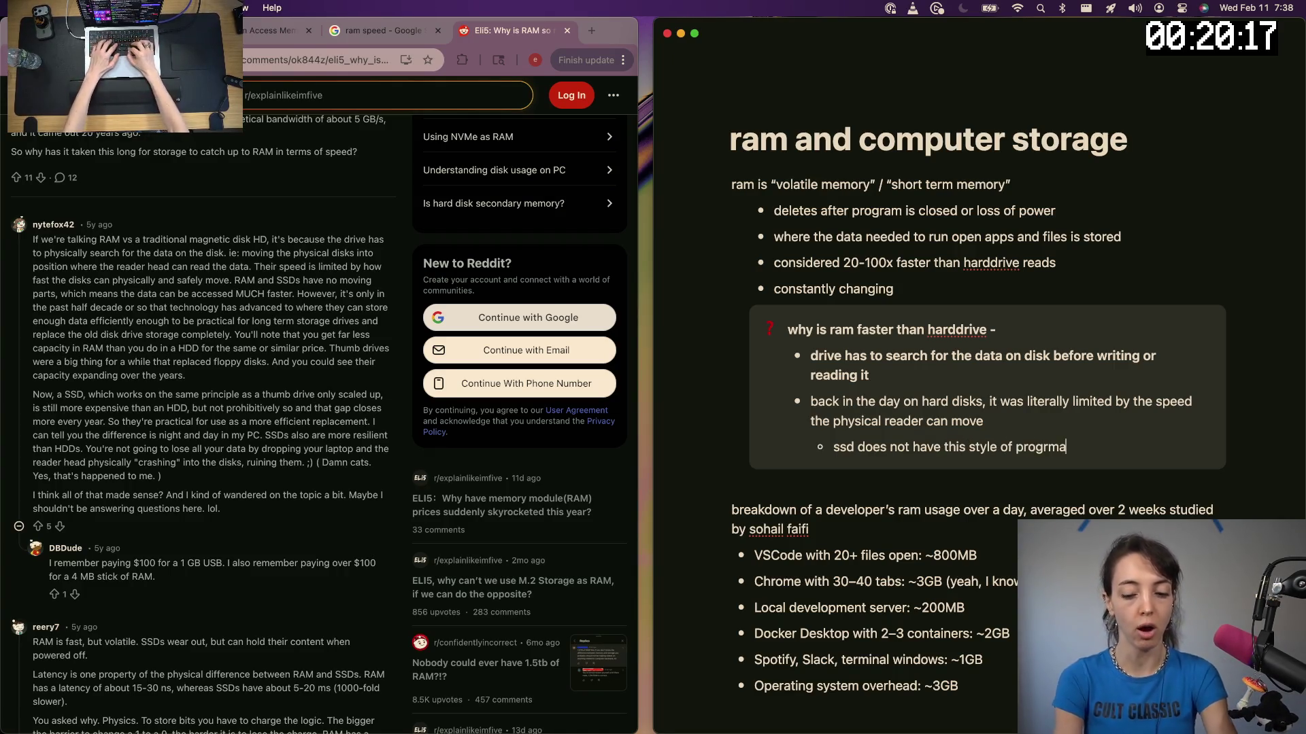
text(m)
key(BackSpace)
key(BackSpace)
key(BackSpace)
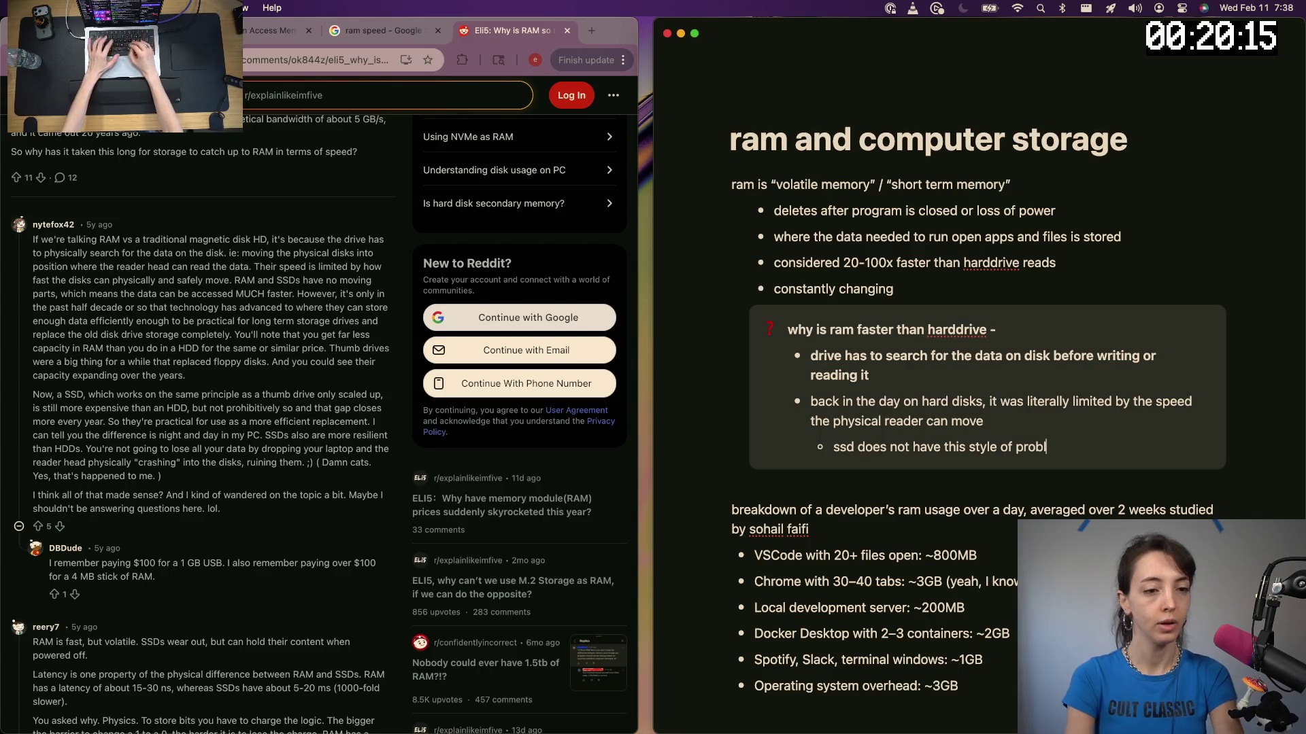
text(em)
key(Return)
key(shift+Tab)
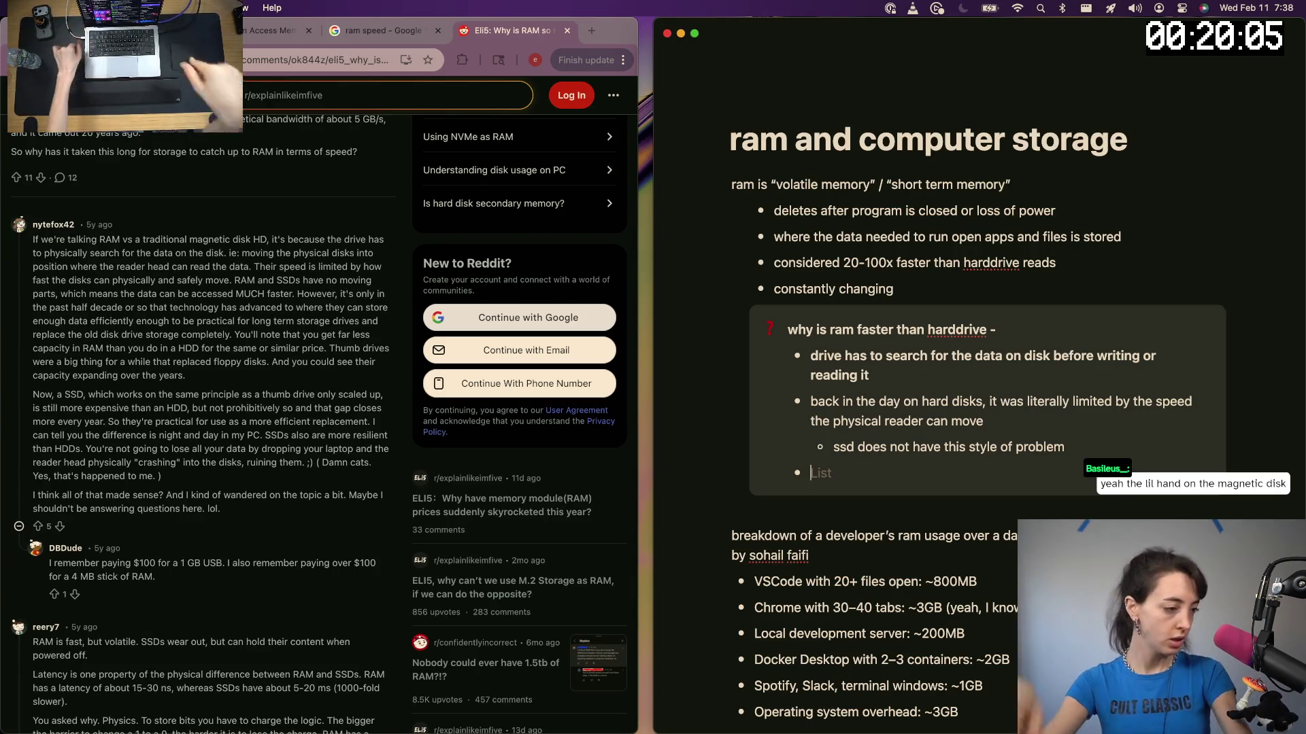
scroll(225, 583, down, 3)
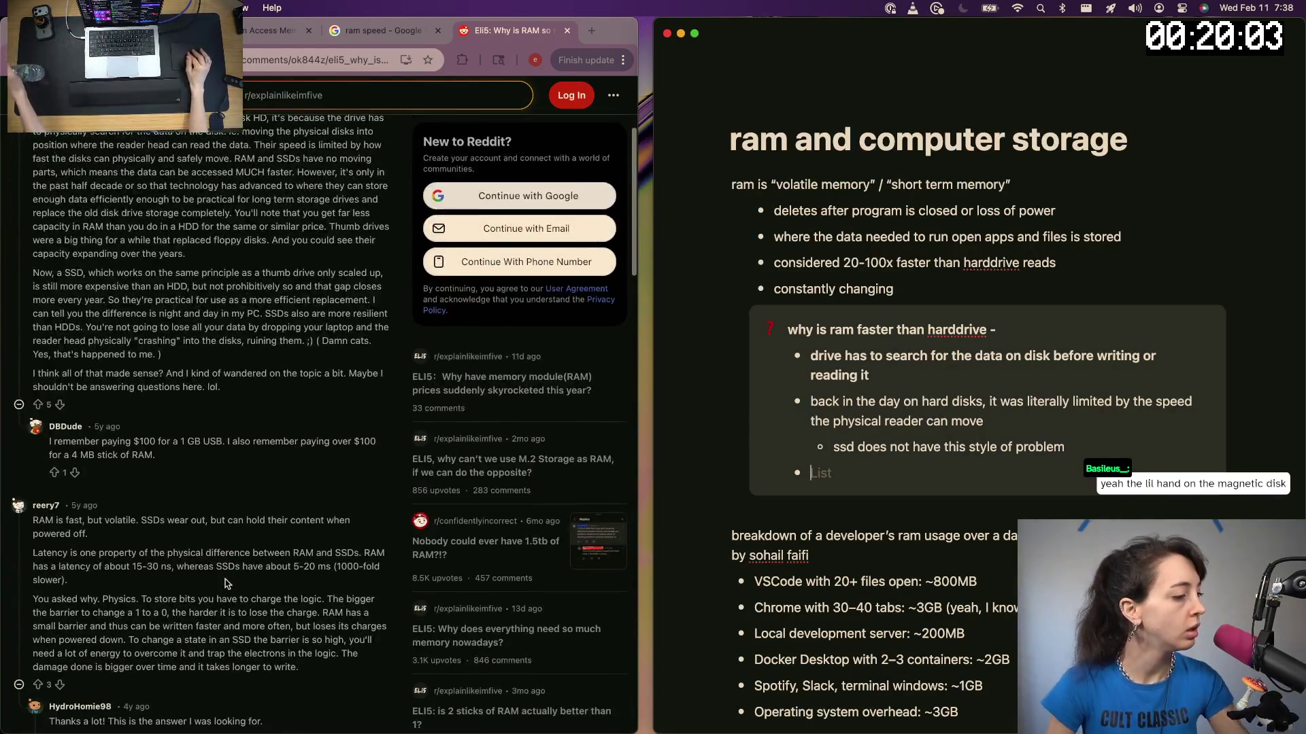
scroll(178, 517, down, 1)
scroll(177, 517, down, 1)
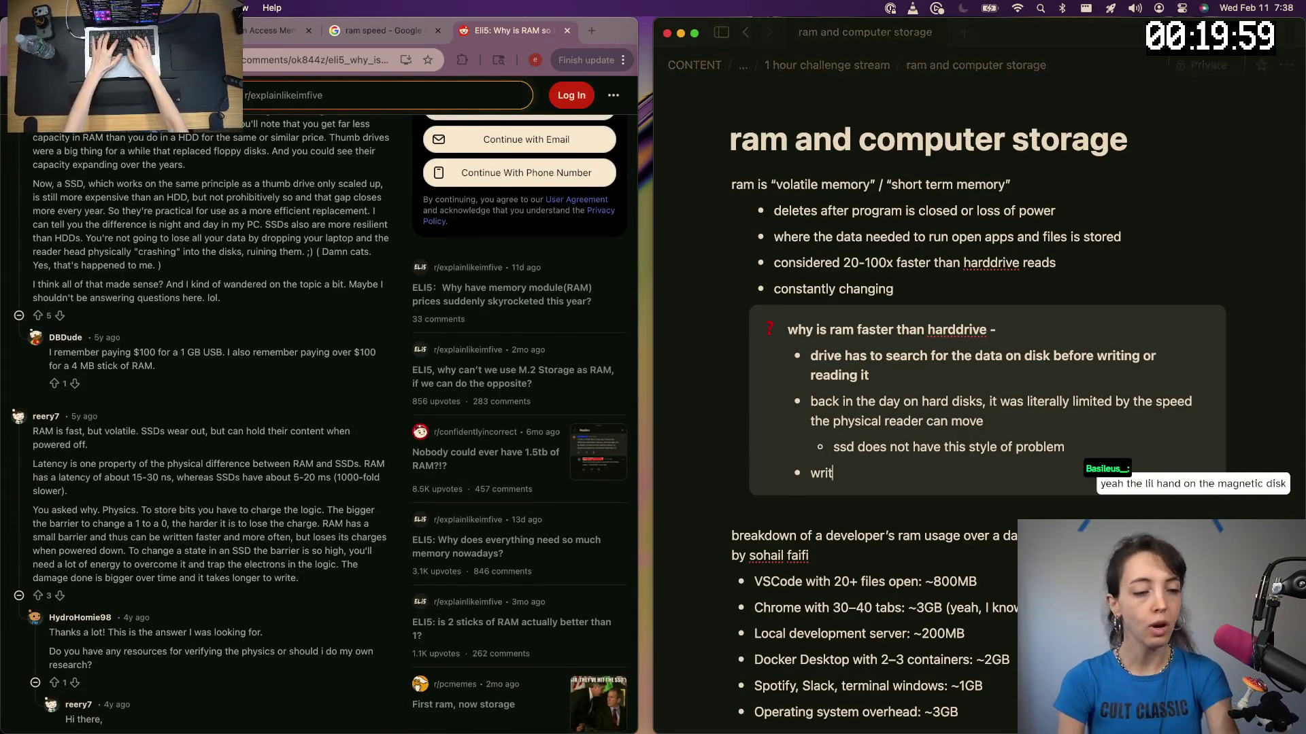
text(write and reads to ssd do)
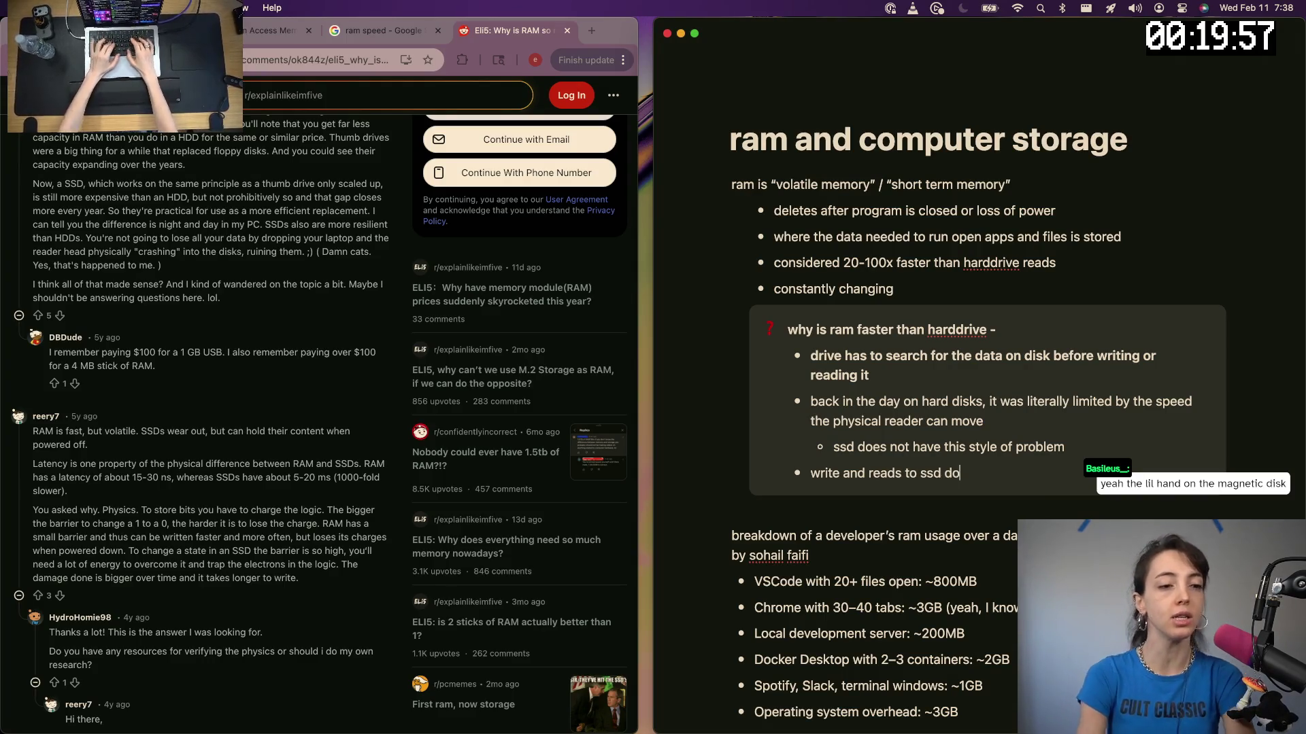
text(es wear out the)
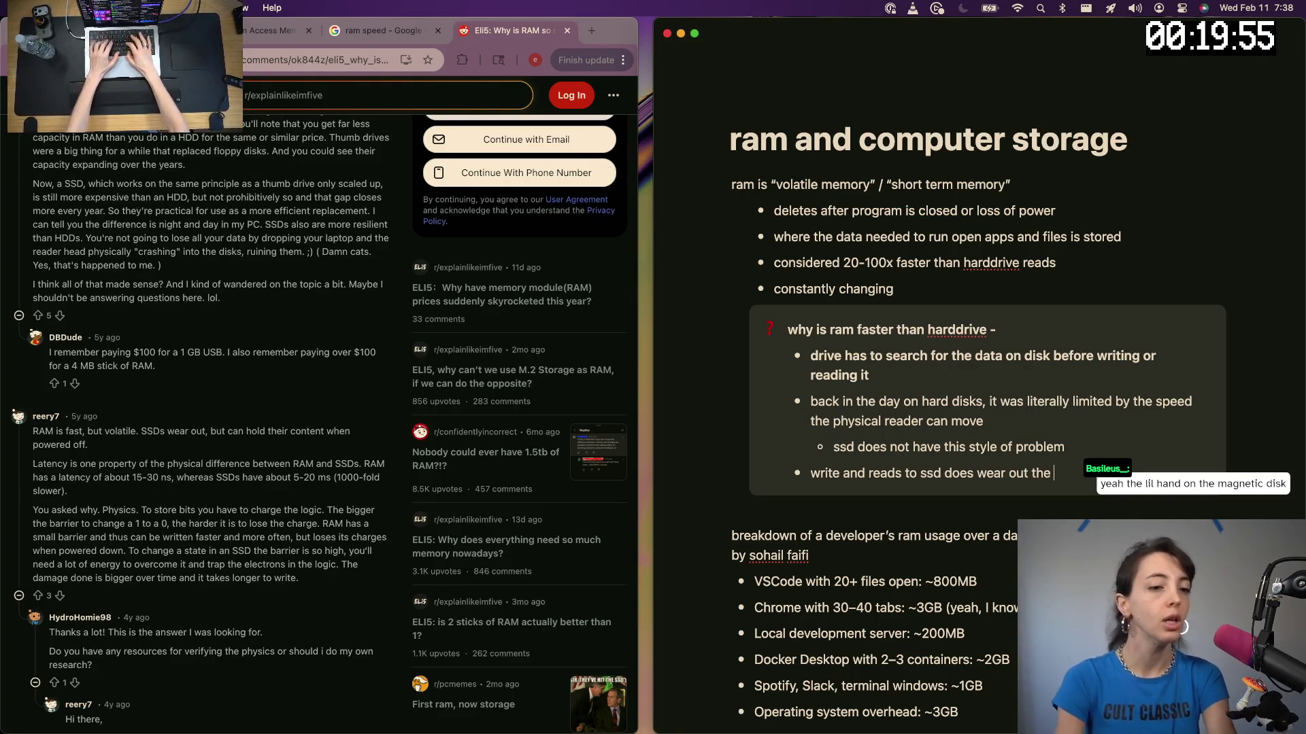
text(mem)
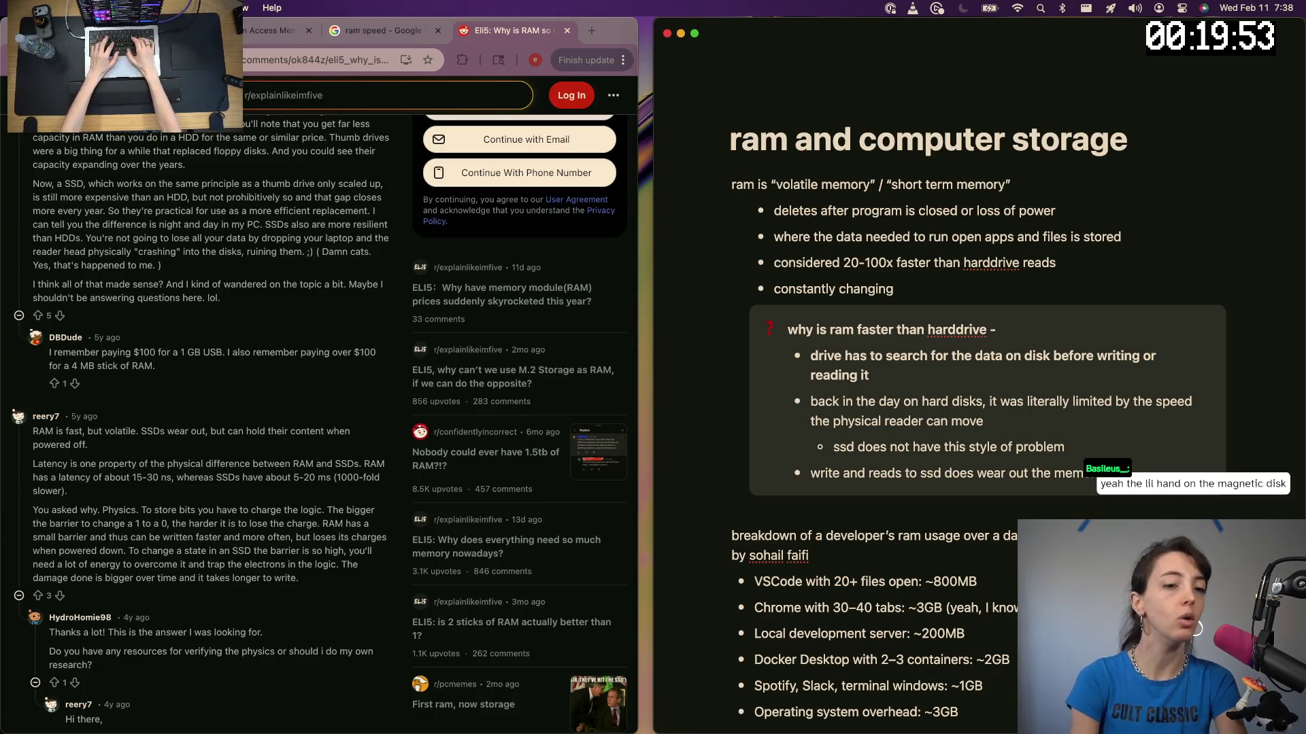
text(s)
Add top-level bullets on SSD wear and SSD latency lagging behind RAM
key(Return)
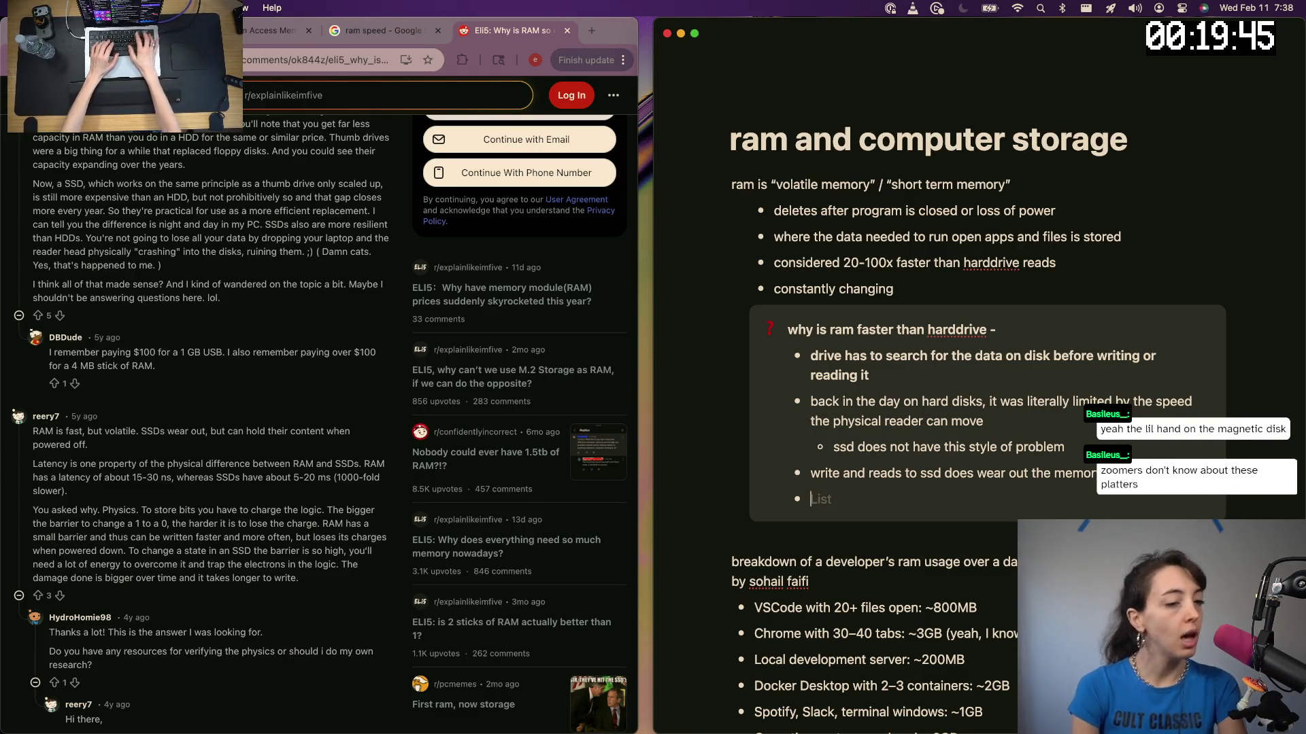
text(ram has lo)
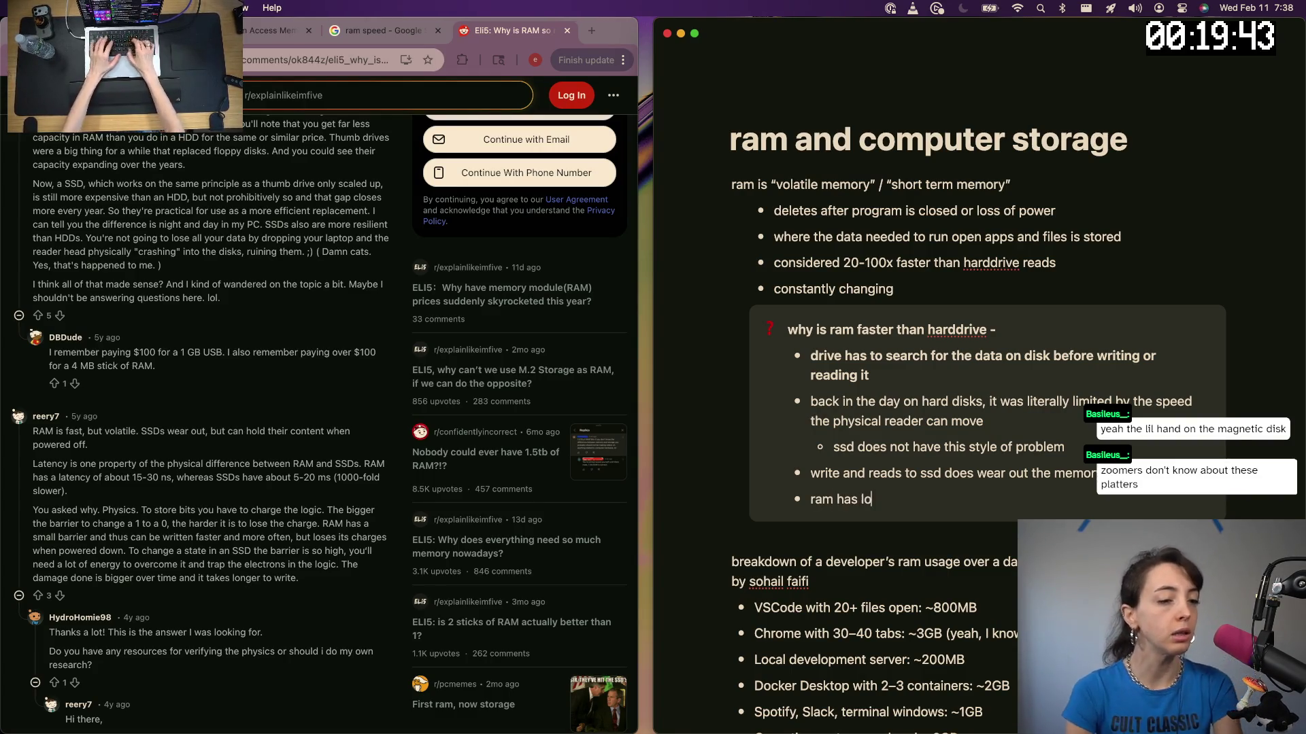
text(w latency betwe)
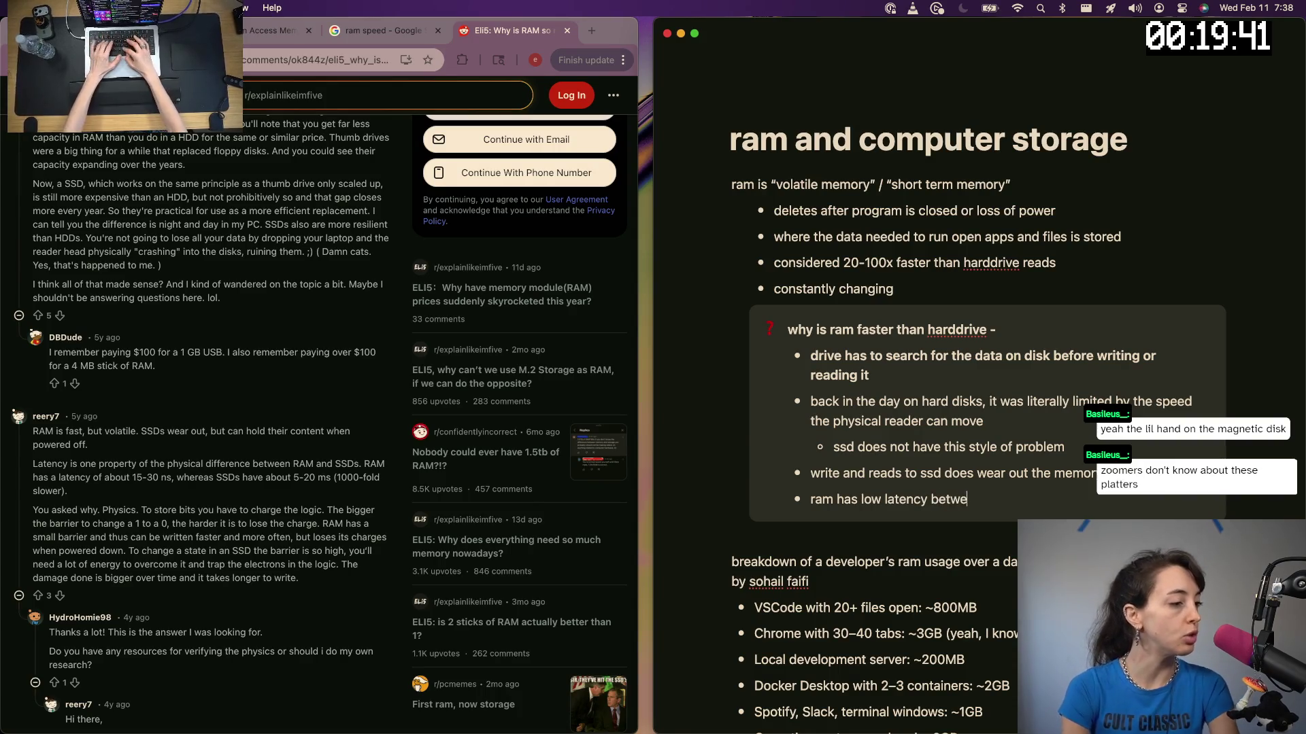
text(en)
key(BackSpace)
key(BackSpace)
key(BackSpace)
text(while )
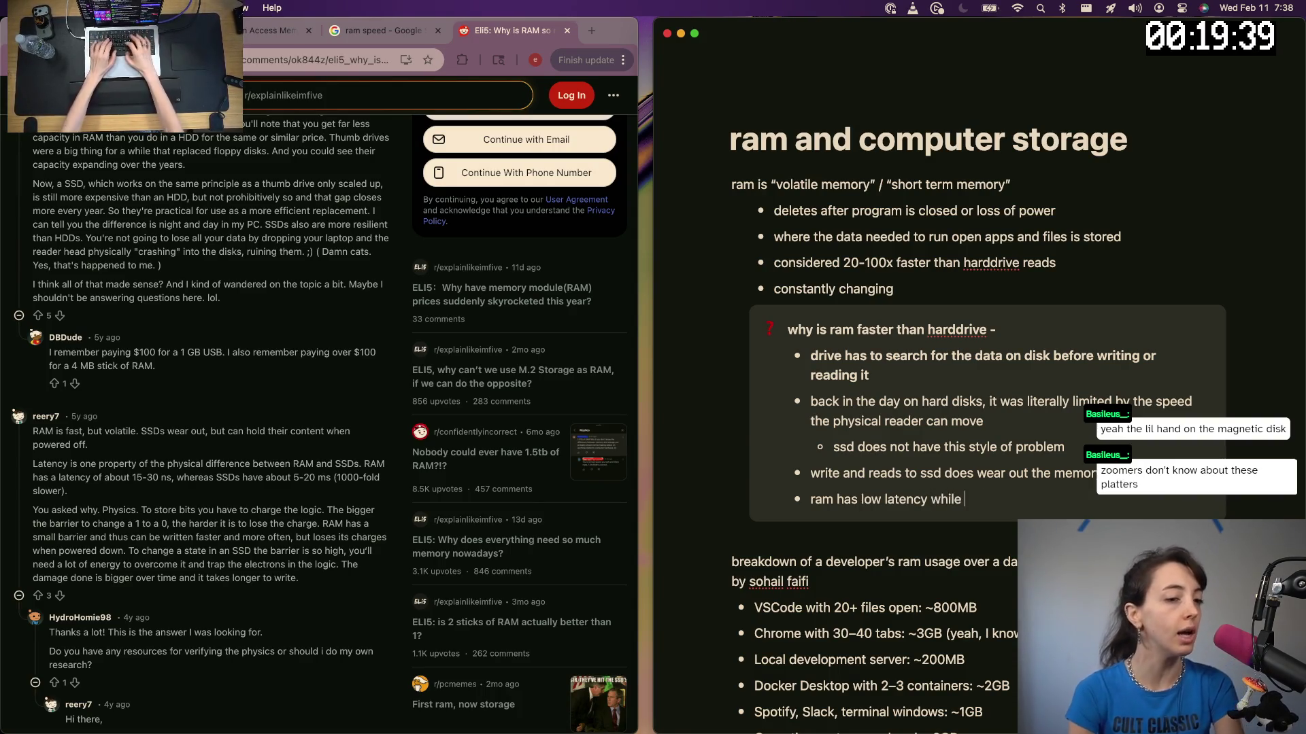
text(ssd has high l)
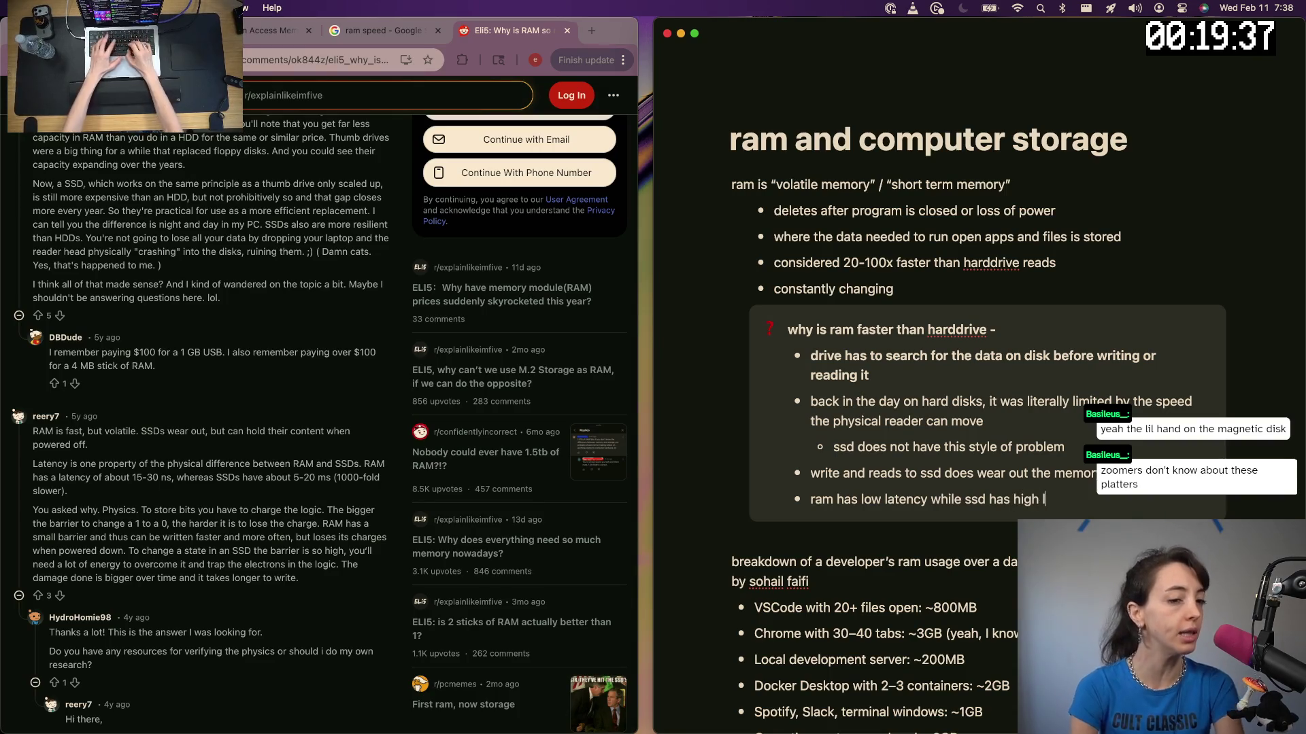
text(atency)
key(Return)
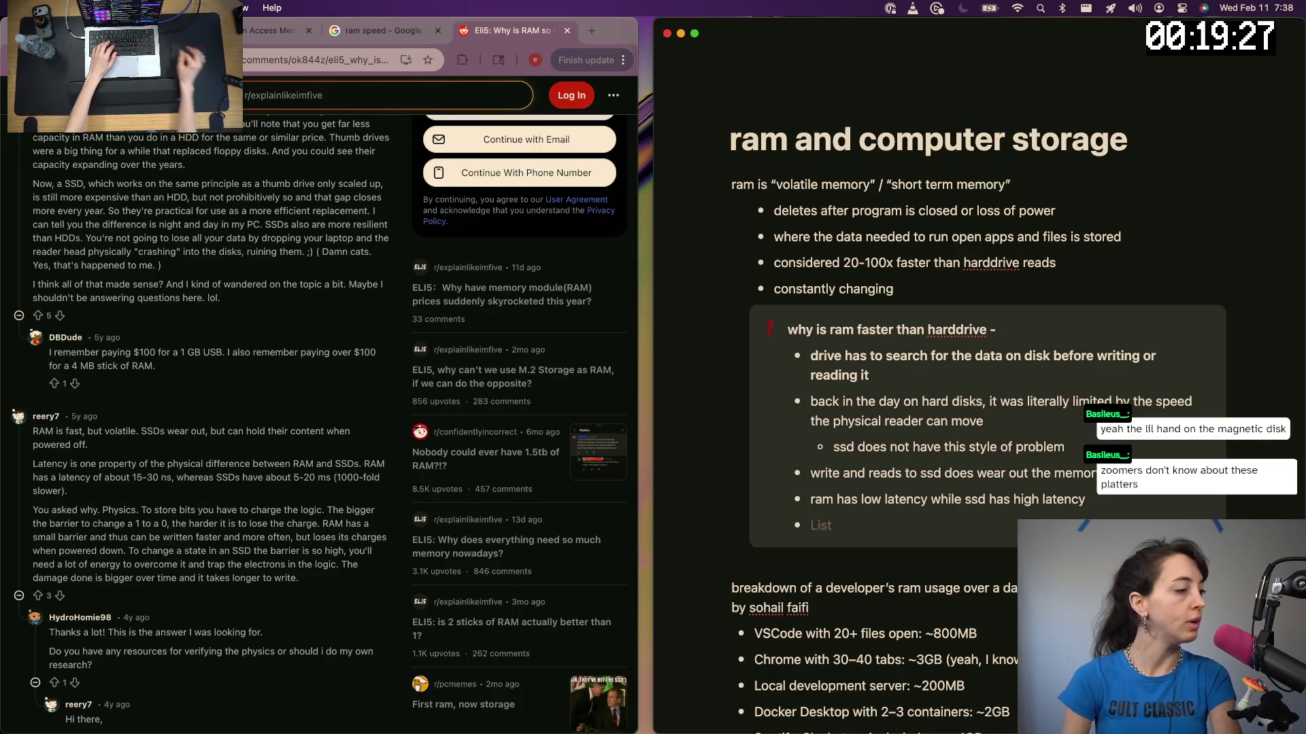
scroll(819, 450, down, 3)
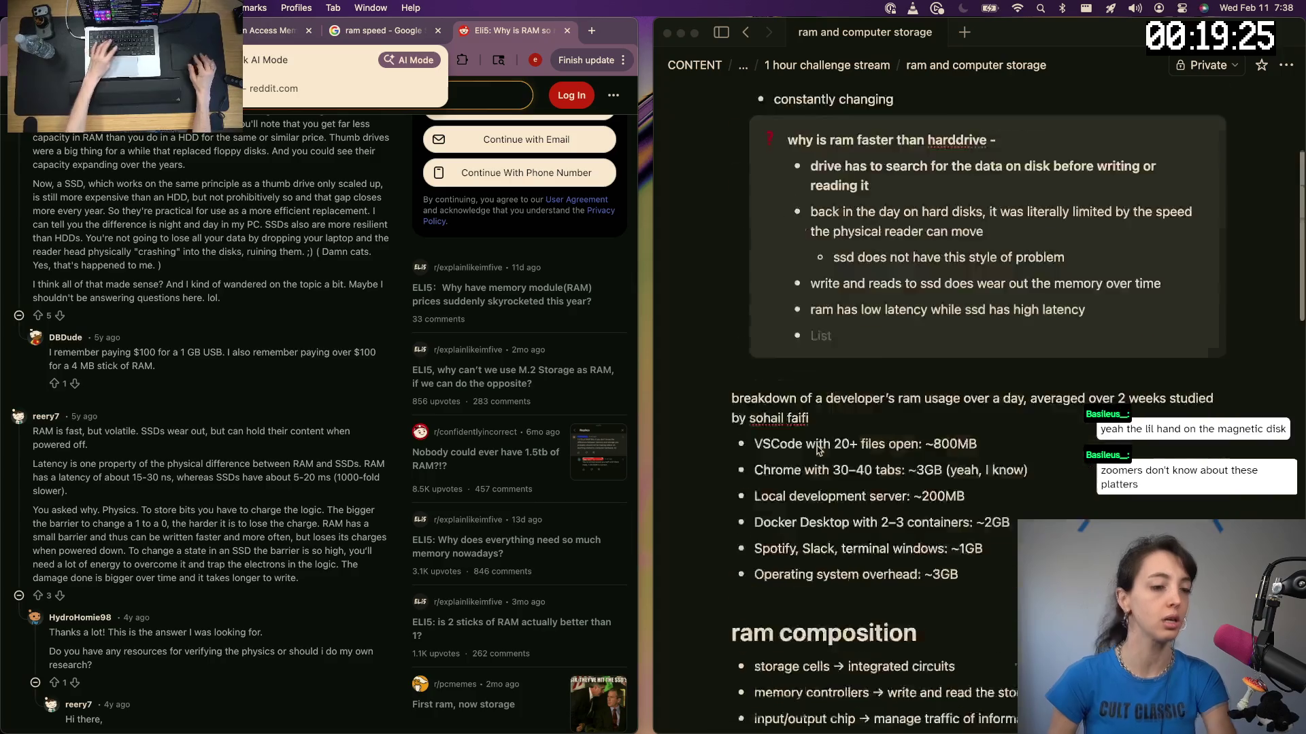
scroll(819, 449, down, 10)
scroll(807, 510, down, 5)
scroll(776, 613, down, 2)
Paste the Reddit thread URL at the end of the link list
click(751, 666)
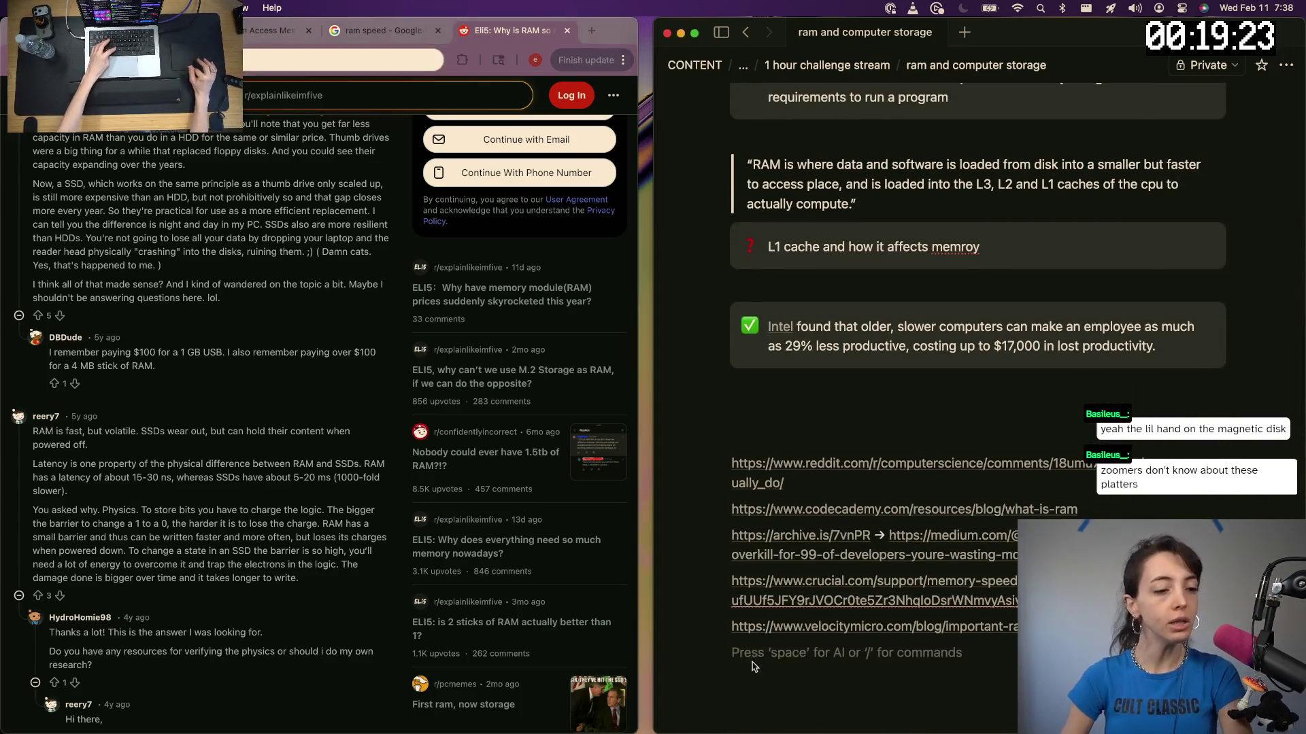
key(super+v)
click(196, 406)
scroll(196, 406, down, 2)
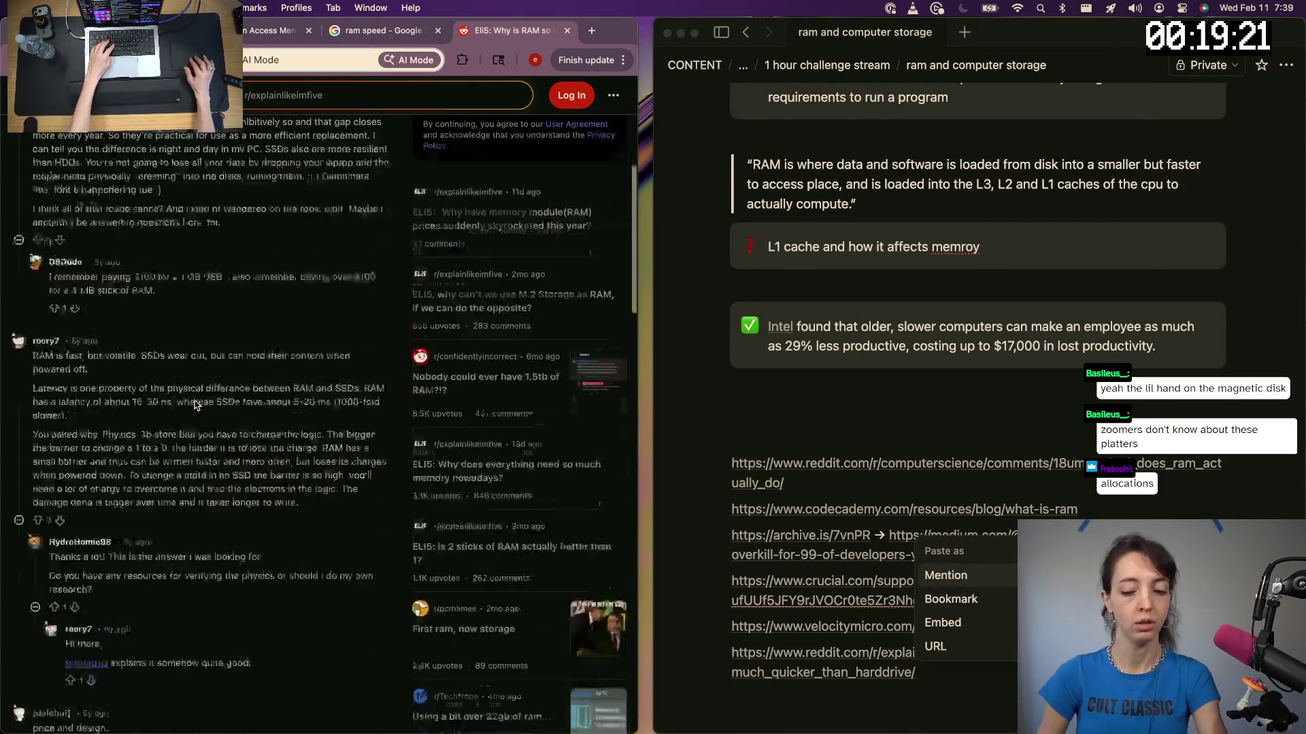
scroll(196, 405, down, 5)
scroll(196, 404, down, 5)
scroll(194, 401, down, 3)
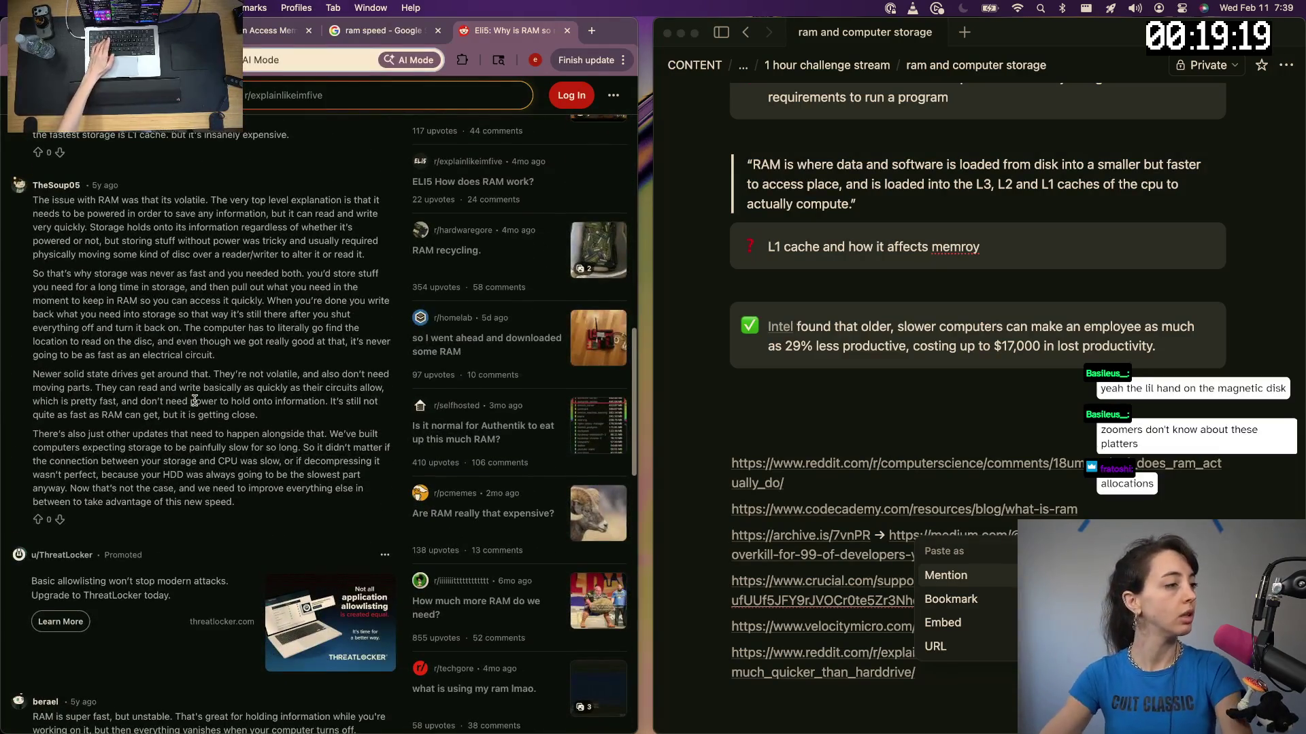
Zoom the Reddit thread in twice and read the comment on why storage is slower than RAM
triple_click(250, 197)
click(282, 236)
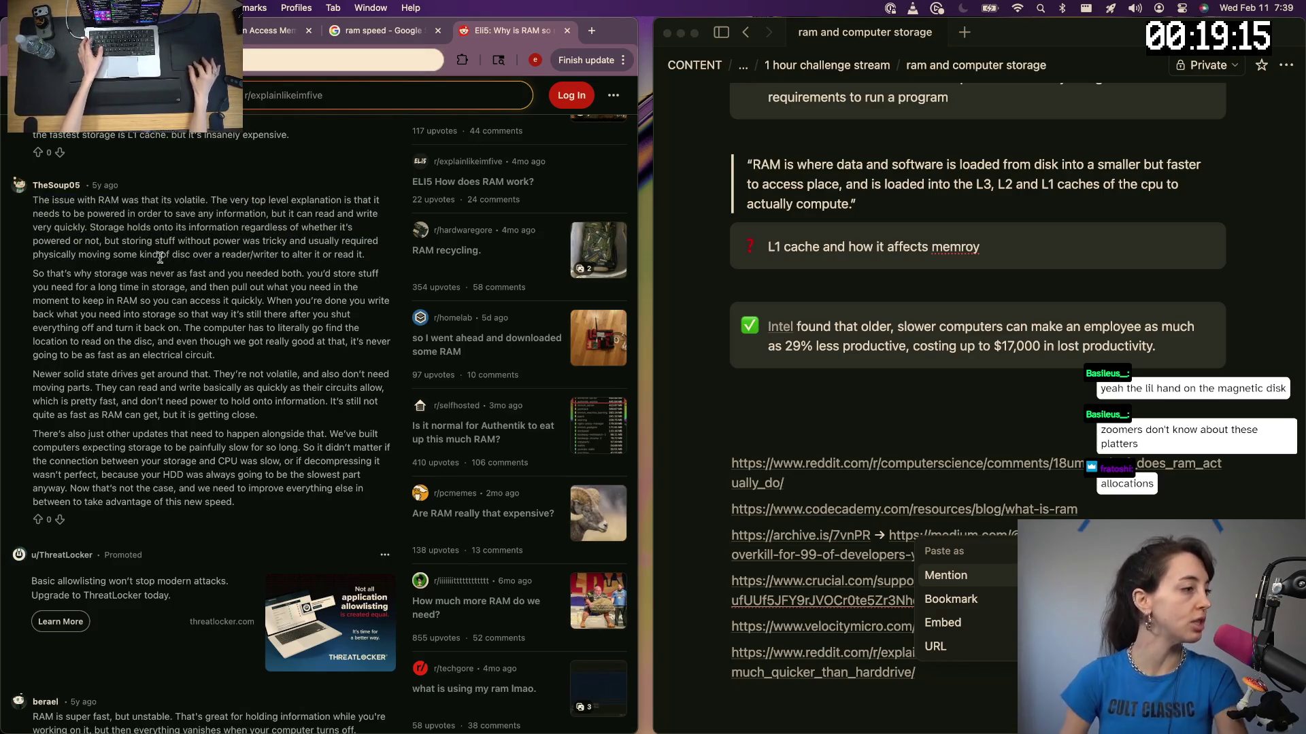
key(super+equal)
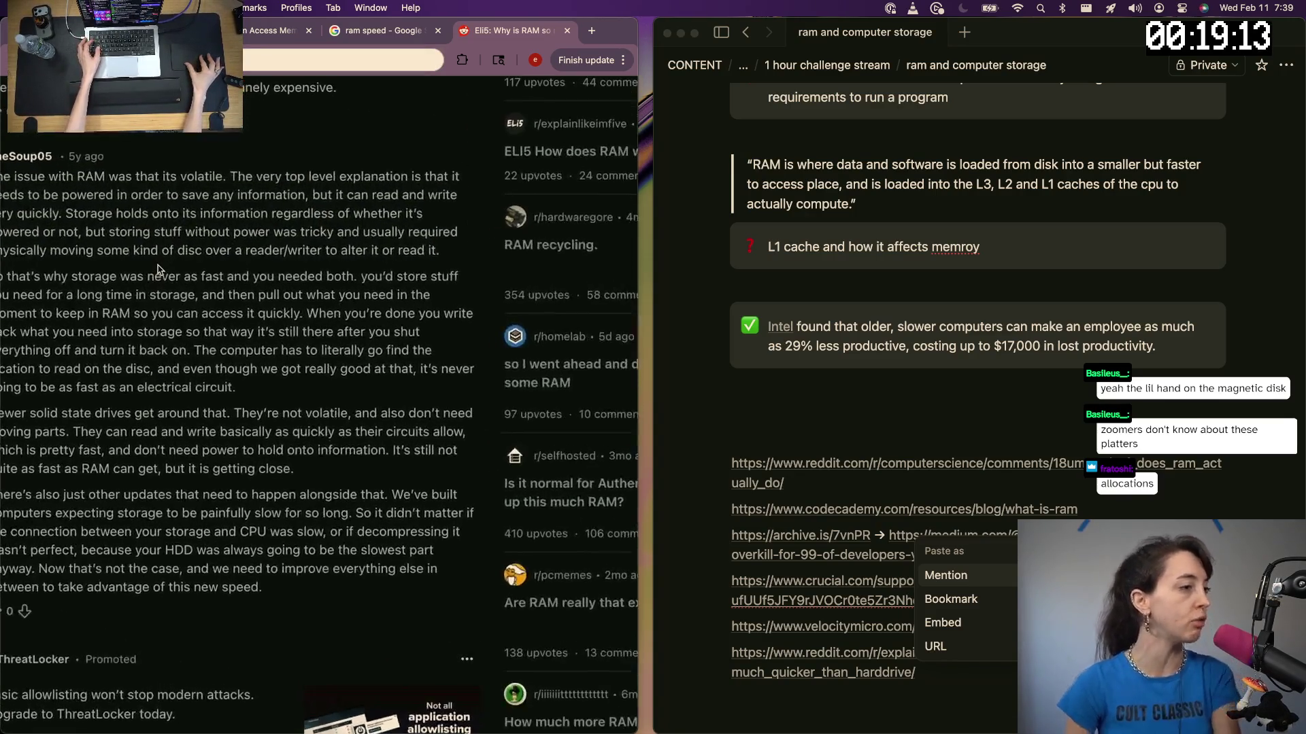
key(super+equal)
scroll(133, 250, up, 1)
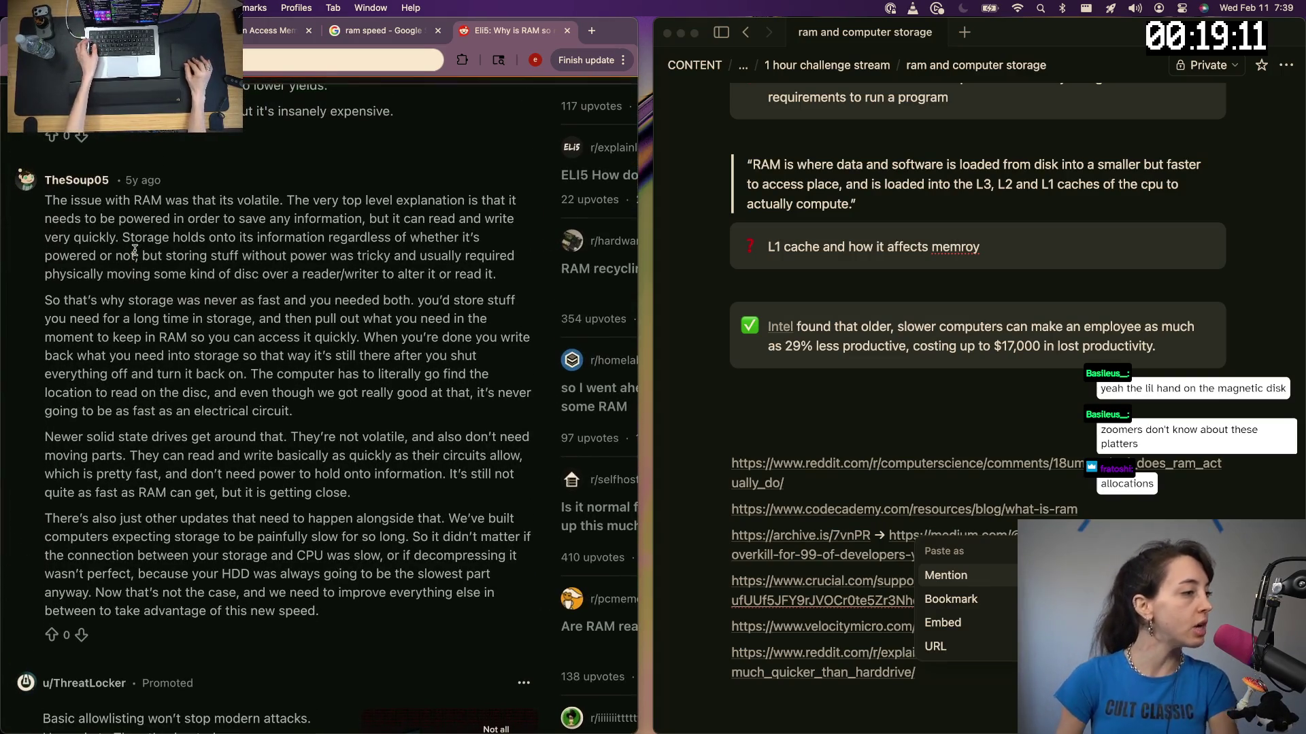
mouse_move(122, 238)
mouse_down()
mouse_move(421, 252)
mouse_move(380, 268)
mouse_move(506, 255)
mouse_move(500, 288)
mouse_up()
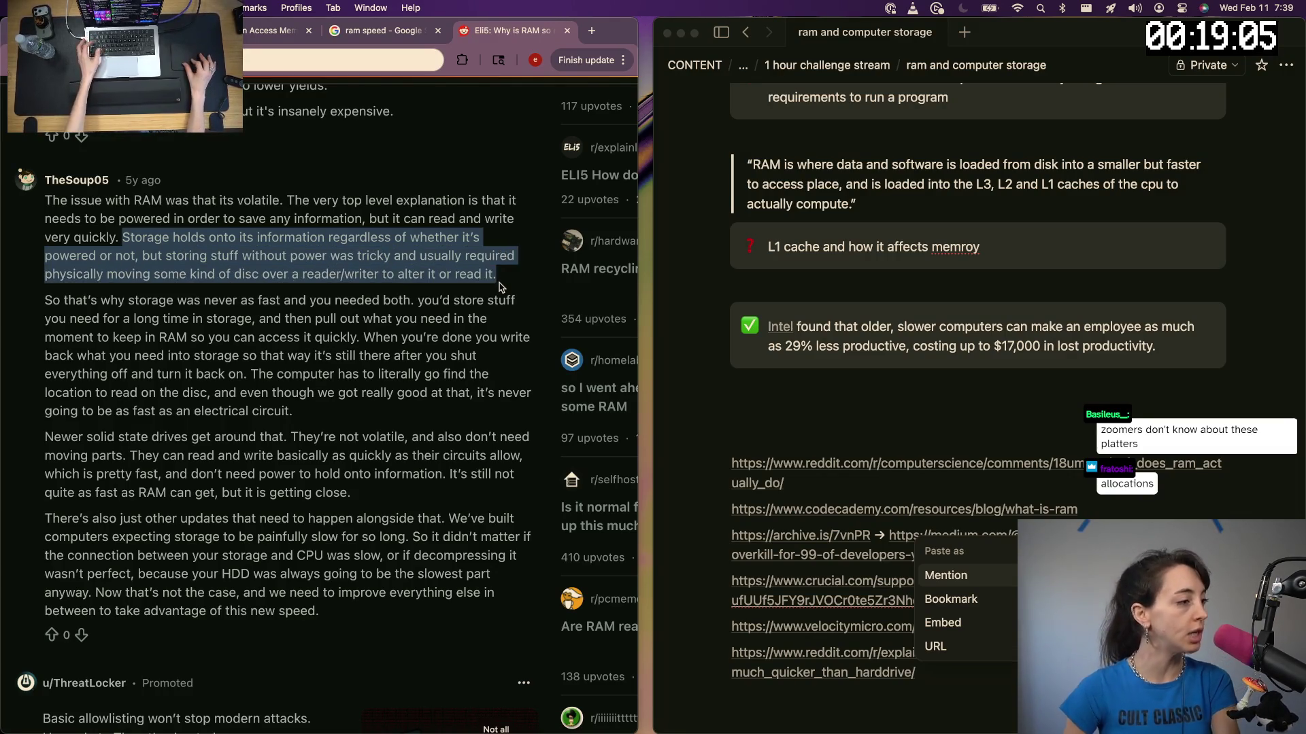
click(500, 288)
scroll(497, 286, up, 1)
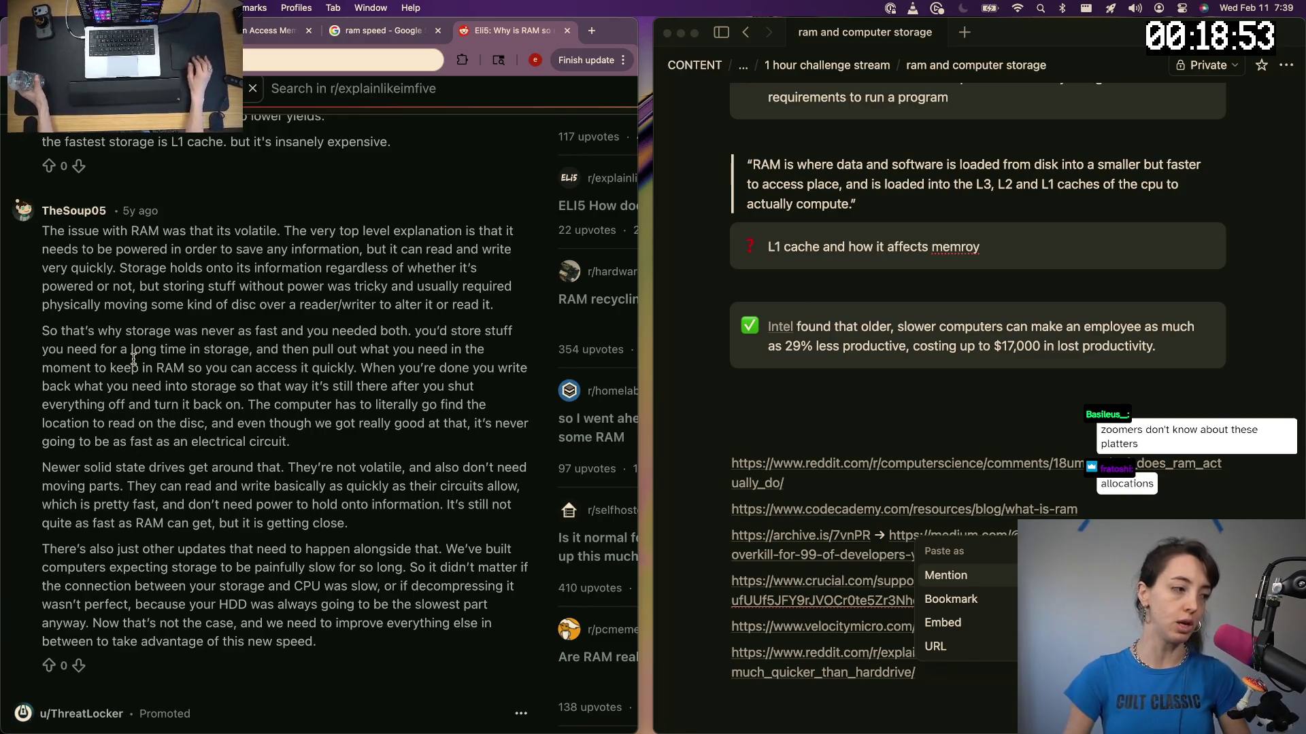
scroll(132, 360, down, 2)
Go back to the Google search results, then return to the Notion notes
key(super+Left)
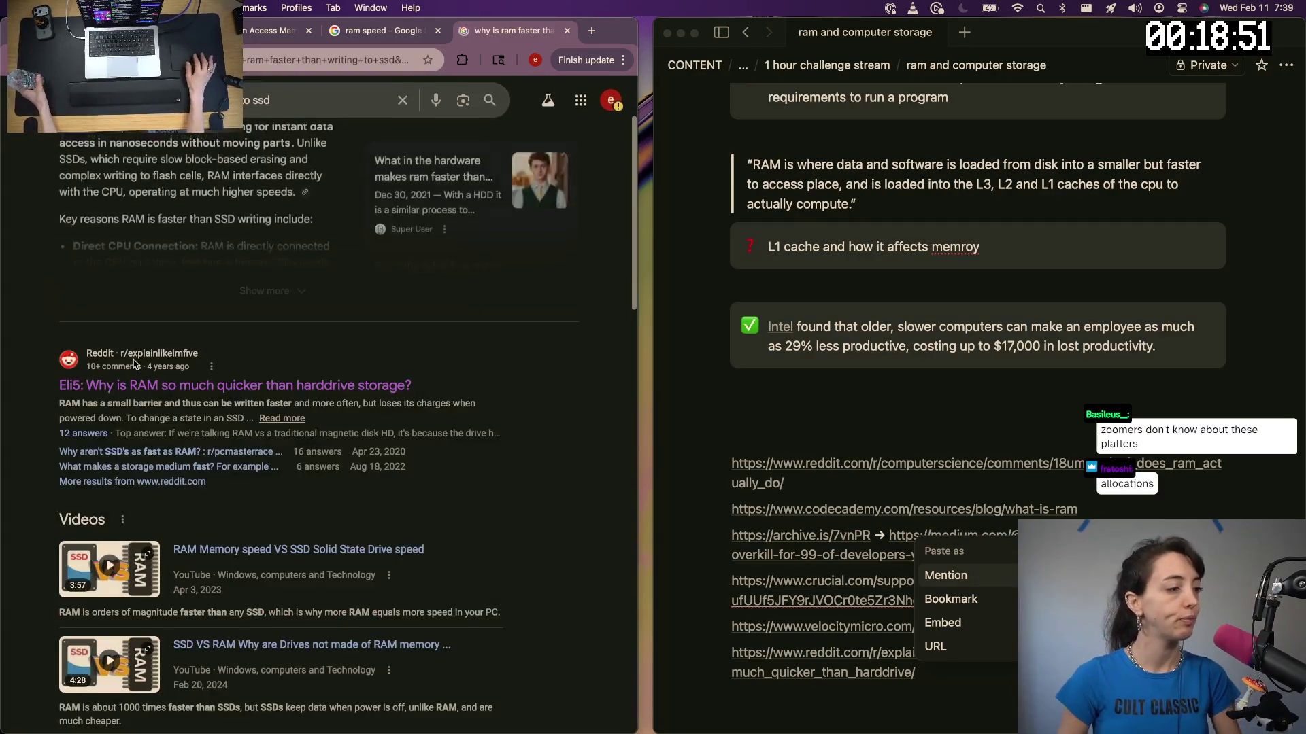
scroll(133, 359, down, 2)
scroll(174, 412, down, 2)
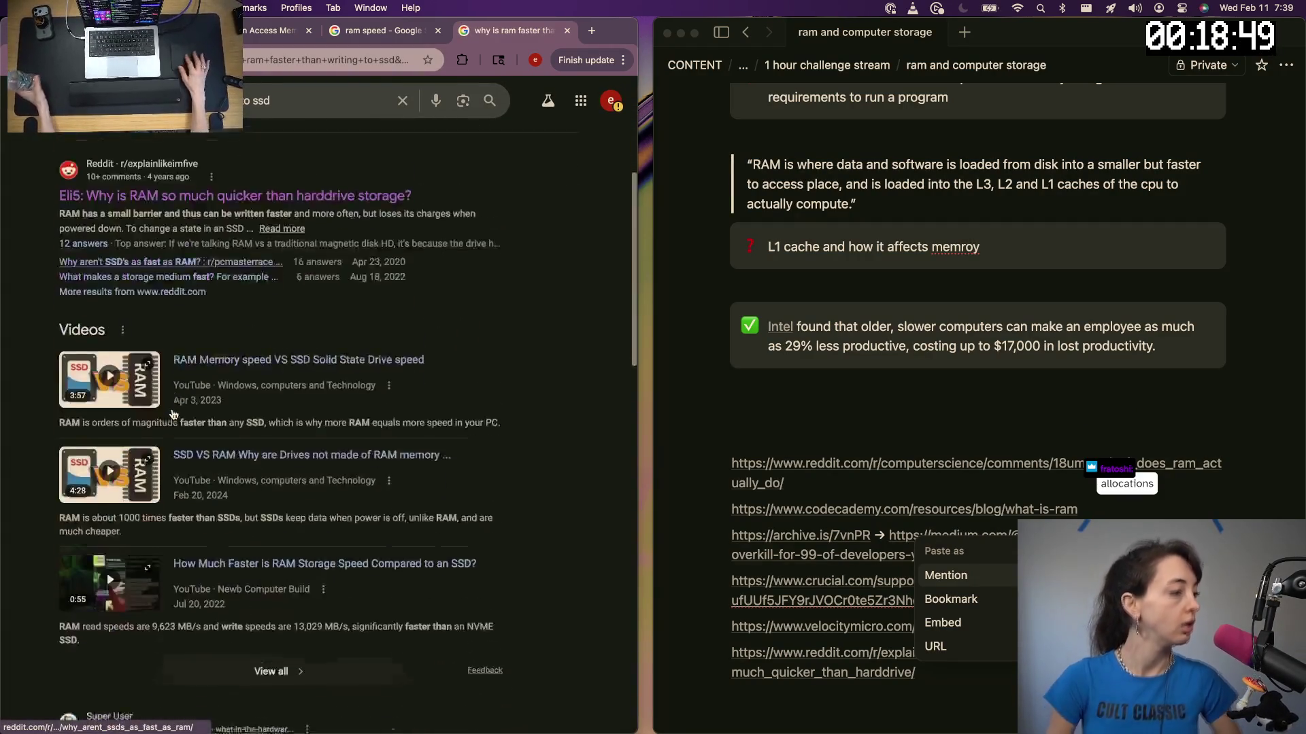
scroll(174, 413, down, 2)
scroll(178, 418, down, 1)
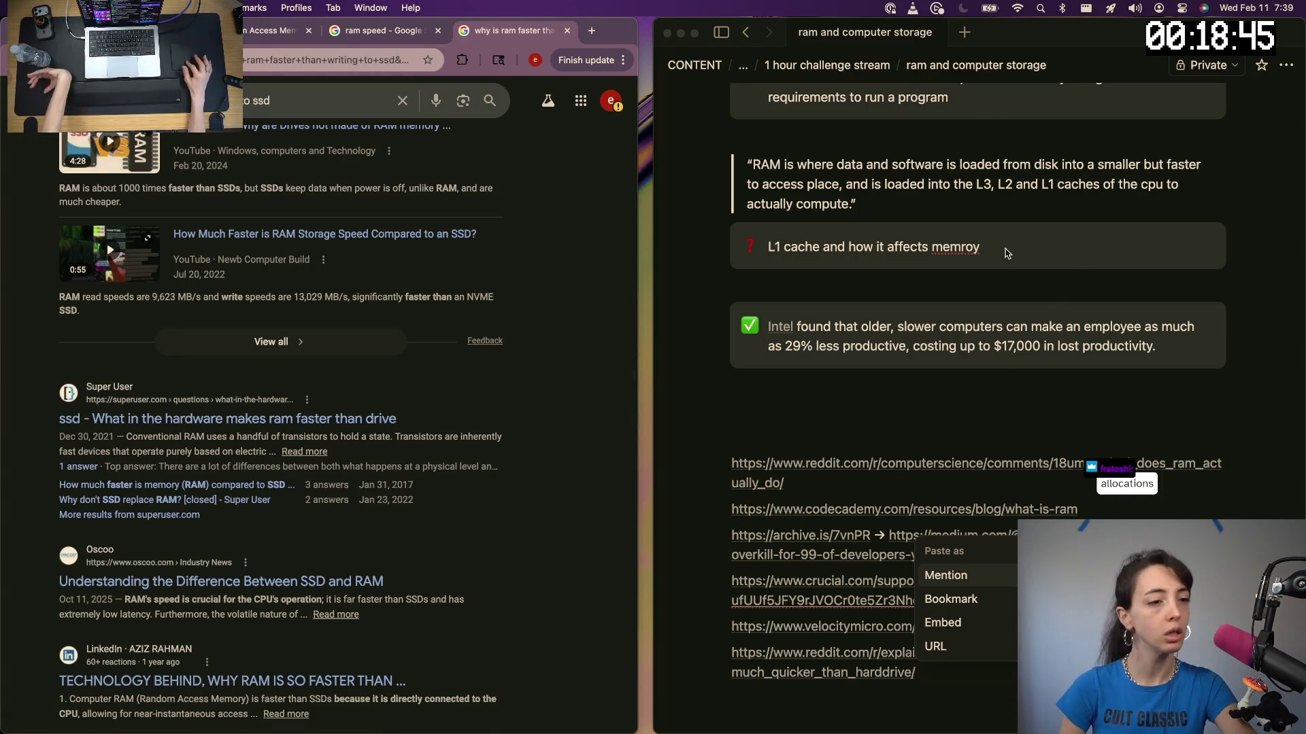
click(876, 479)
scroll(875, 448, up, 3)
scroll(867, 421, up, 8)
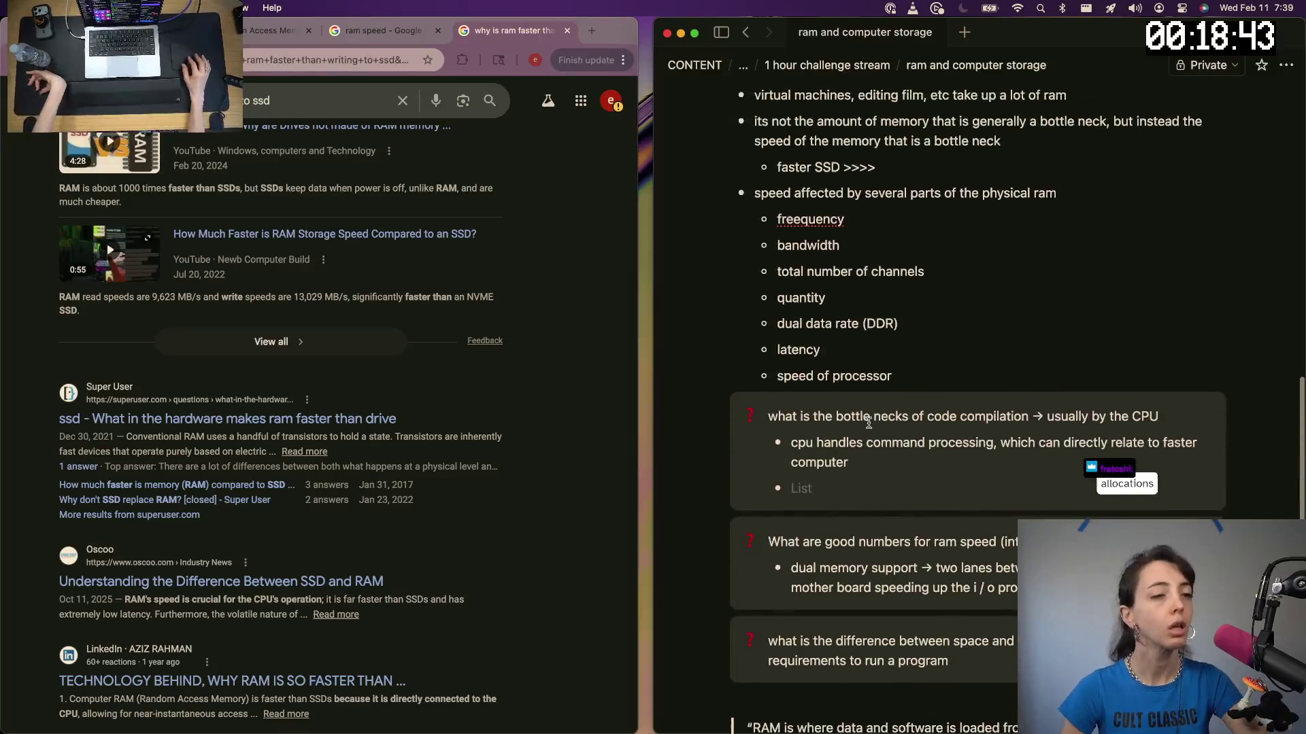
scroll(868, 421, up, 2)
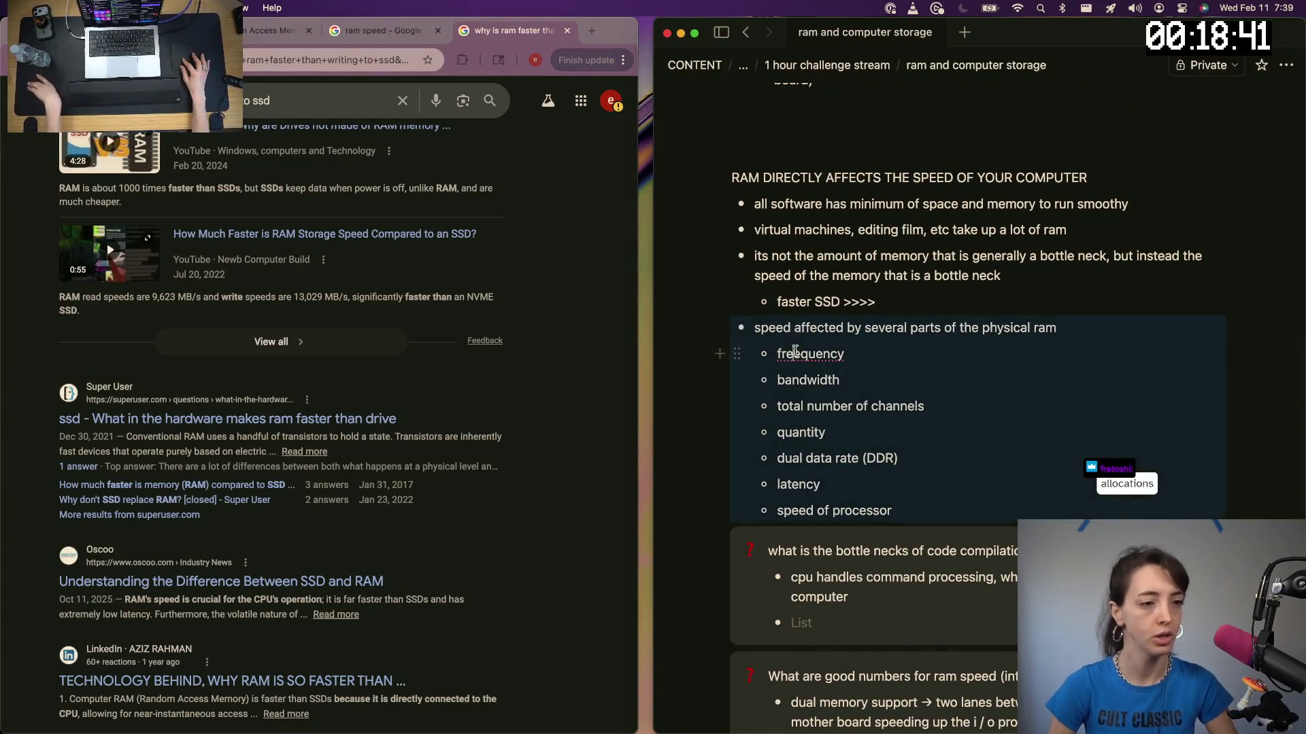
scroll(806, 350, up, 5)
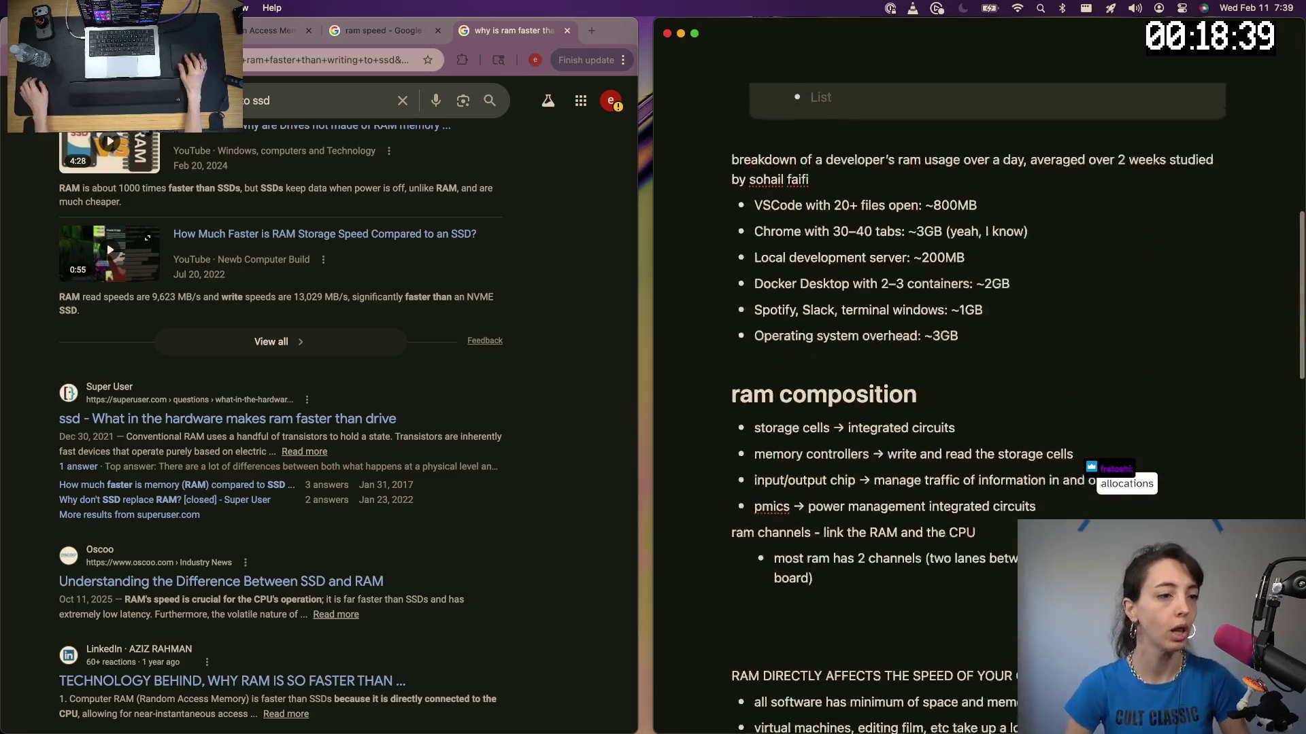
scroll(806, 349, up, 3)
scroll(805, 349, up, 2)
scroll(806, 348, up, 2)
scroll(805, 349, down, 4)
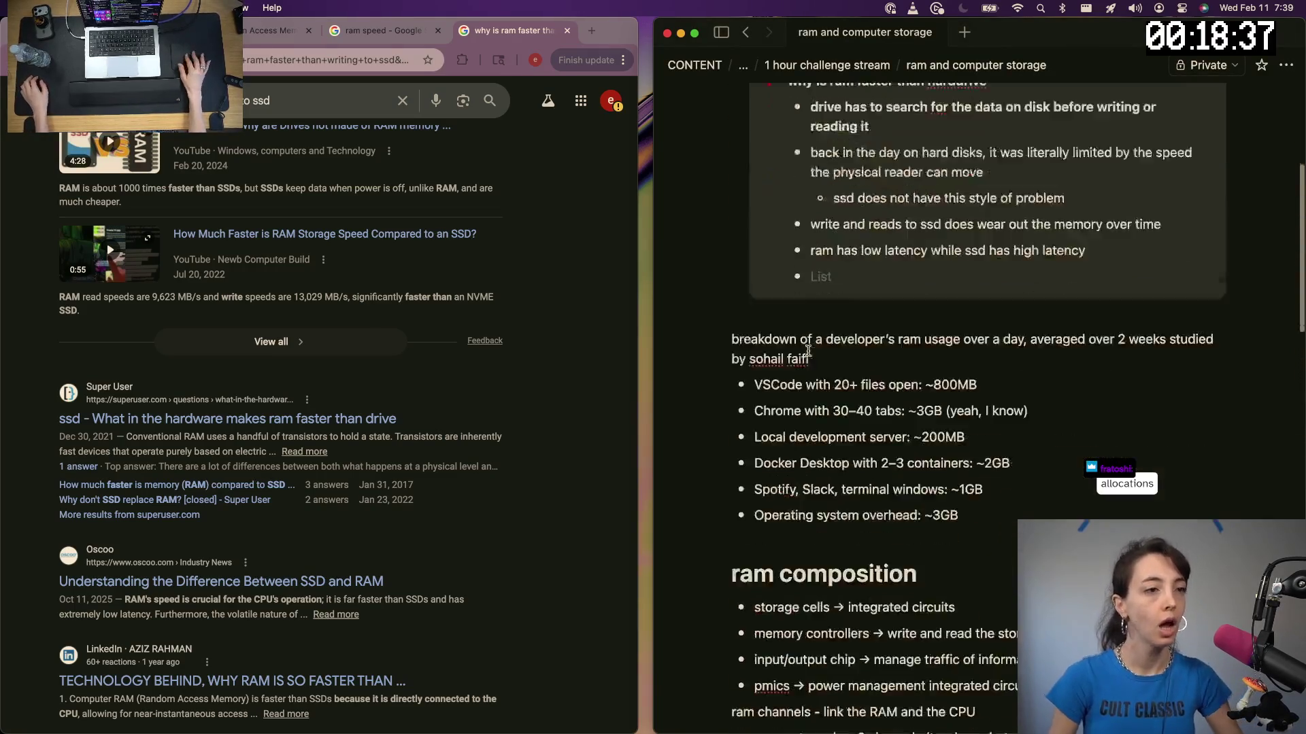
scroll(808, 349, down, 8)
scroll(807, 350, down, 3)
scroll(807, 351, down, 4)
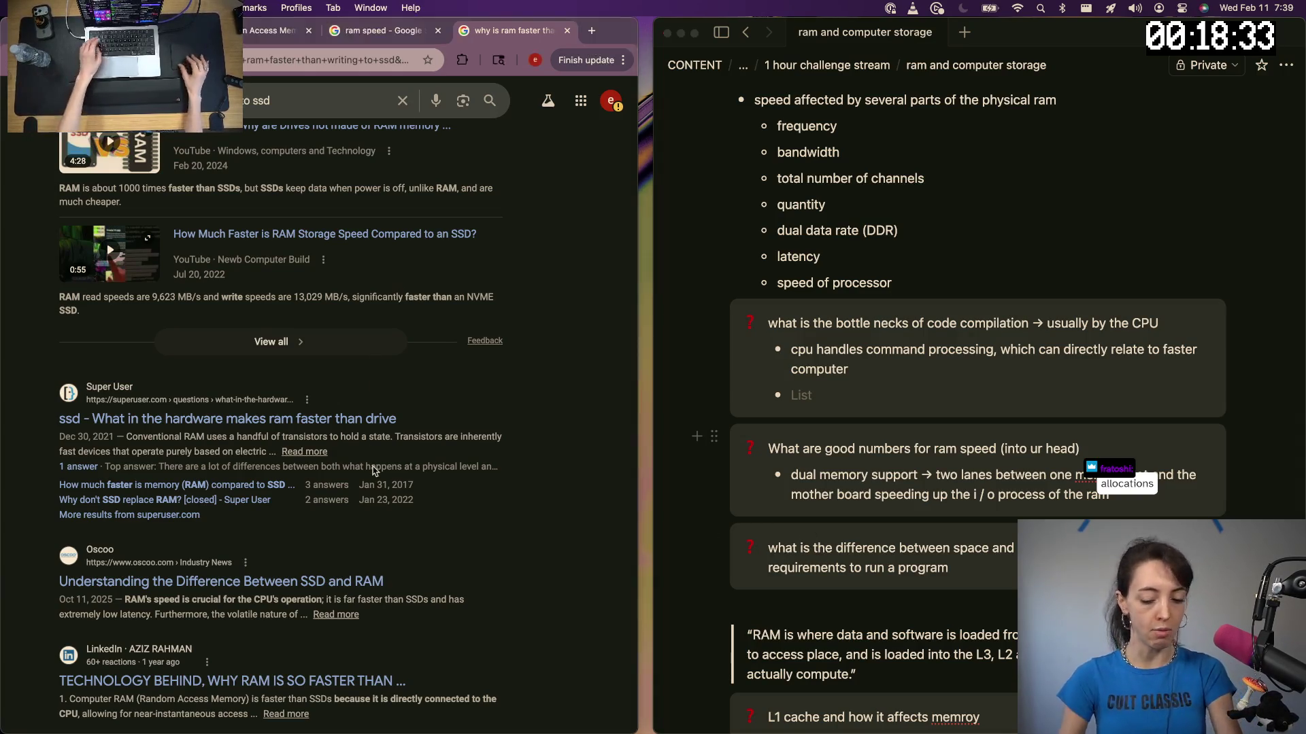
Search 'space versus memory' in a new tab and open HP's memory vs storage article
key(super+t)
text(what is thediffere)
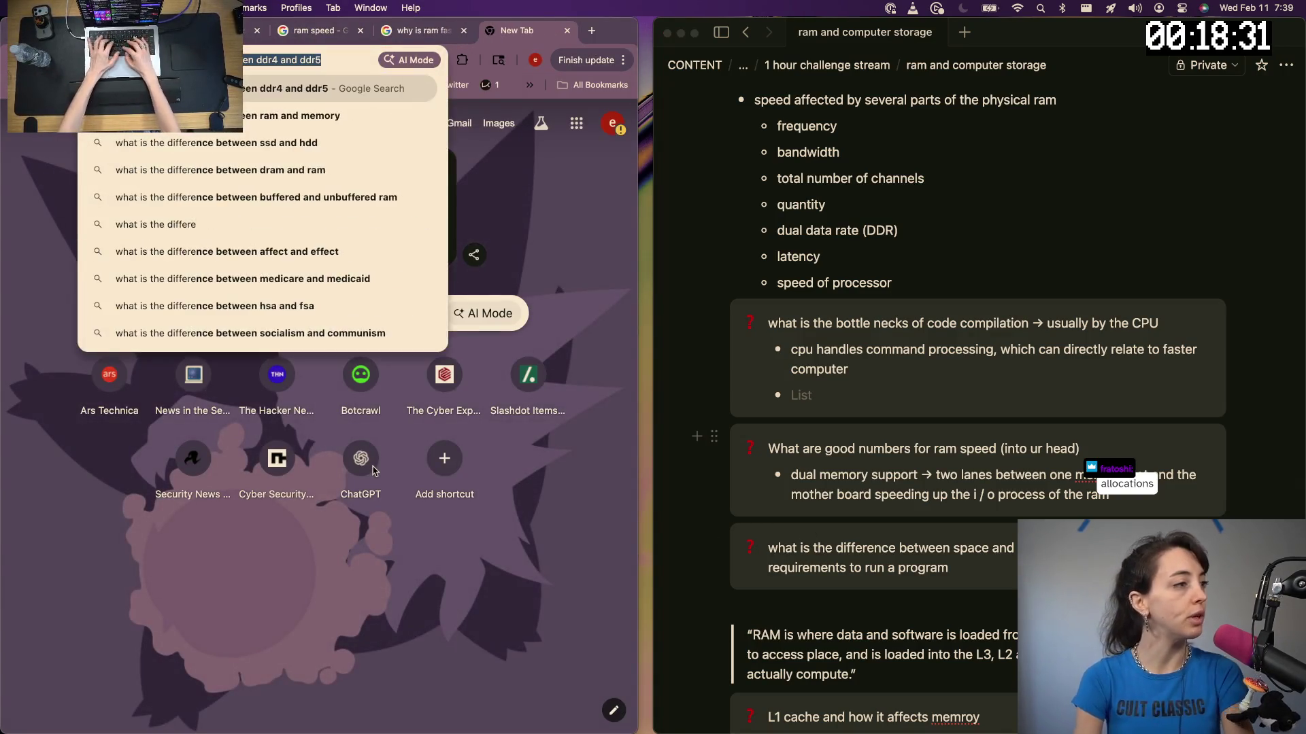
text(nce between space and )
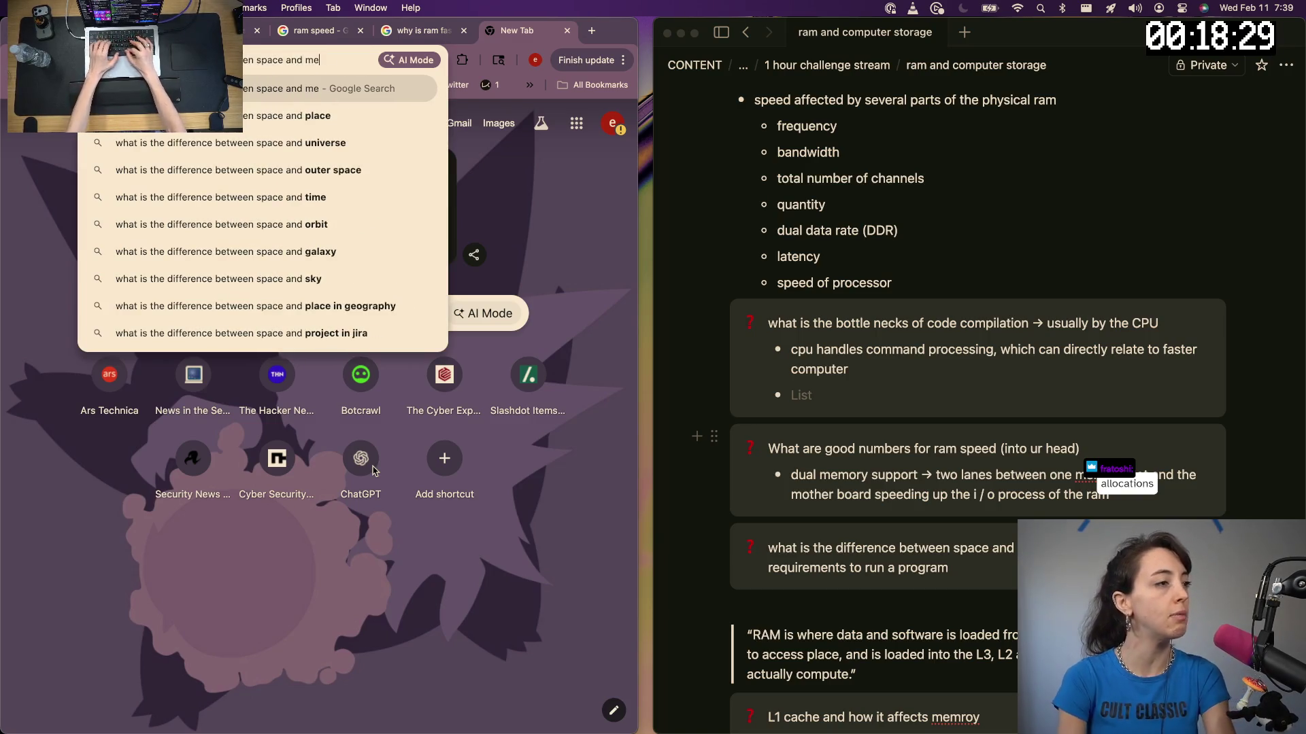
text(memory)
key(Return)
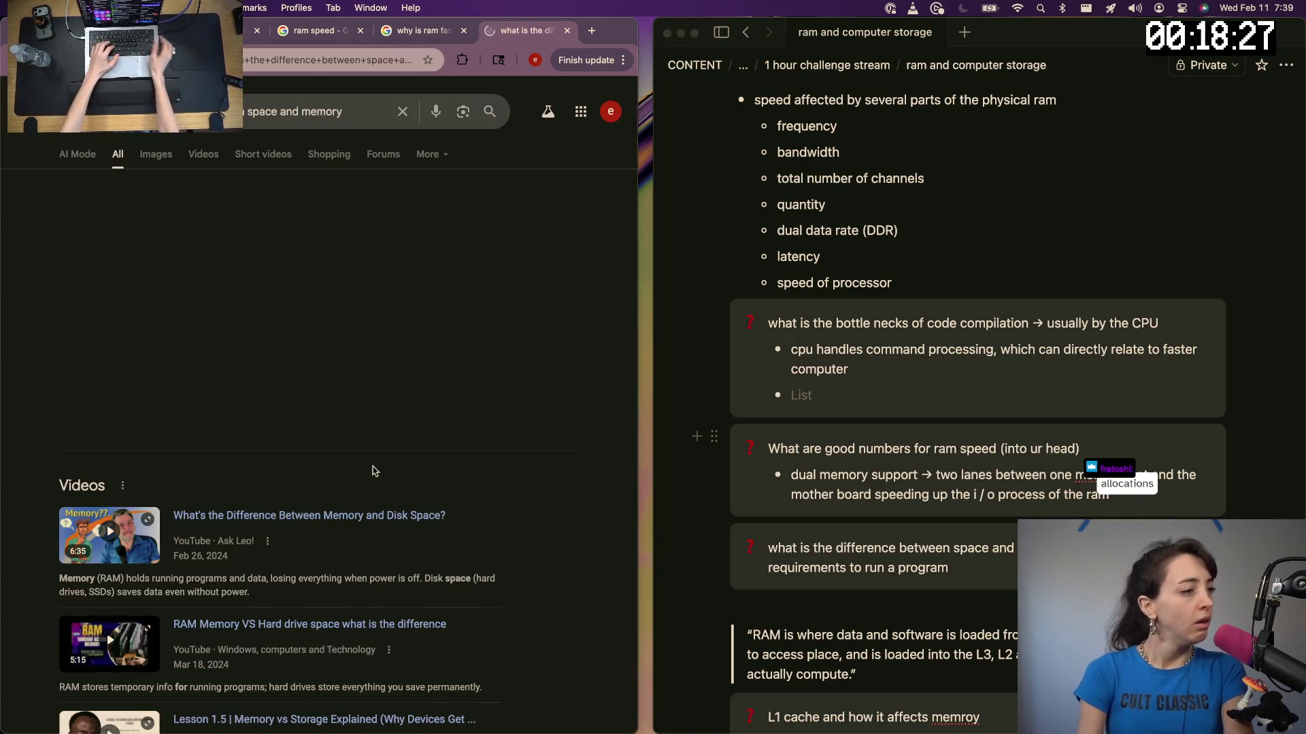
scroll(36, 444, down, 3)
scroll(444, 430, down, 5)
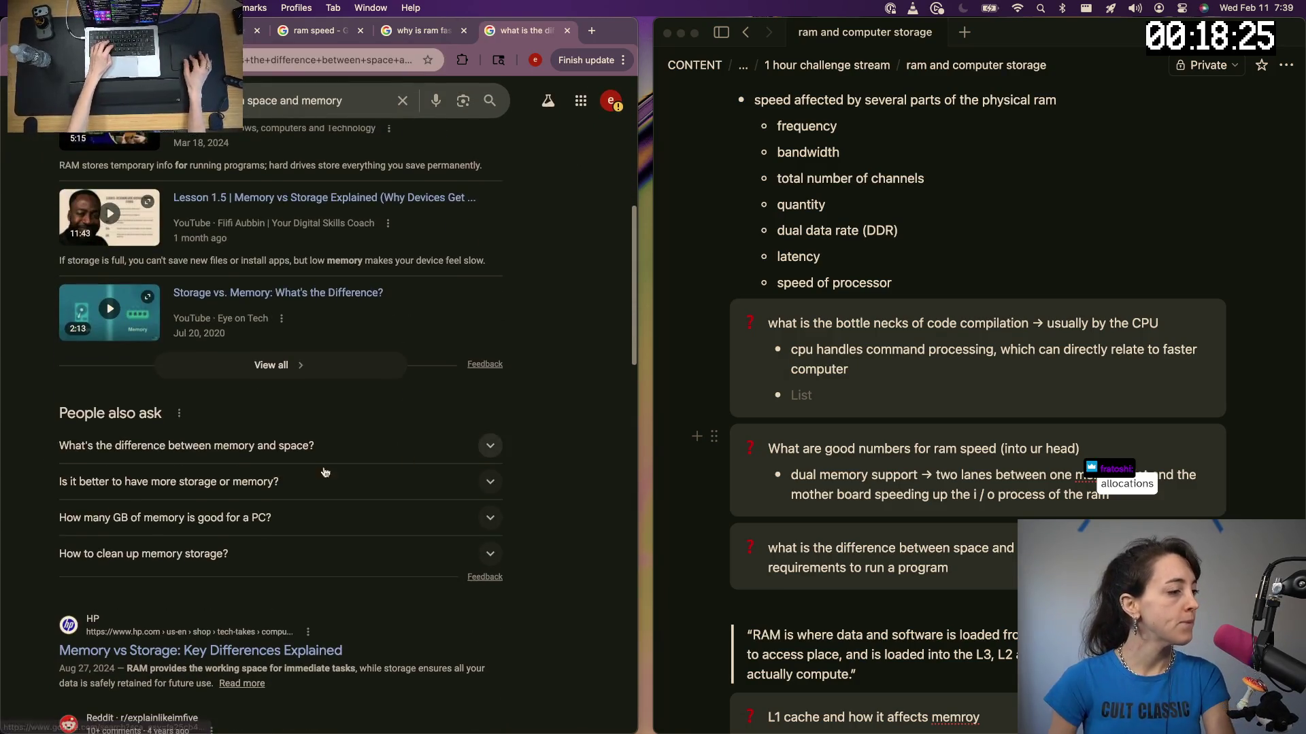
scroll(196, 582, down, 3)
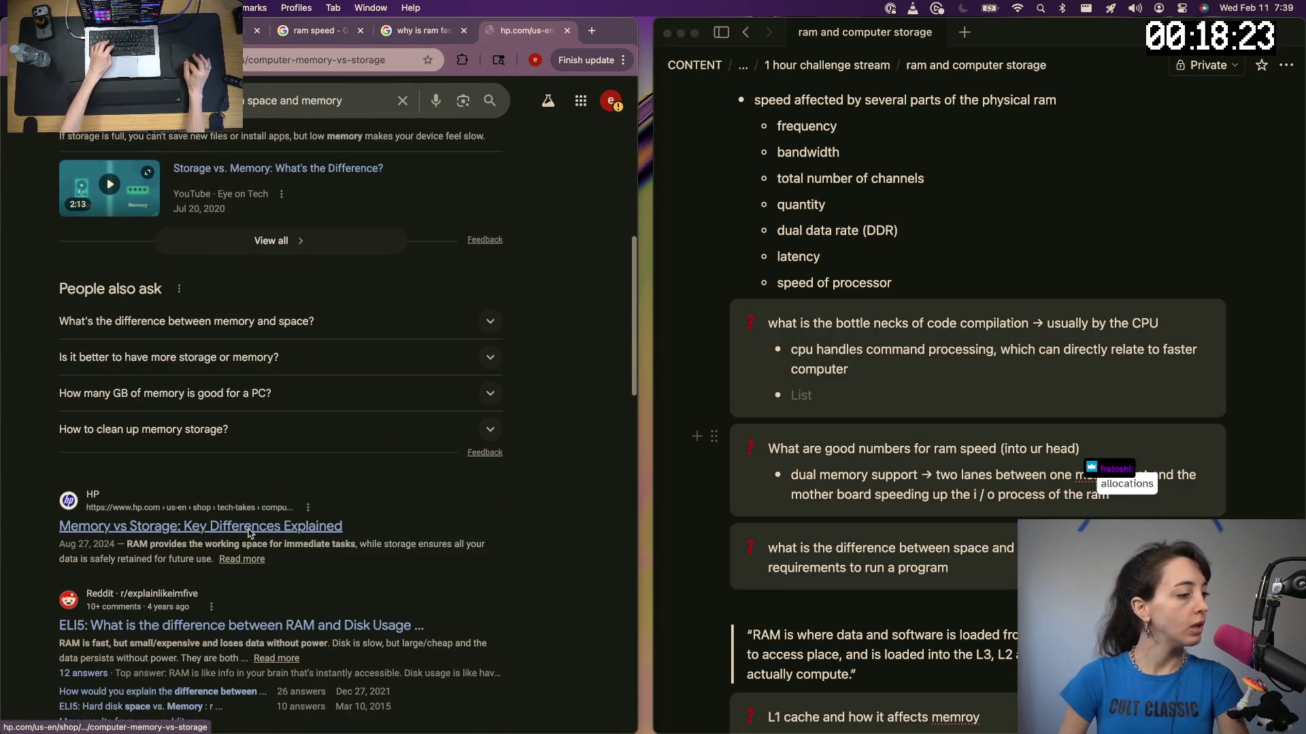
click(200, 526)
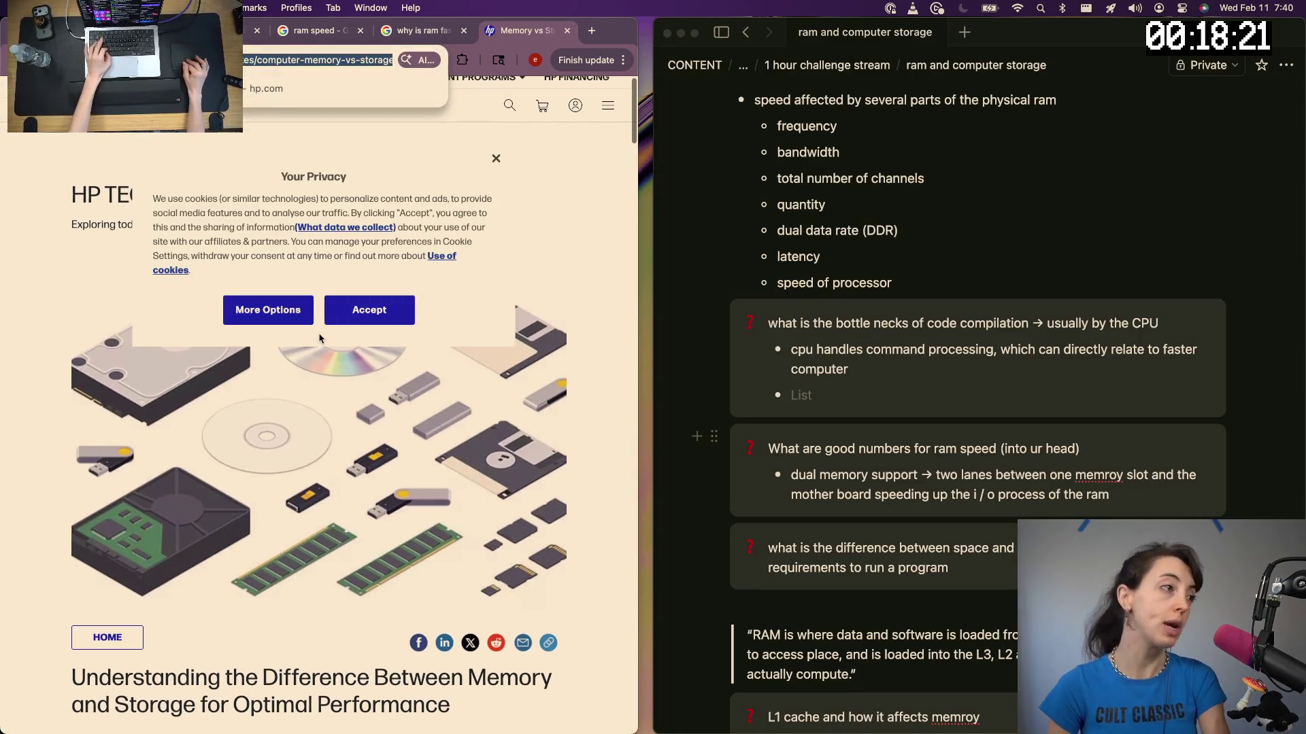
scroll(333, 445, down, 5)
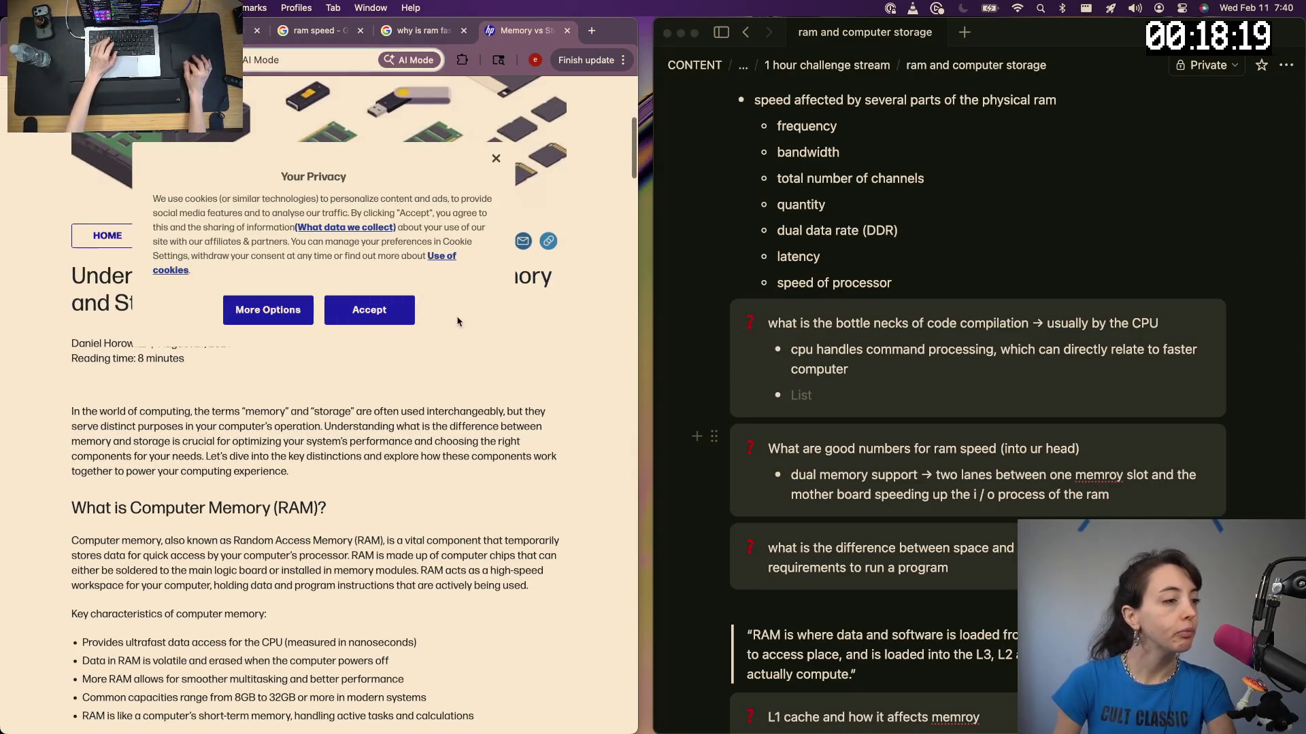
Dismiss the HP cookie notice, read the article, and return to the Notion notes
click(495, 163)
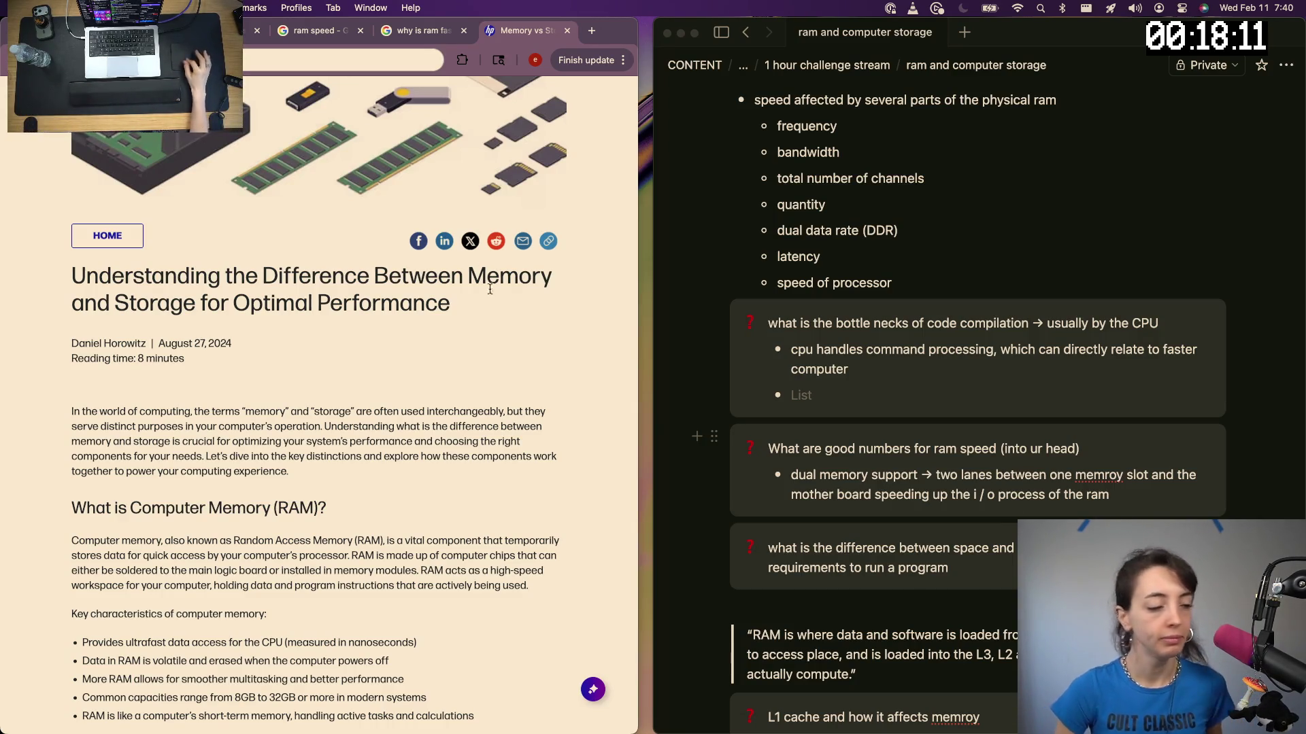
scroll(297, 562, down, 1)
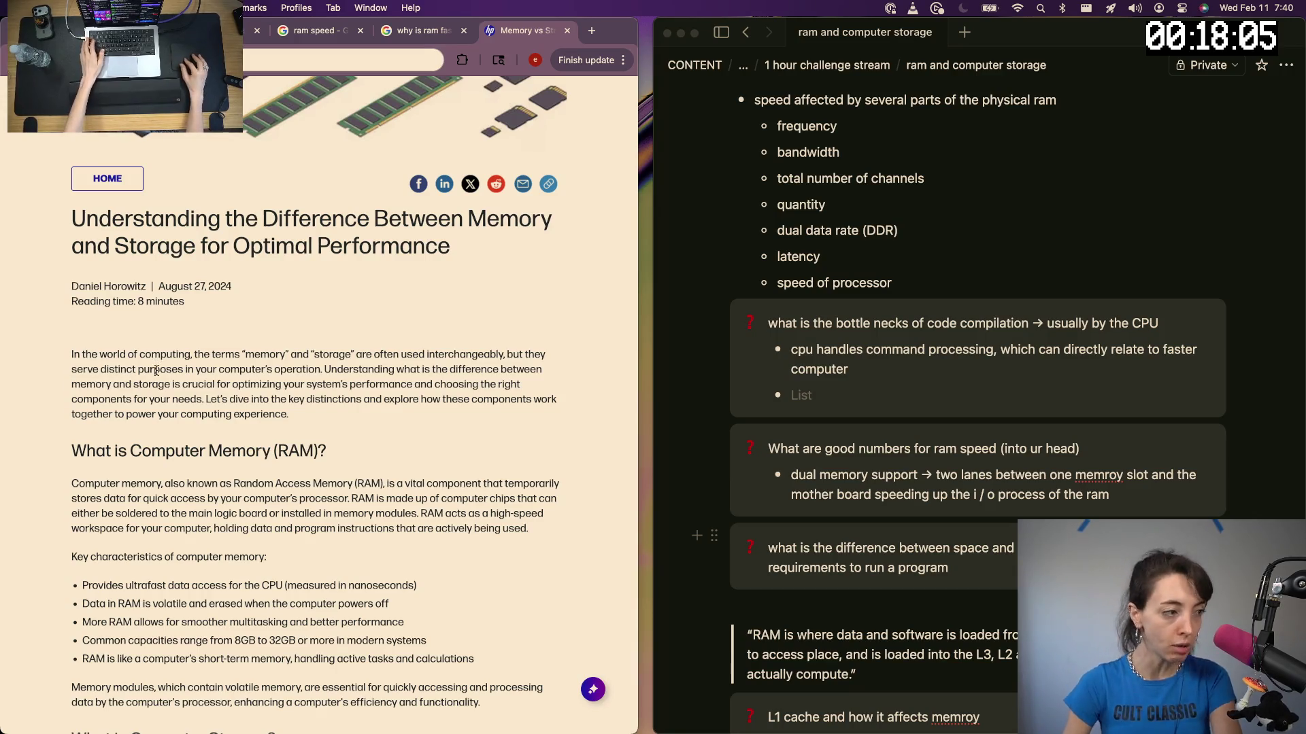
scroll(247, 377, down, 1)
scroll(248, 378, up, 1)
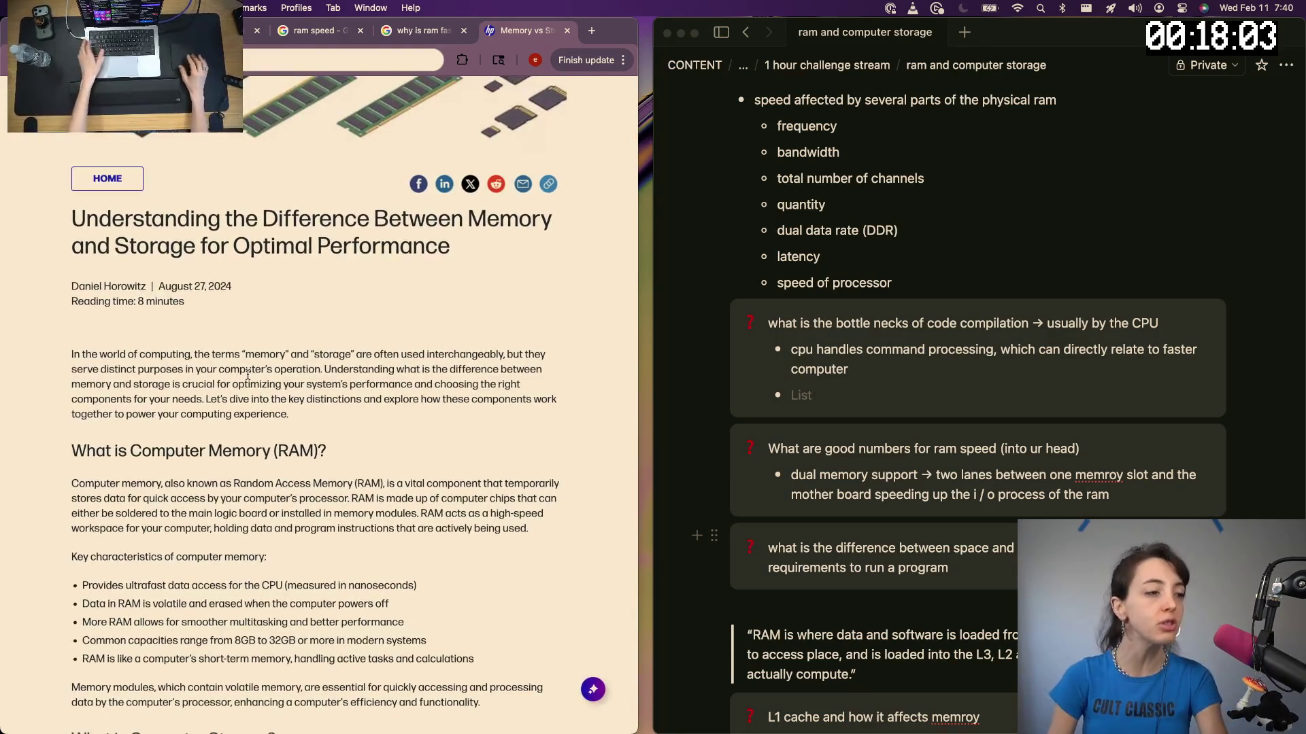
scroll(246, 432, down, 1)
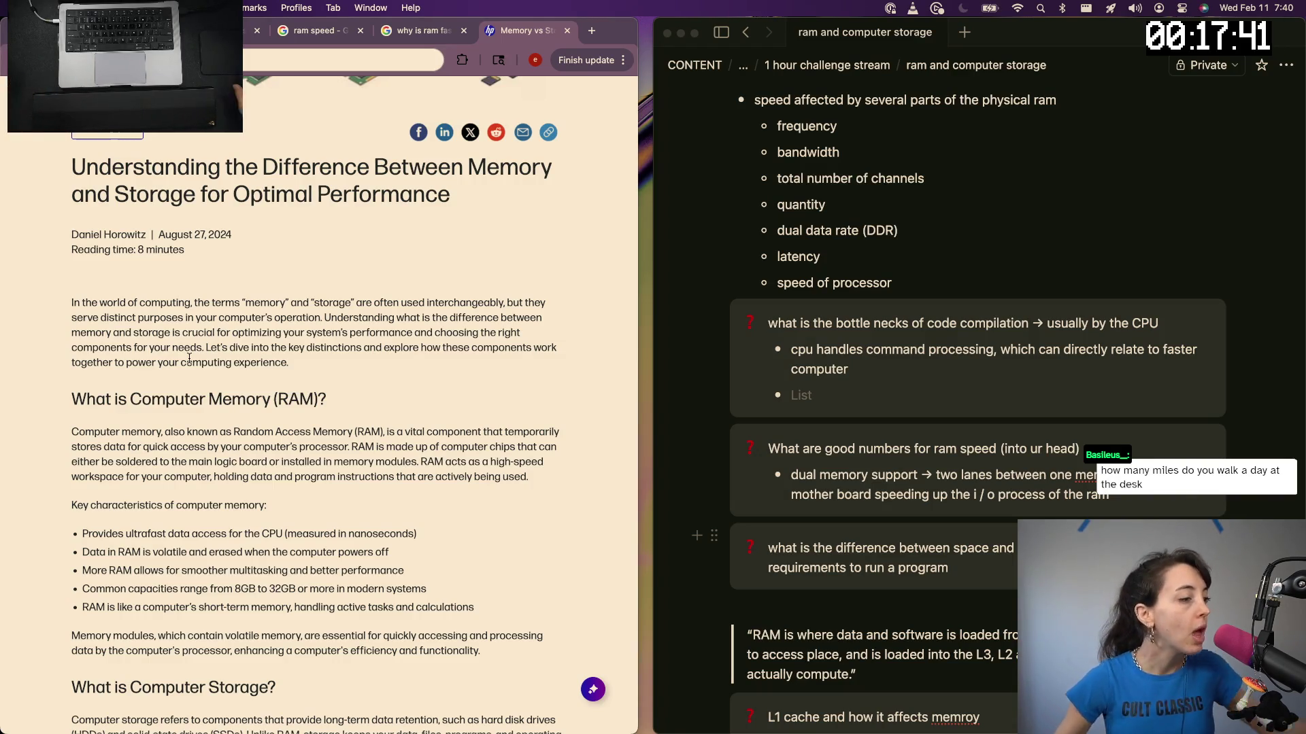
scroll(190, 359, down, 1)
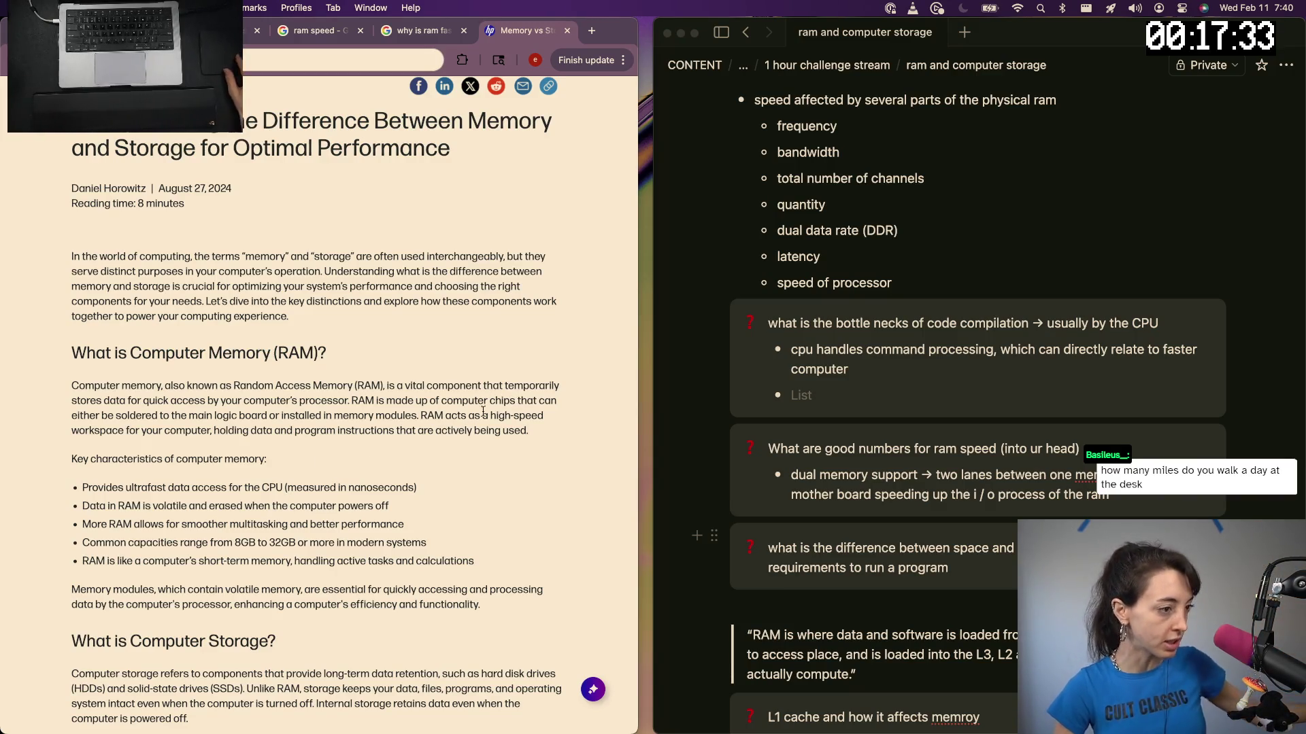
click(933, 563)
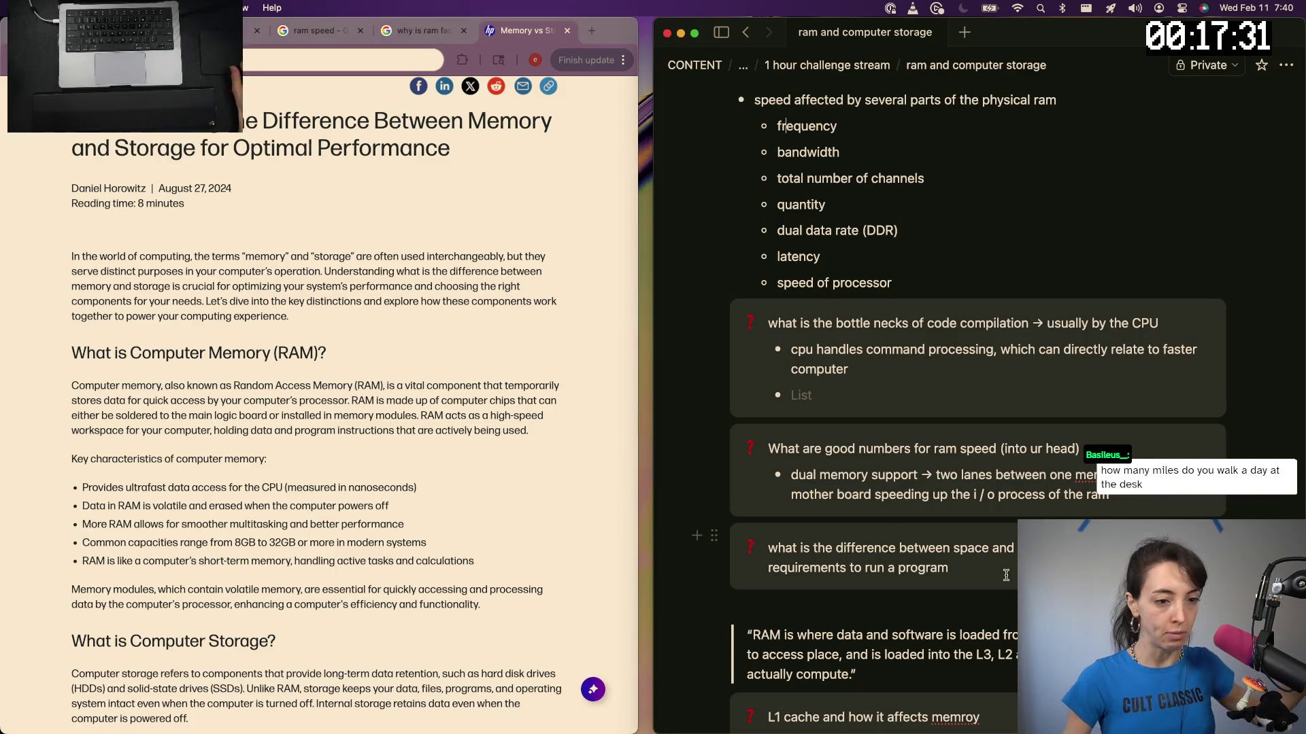
Add bullets: memory goes to RAM for quick recall; storage is long-term data retention
key(Return)
text(0)
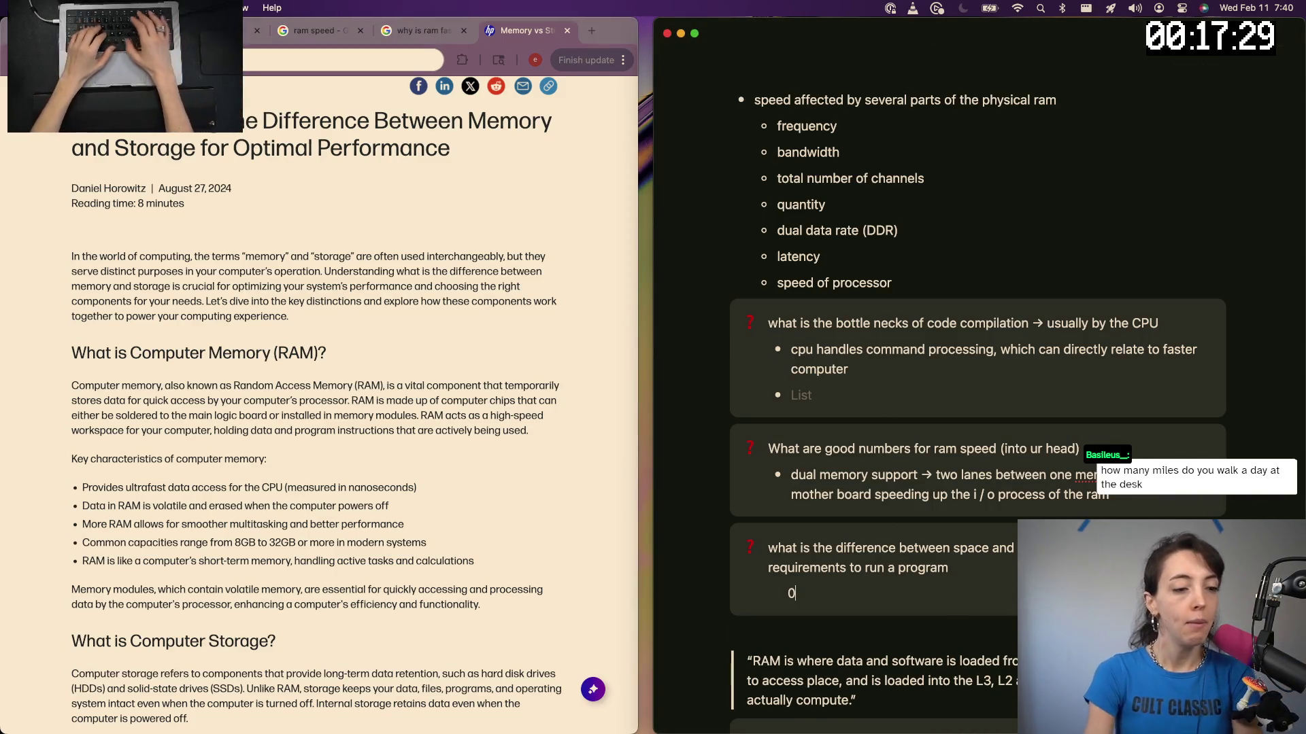
text( n)
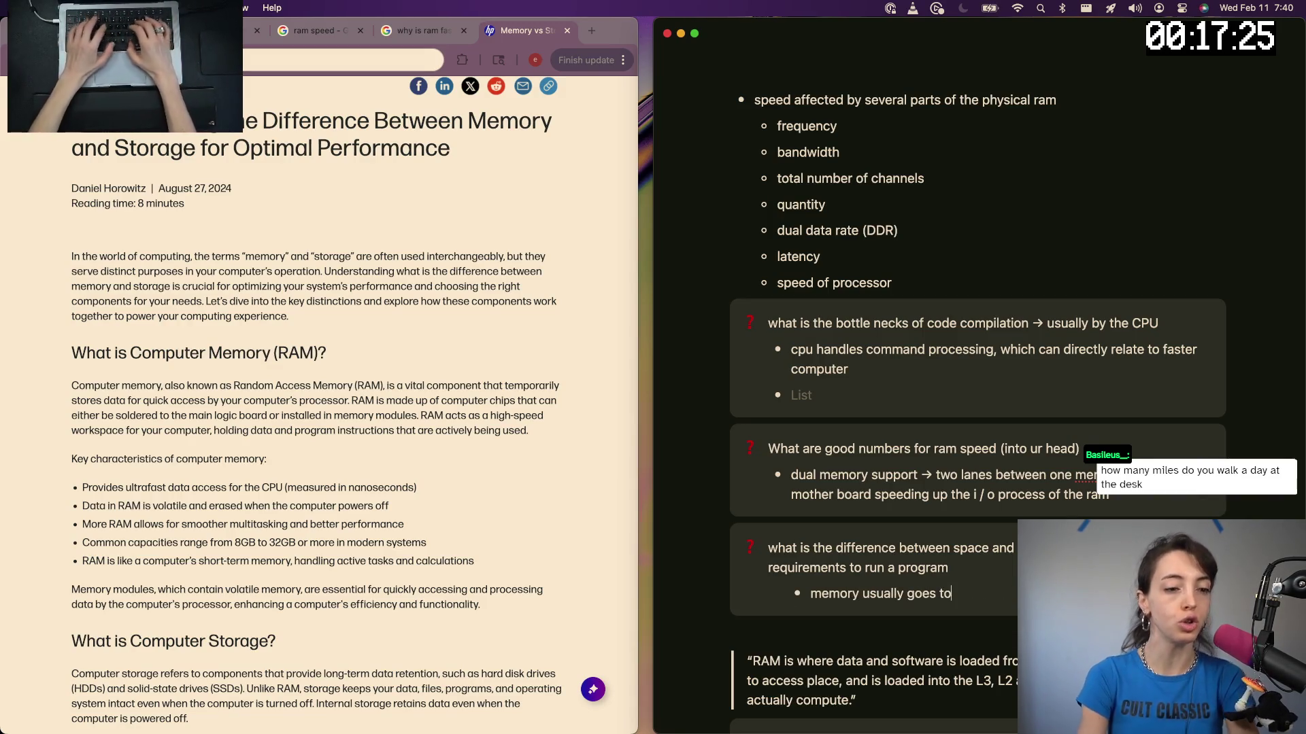
text( RAM → its)
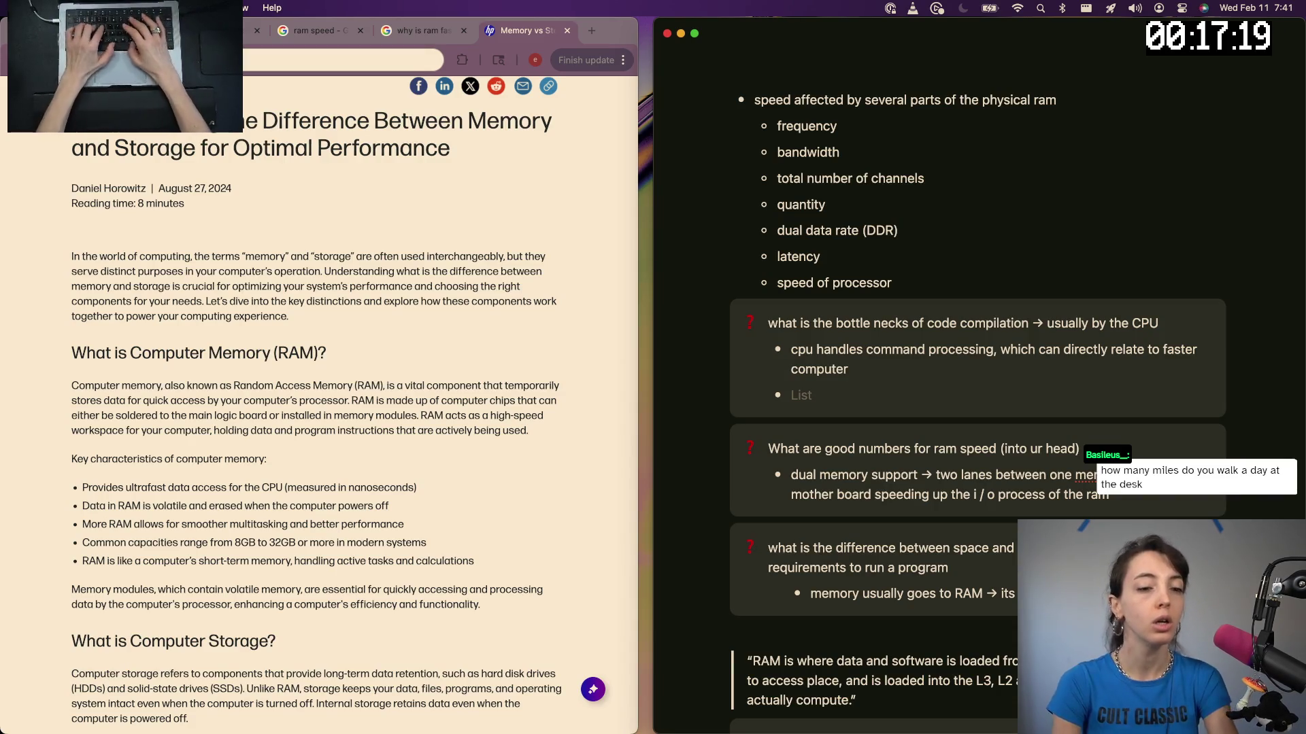
text(remember quickyl)
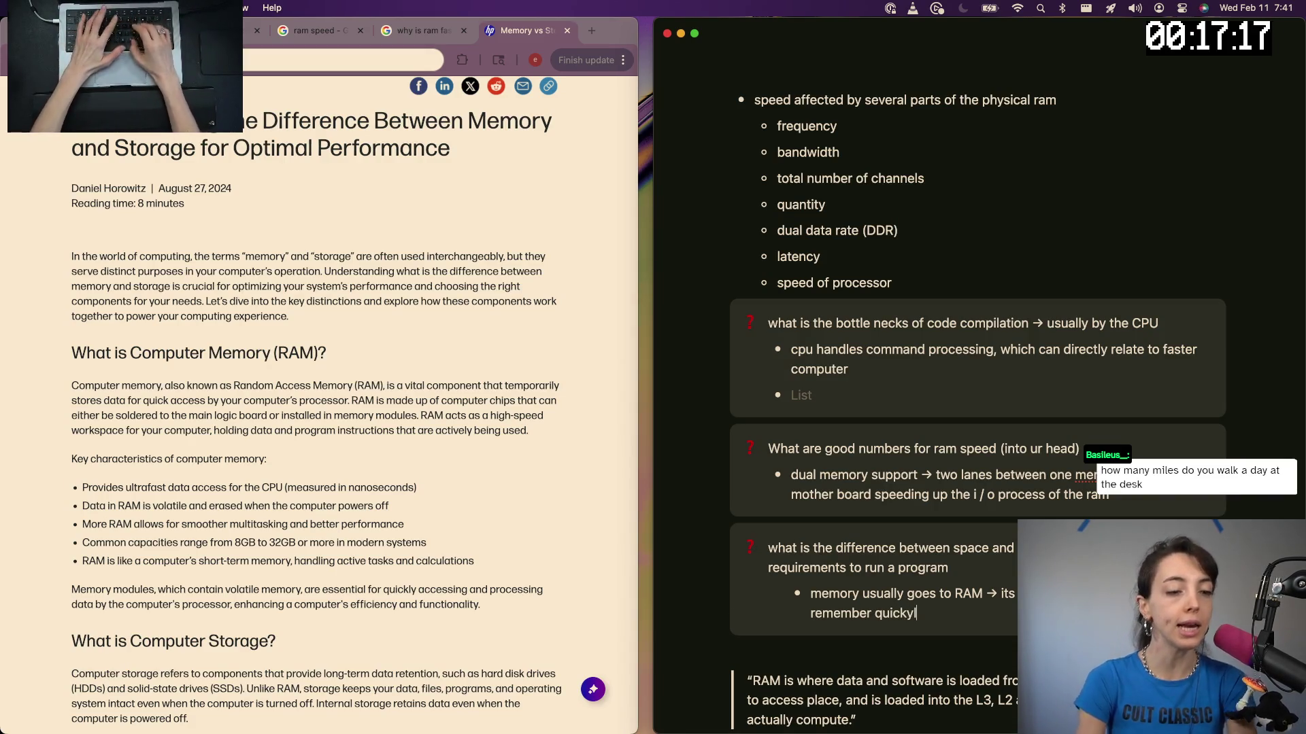
key(BackSpace)
key(BackSpace)
text(ly a)
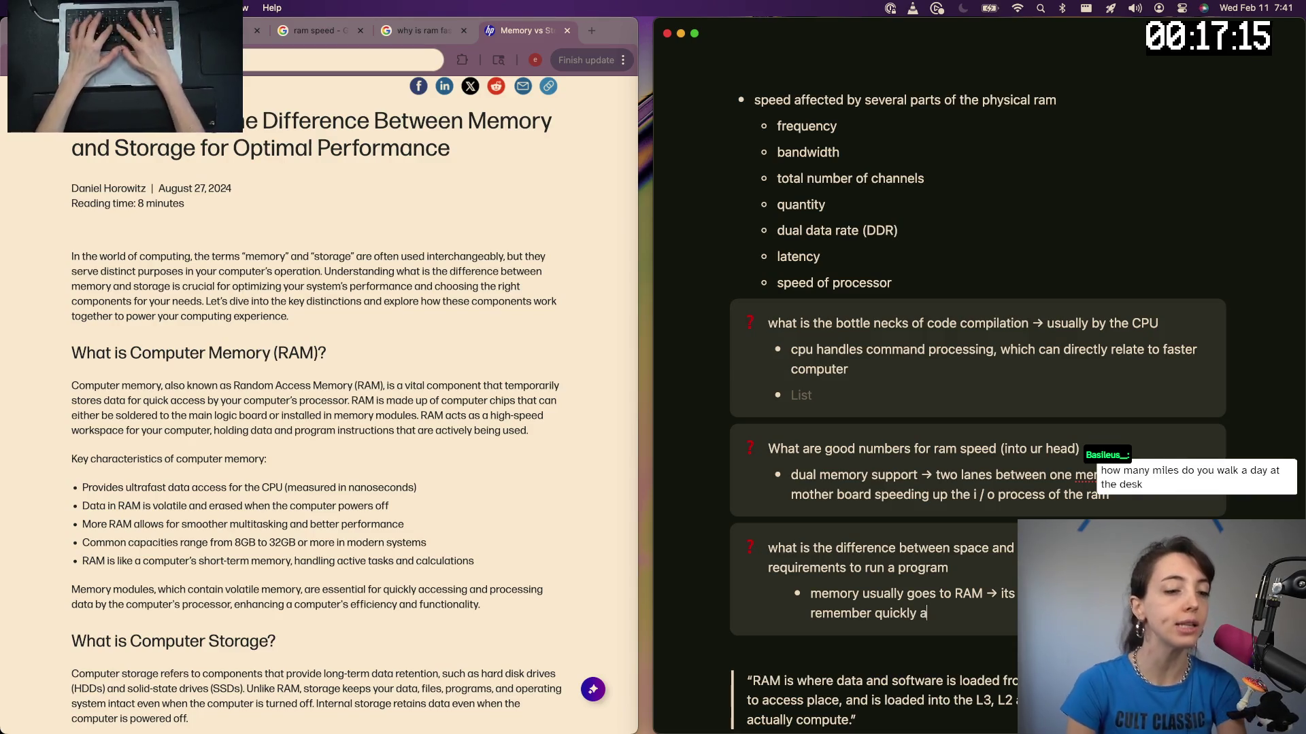
text(t that time)
key(Return)
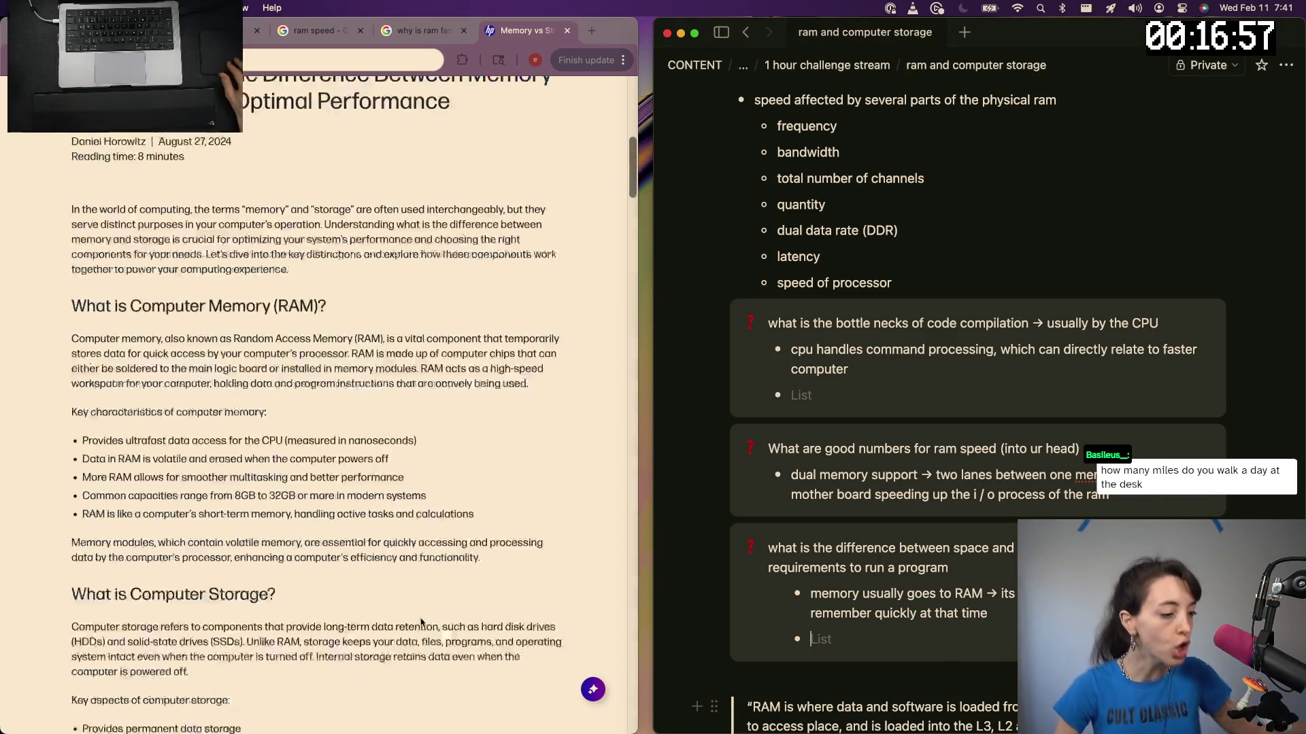
text(sto)
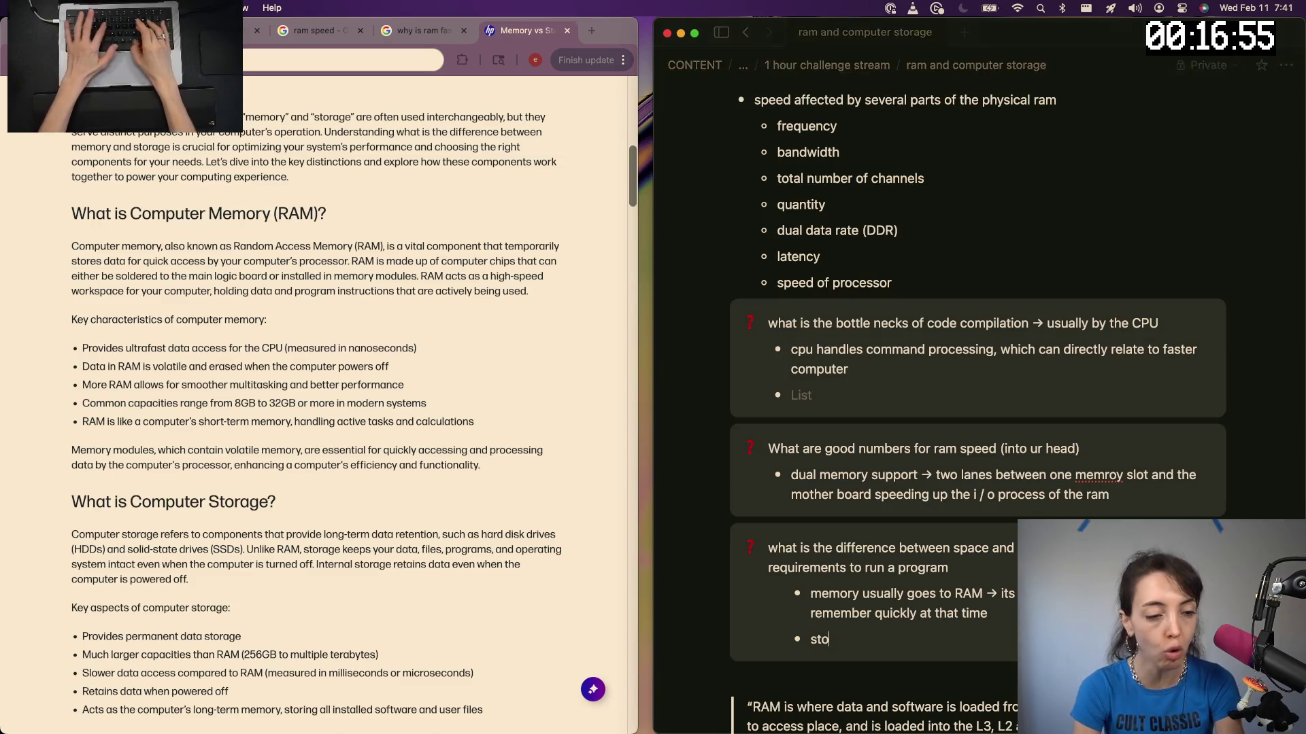
text(rage = long term data retenti)
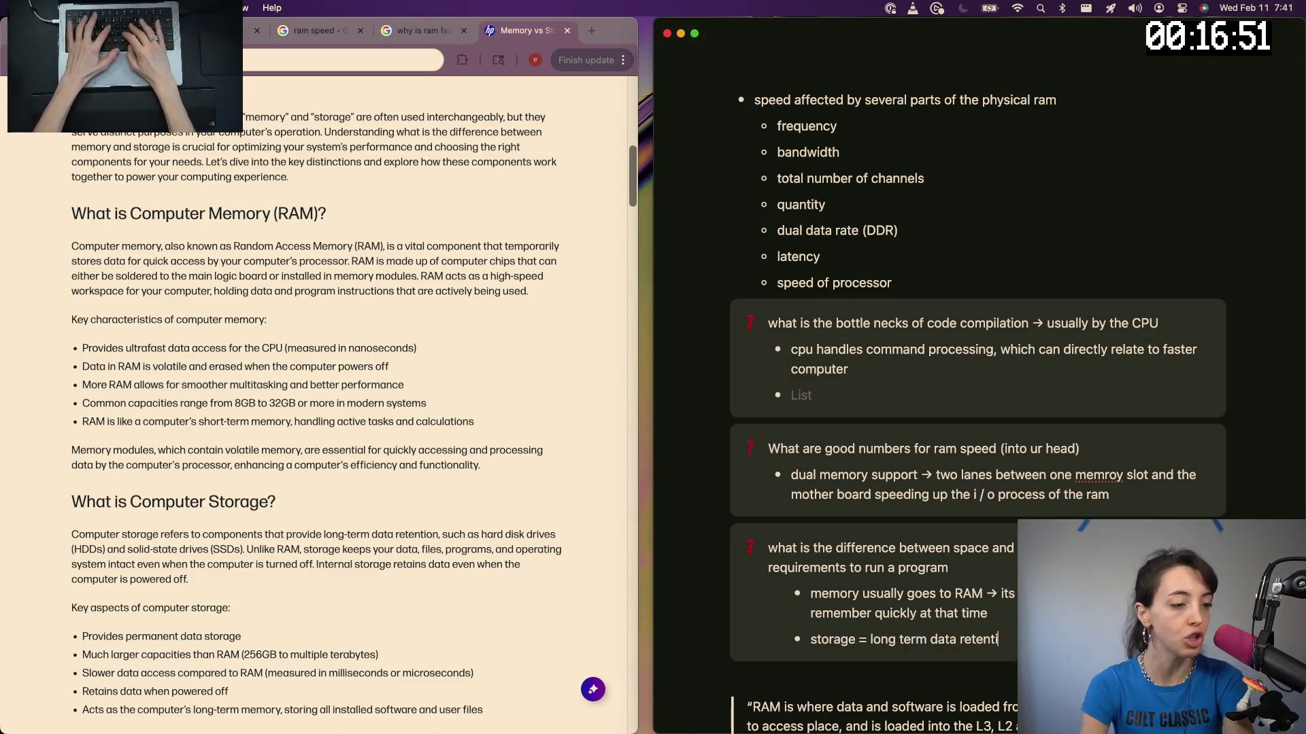
text(on)
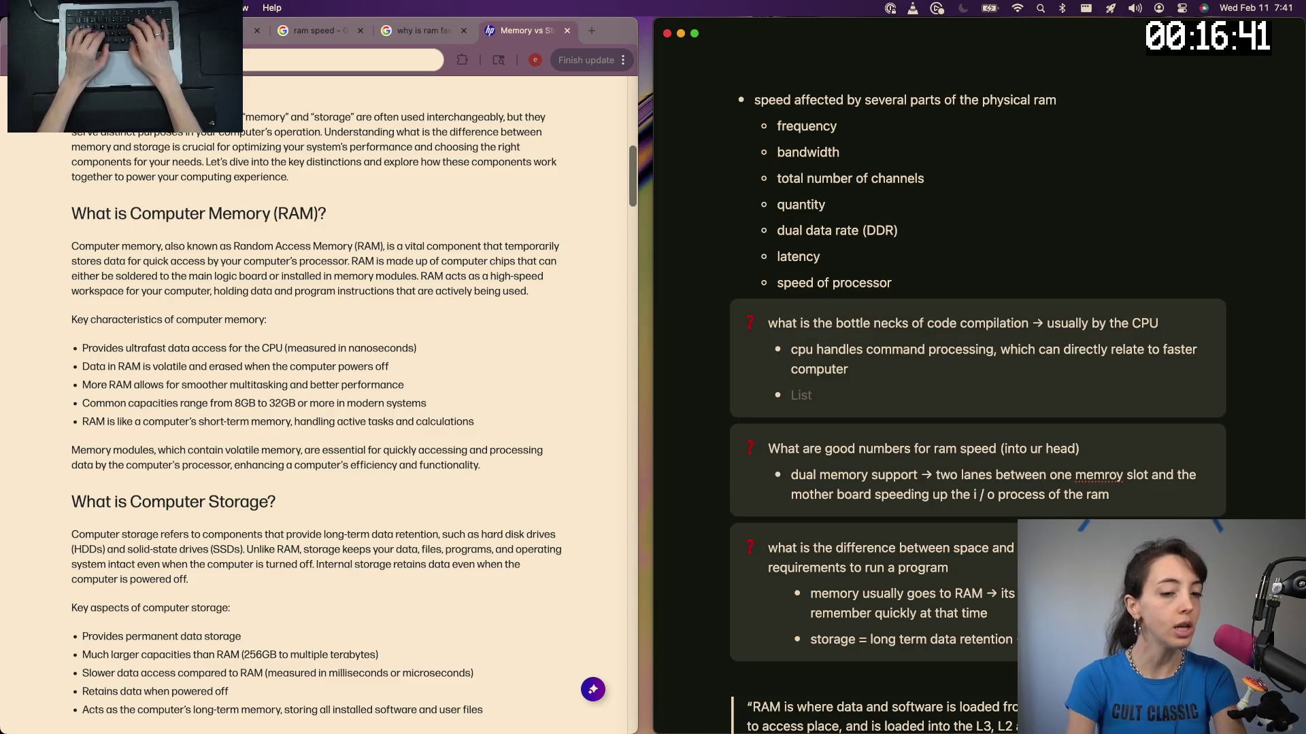
text(state drives (SSDs)
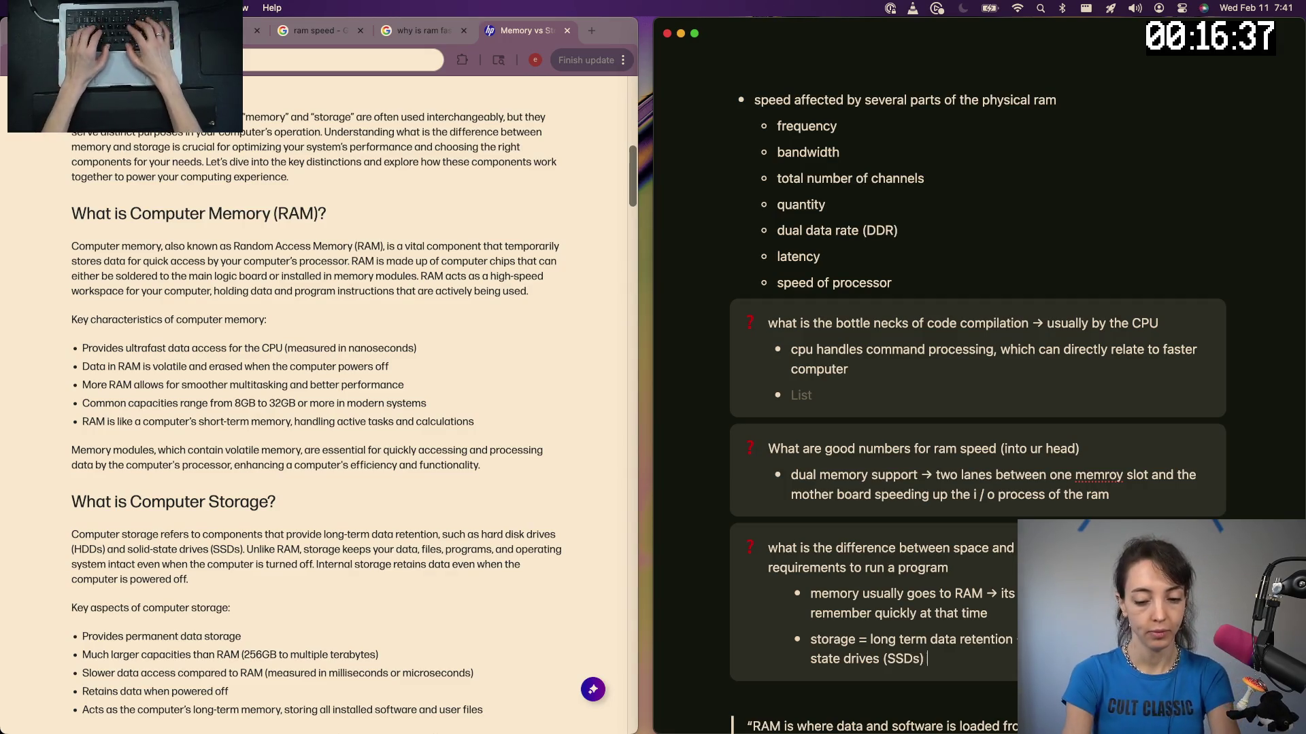
key(Return)
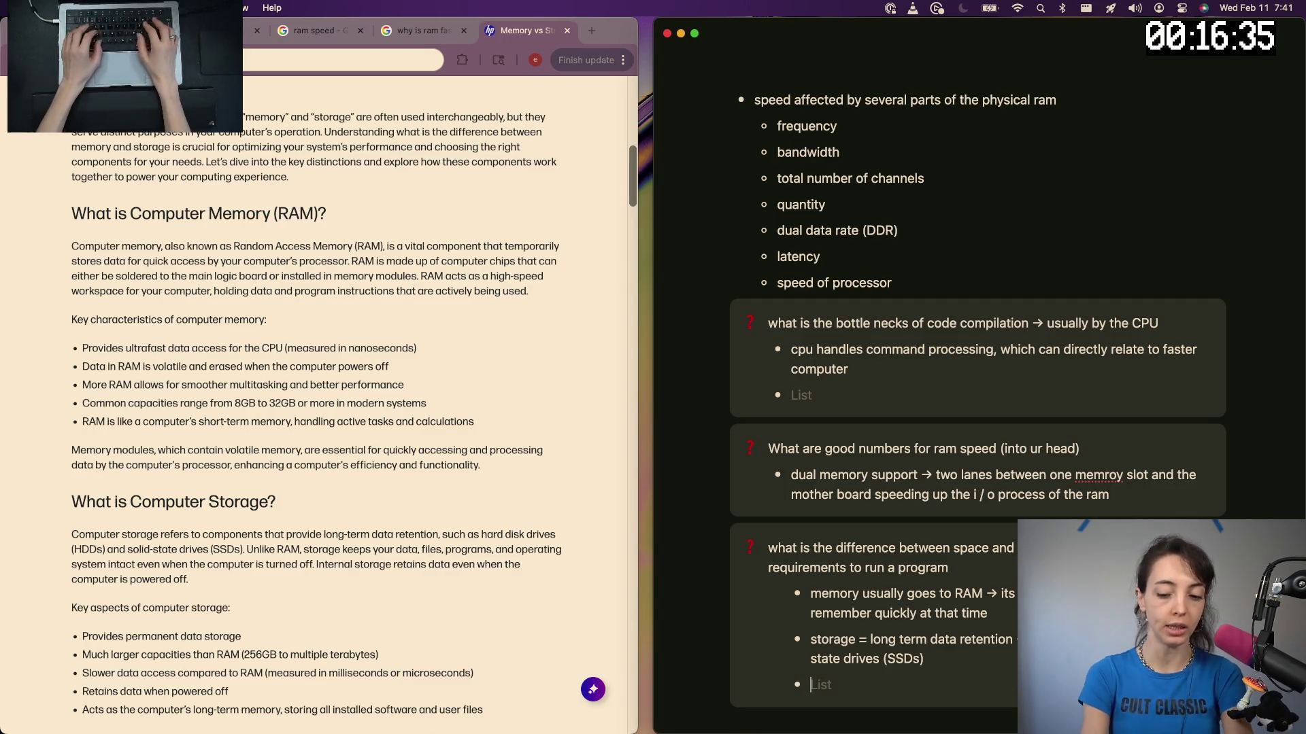
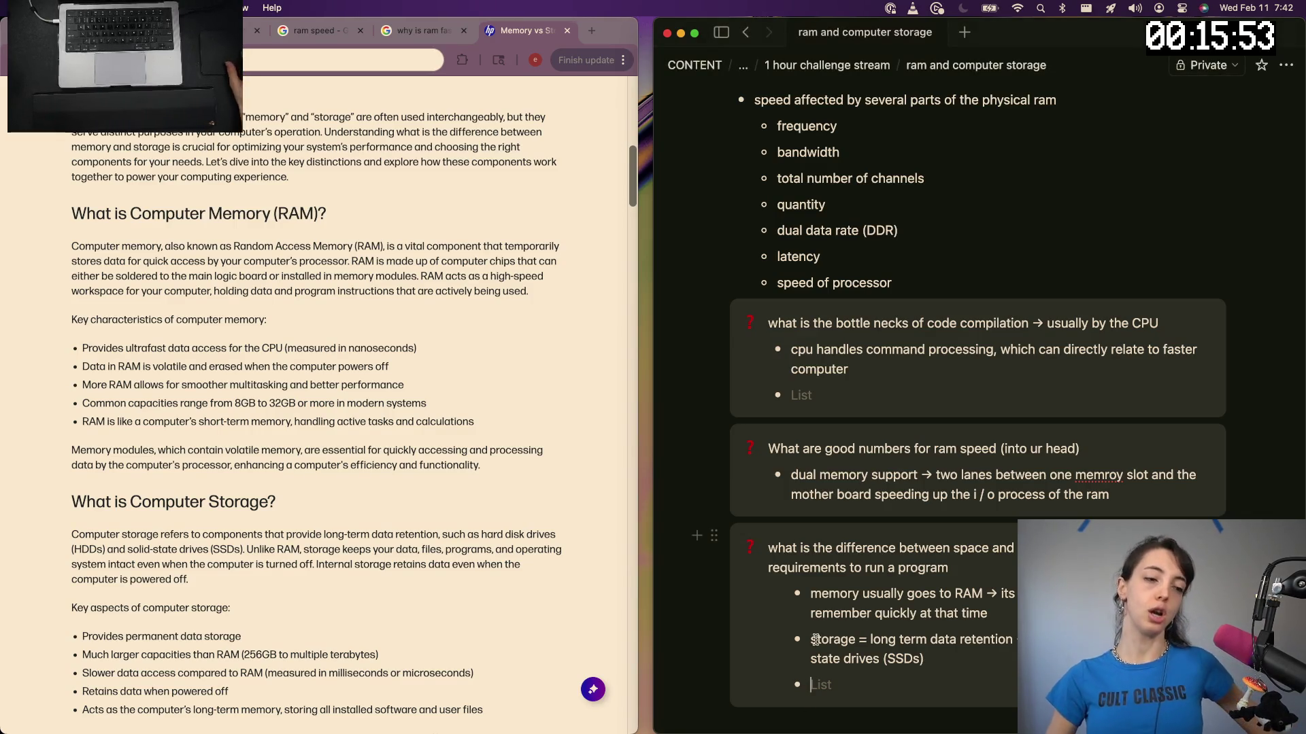
scroll(319, 574, down, 3)
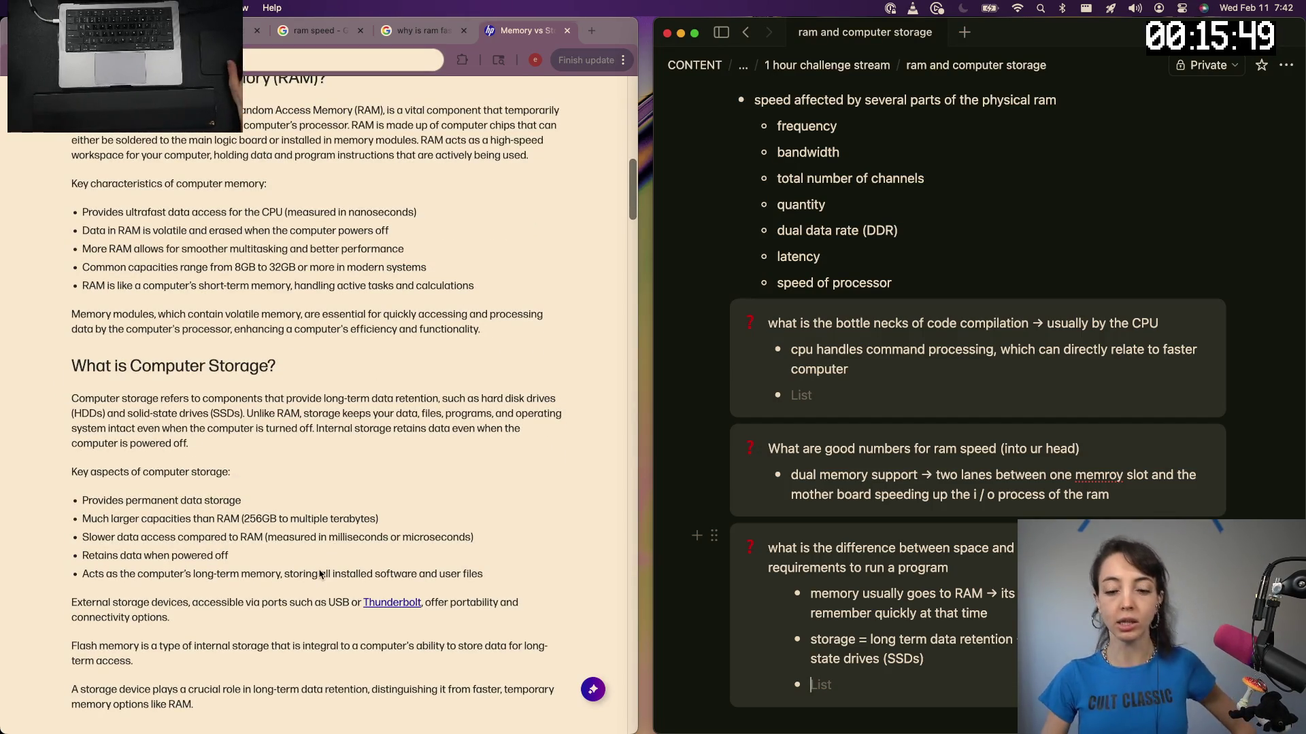
scroll(241, 638, down, 3)
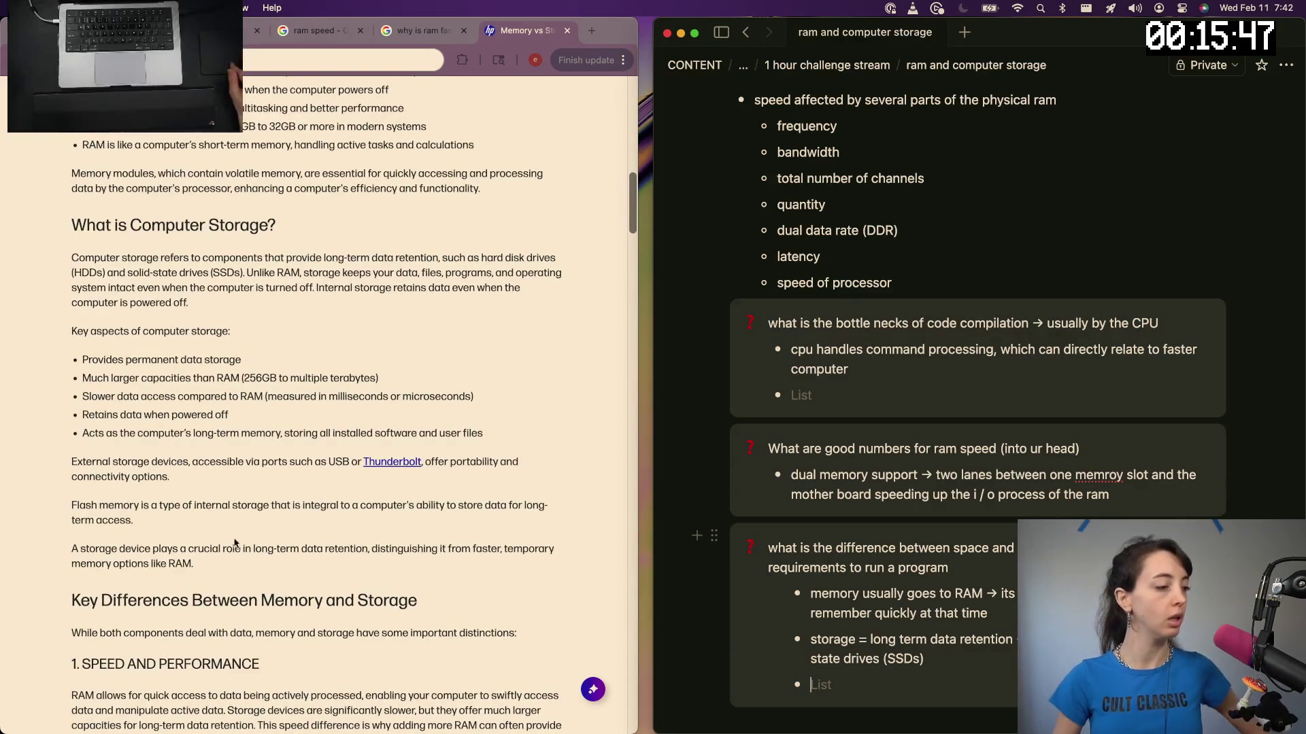
scroll(235, 517, down, 3)
scroll(247, 427, down, 1)
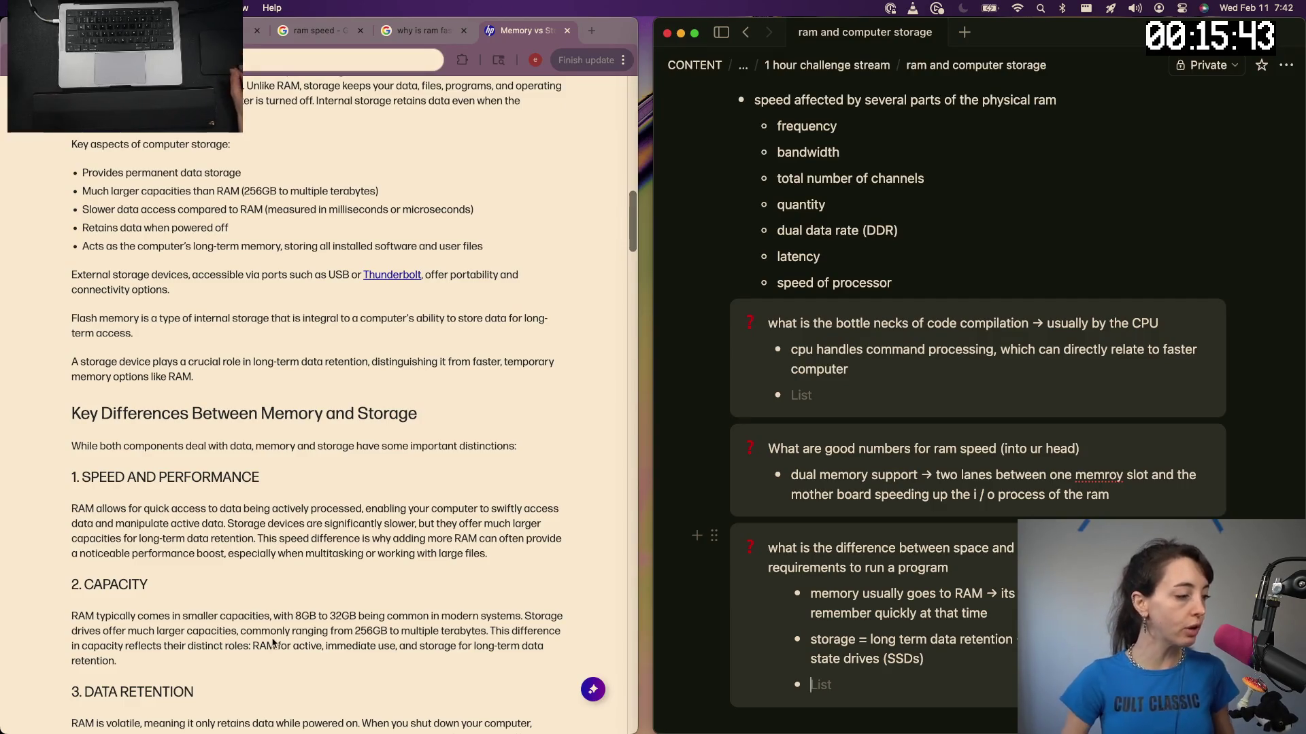
scroll(273, 643, down, 3)
scroll(273, 643, down, 1)
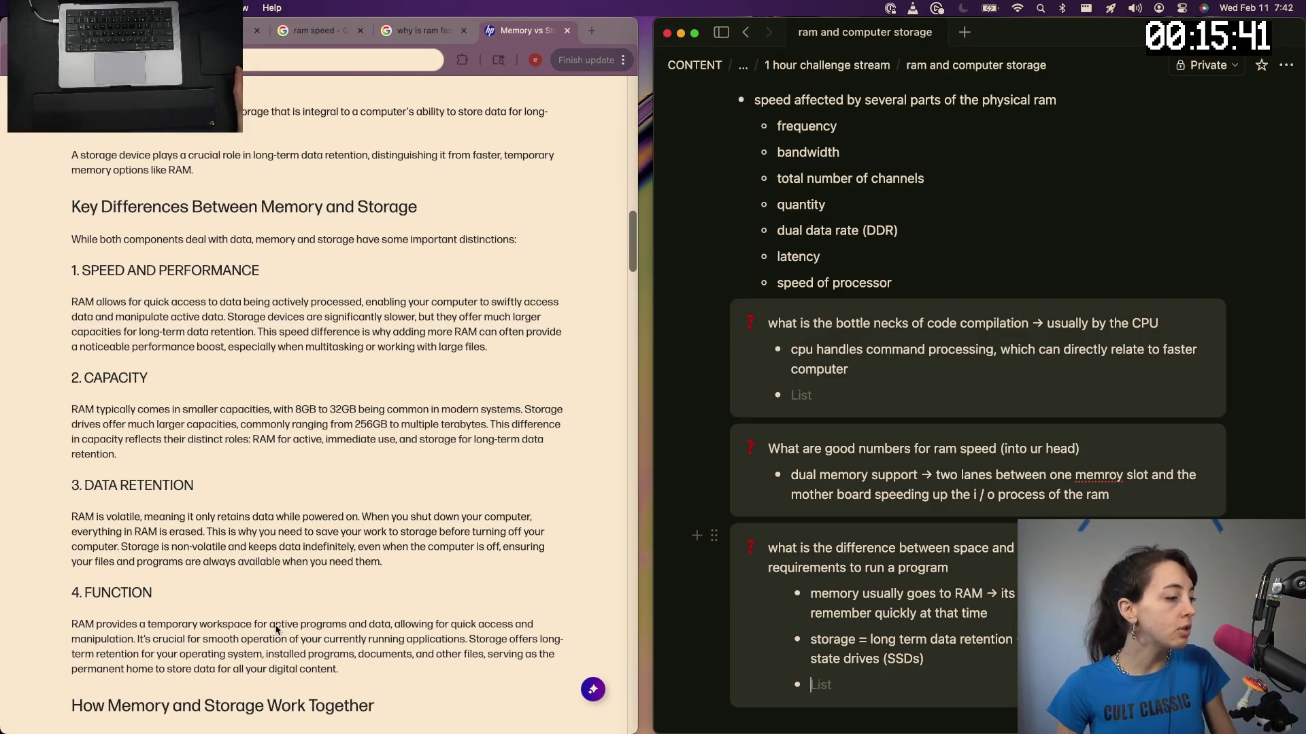
scroll(277, 630, down, 4)
scroll(277, 629, down, 2)
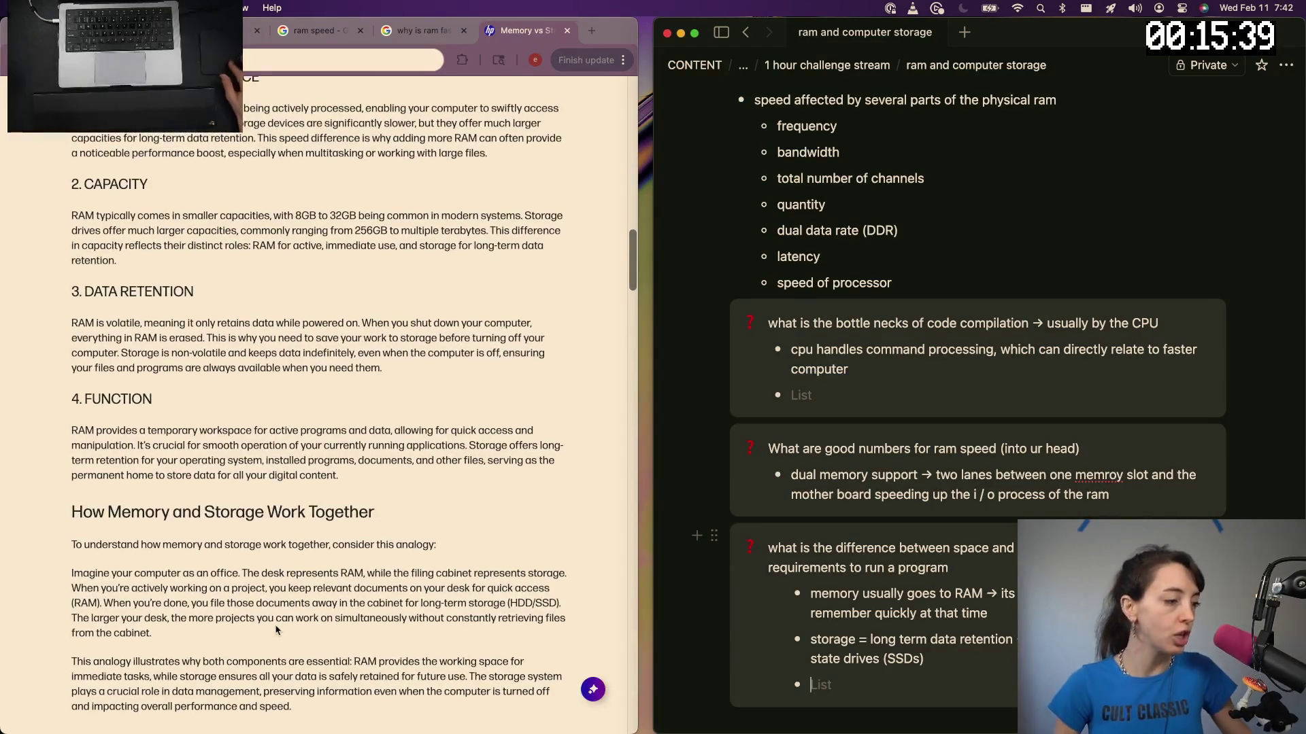
scroll(278, 630, down, 1)
scroll(278, 632, down, 3)
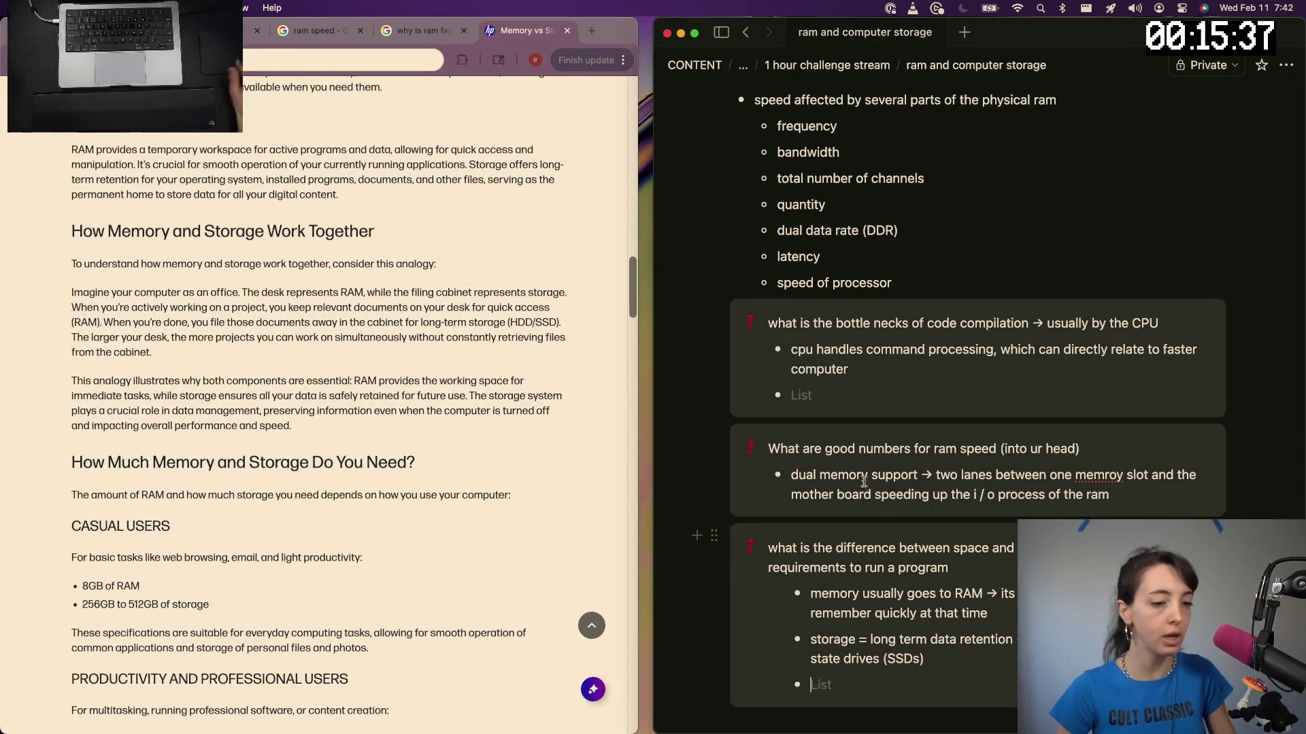
scroll(864, 479, down, 3)
Remove the empty bullet at the end of the space-versus-memory callout
key(BackSpace)
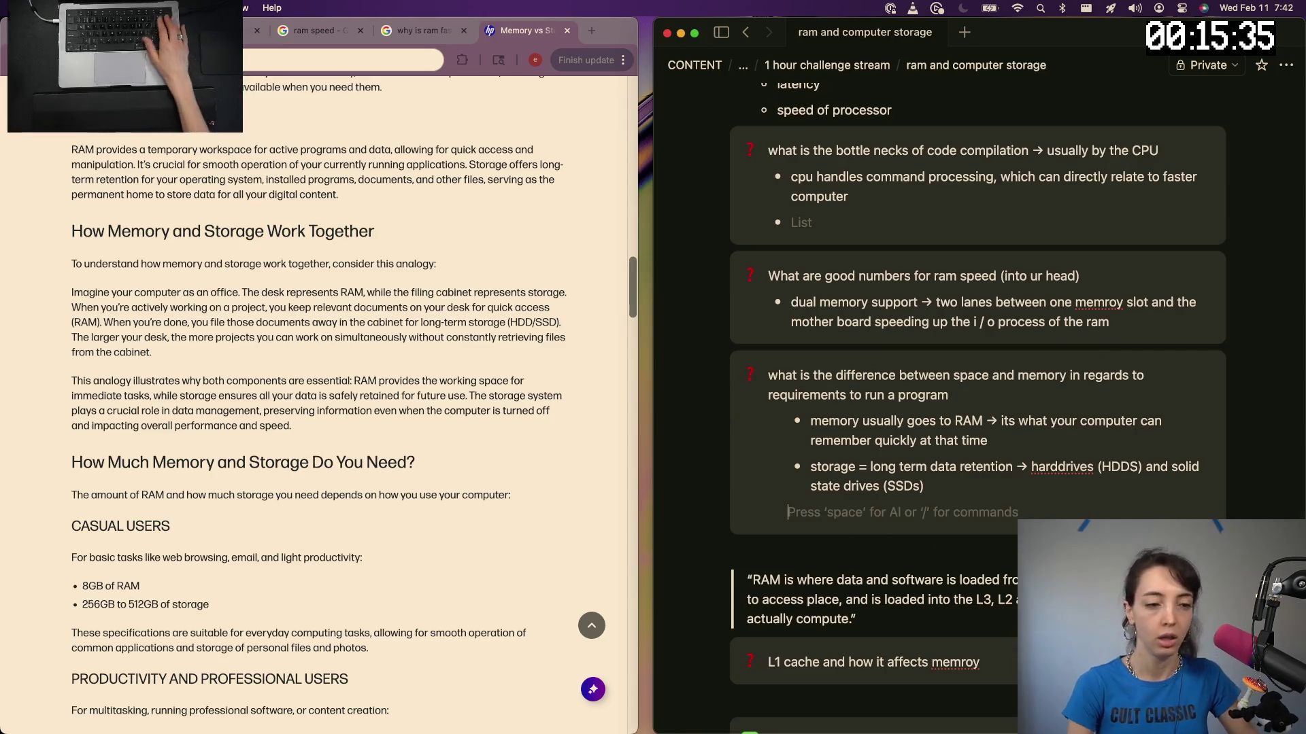
Delete the trailing empty bullet and move the callout to just below the page title
key(BackSpace)
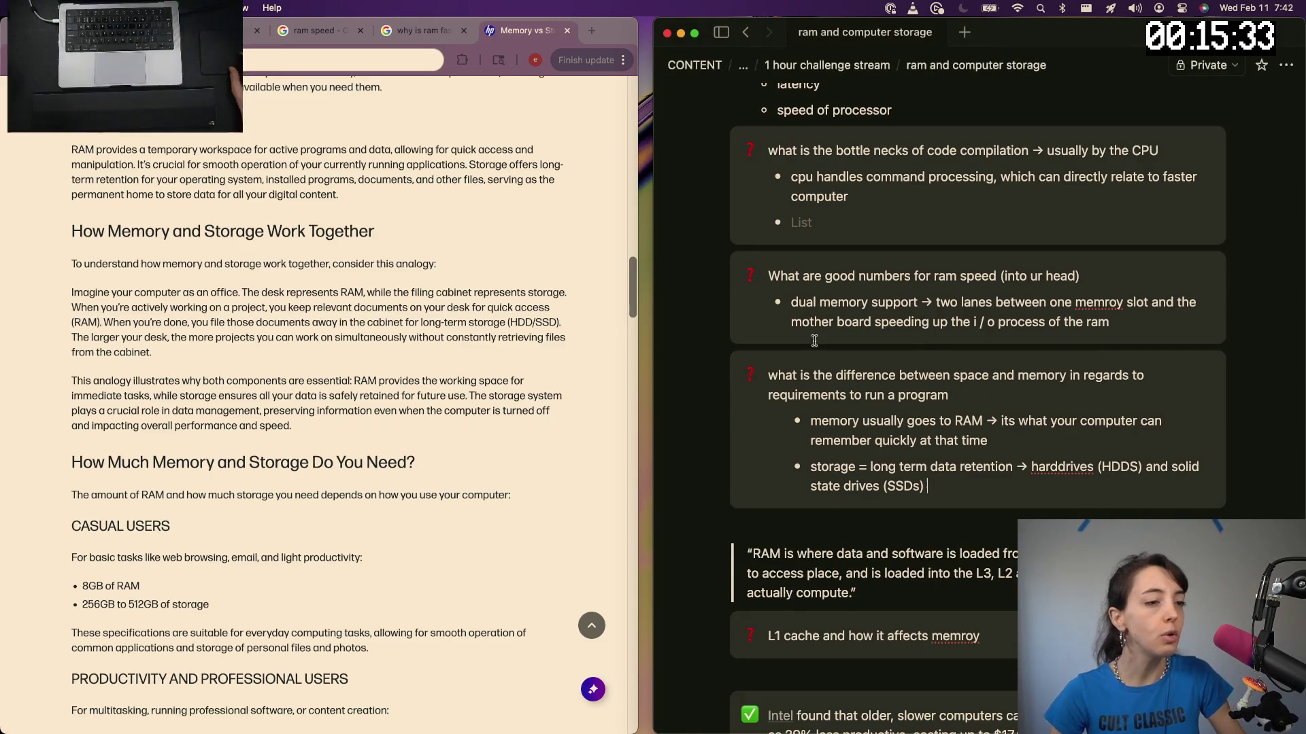
drag(714, 367, 745, 307)
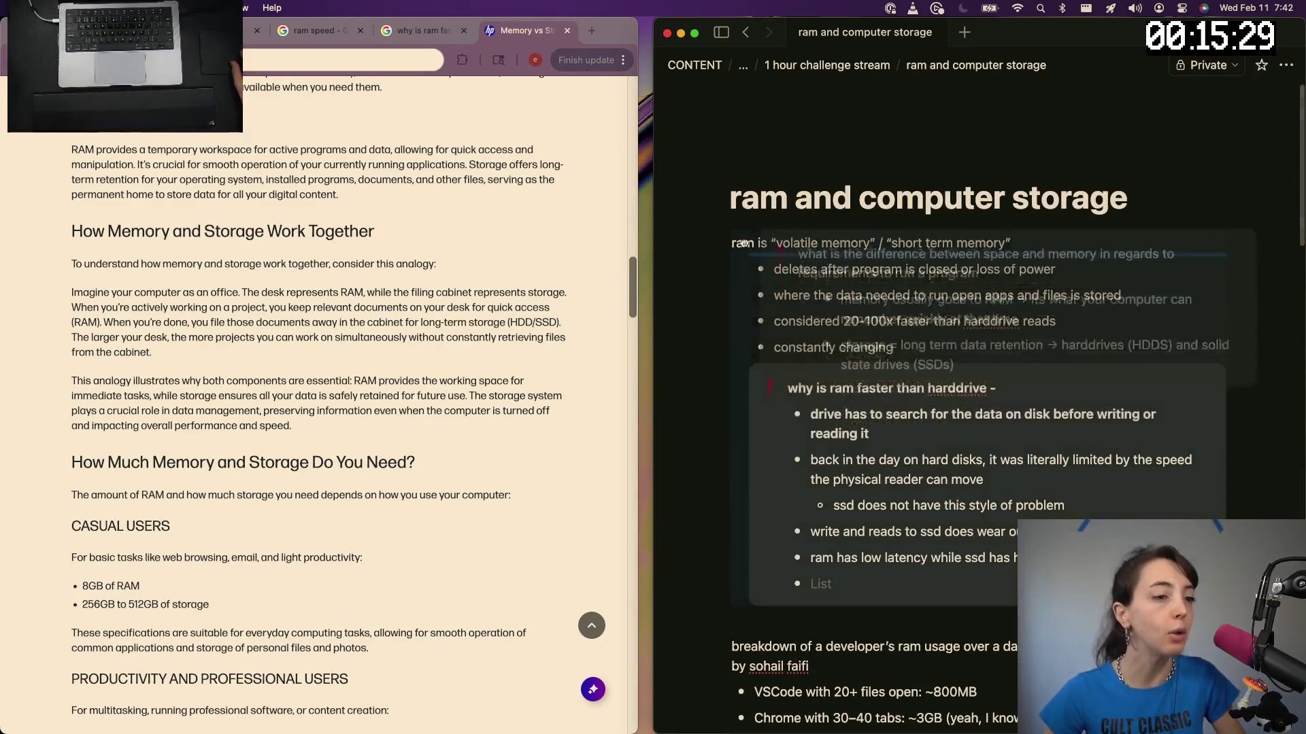
drag(745, 308, 894, 249)
scroll(857, 453, down, 5)
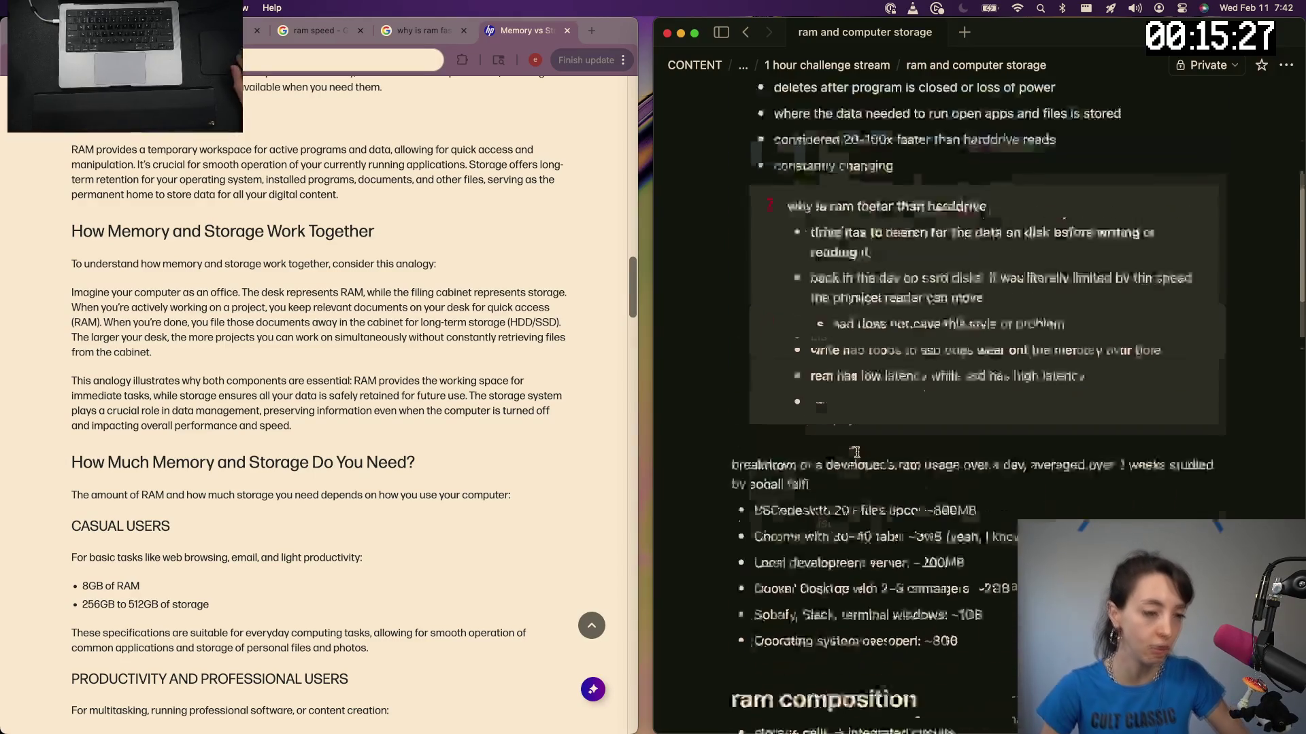
scroll(857, 452, down, 5)
scroll(857, 454, down, 5)
scroll(857, 453, up, 15)
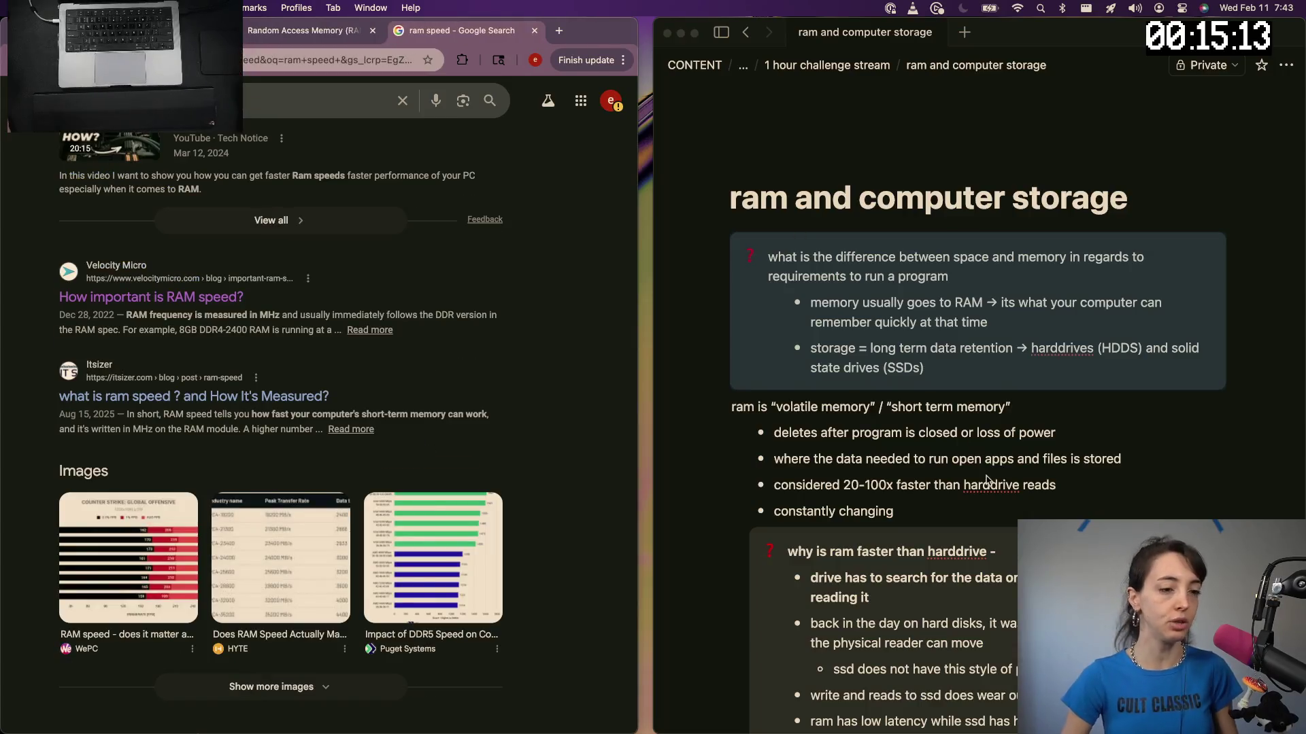
scroll(986, 479, down, 5)
scroll(986, 480, down, 5)
scroll(986, 480, down, 5)
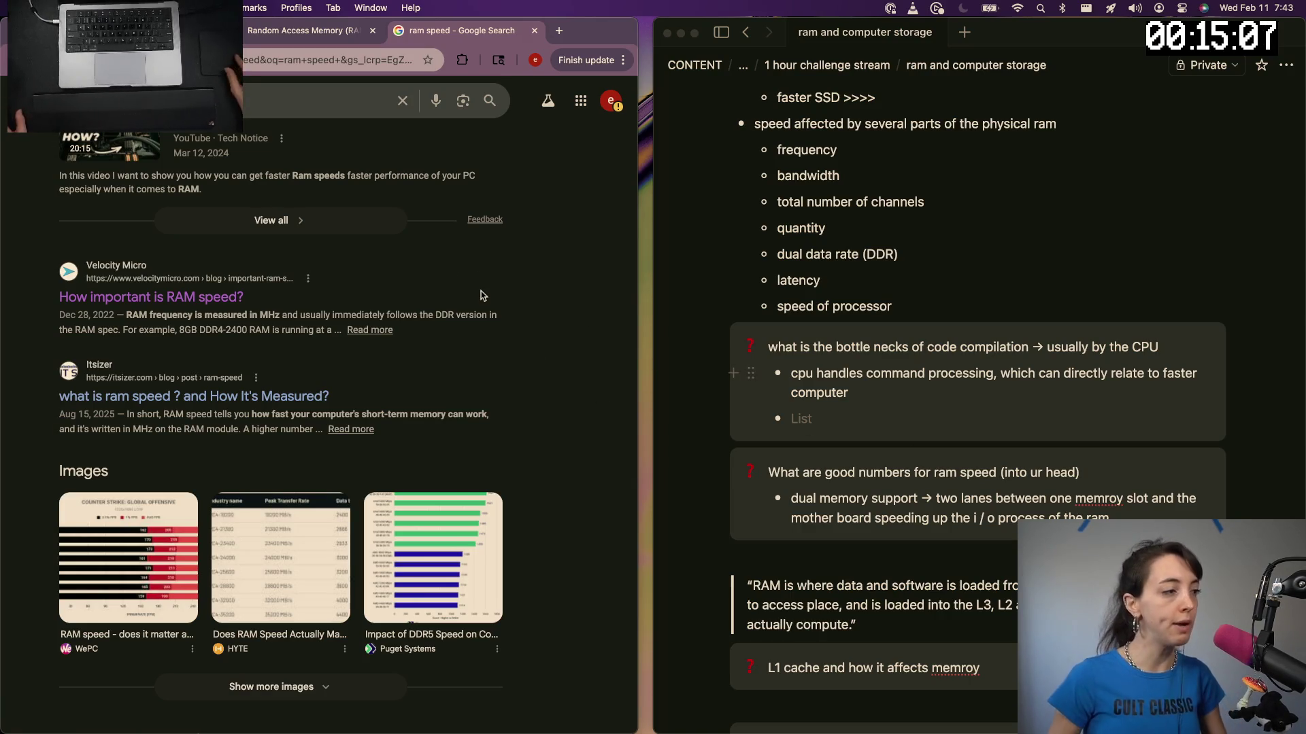
Open the Itsizer RAM speed article, then start a new bullet under the motherboard note
click(270, 399)
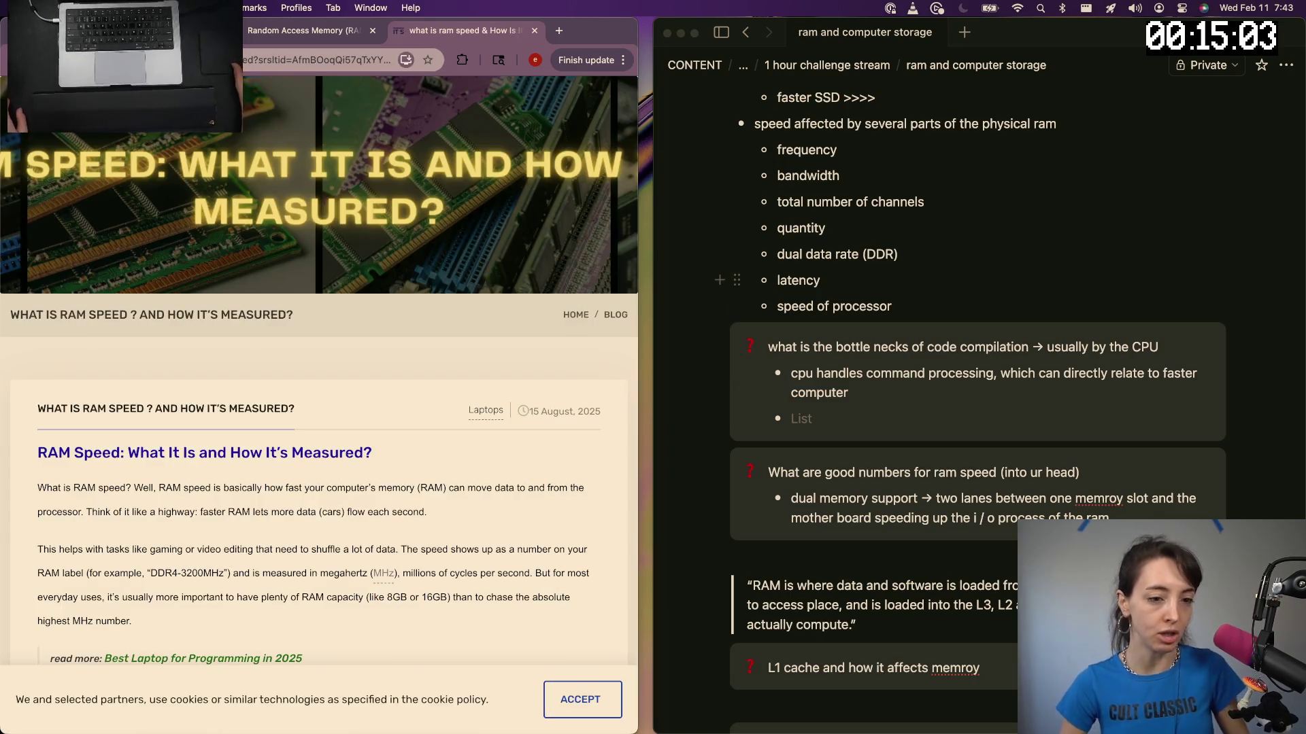
click(1109, 517)
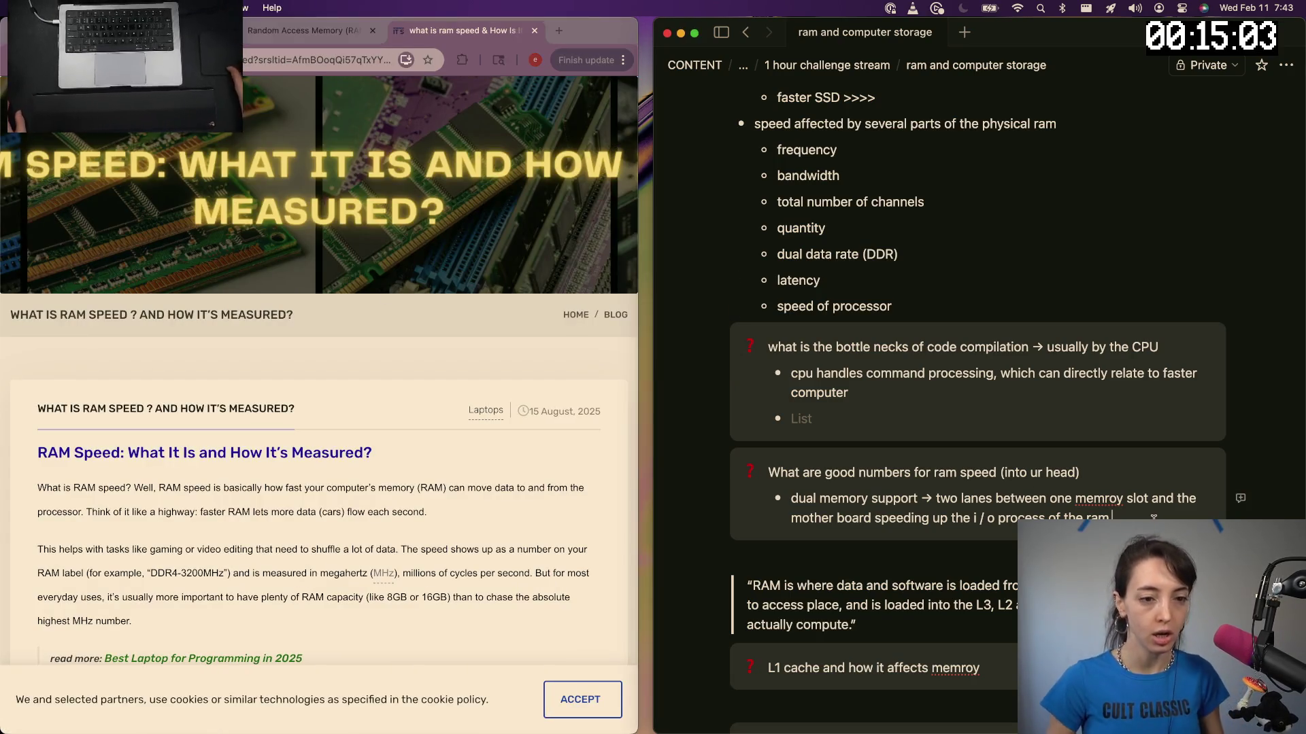
key(Return)
scroll(369, 487, down, 5)
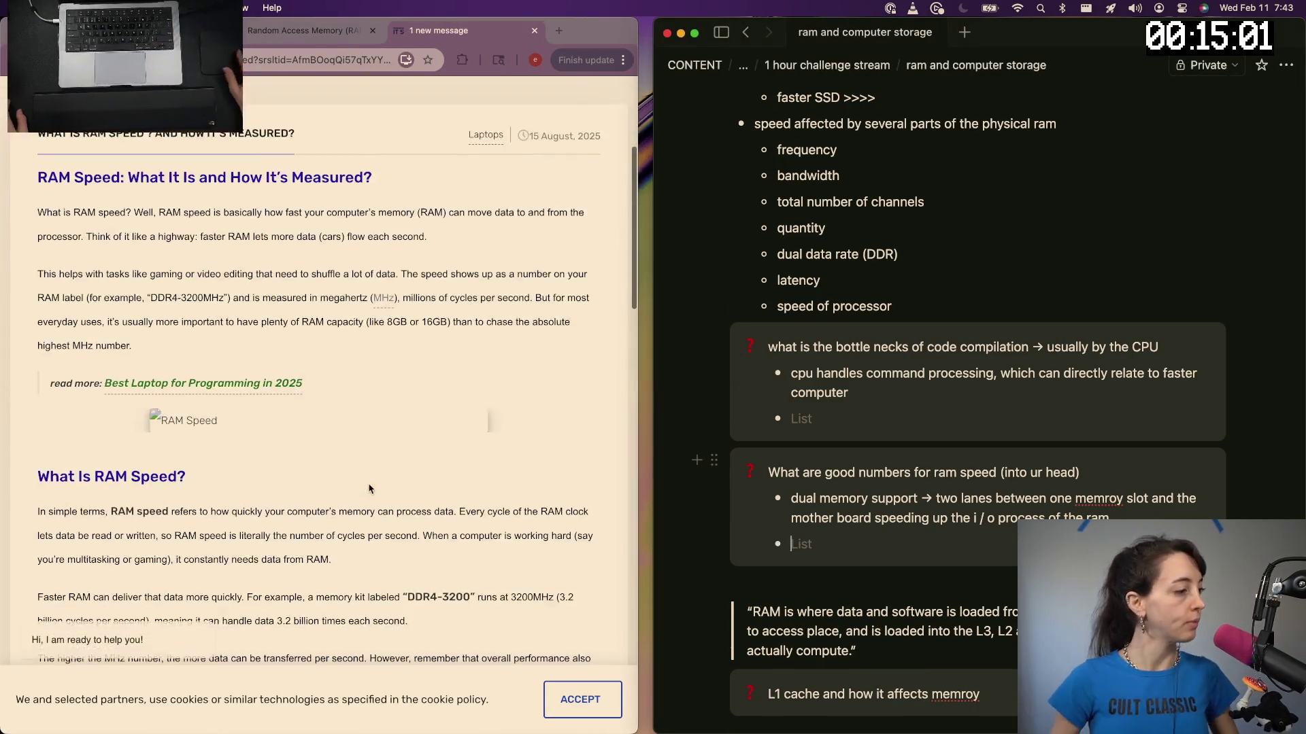
scroll(369, 489, down, 3)
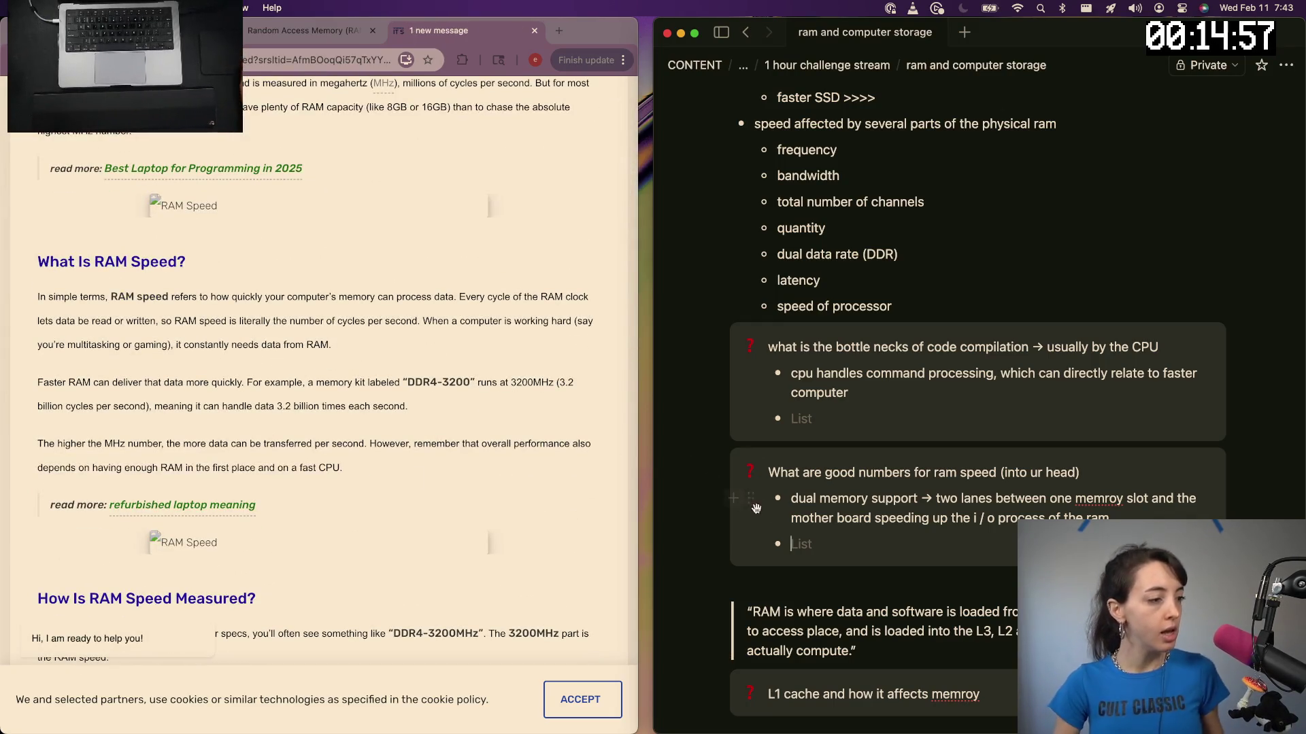
text(higher MHz milihertz) more data can b)
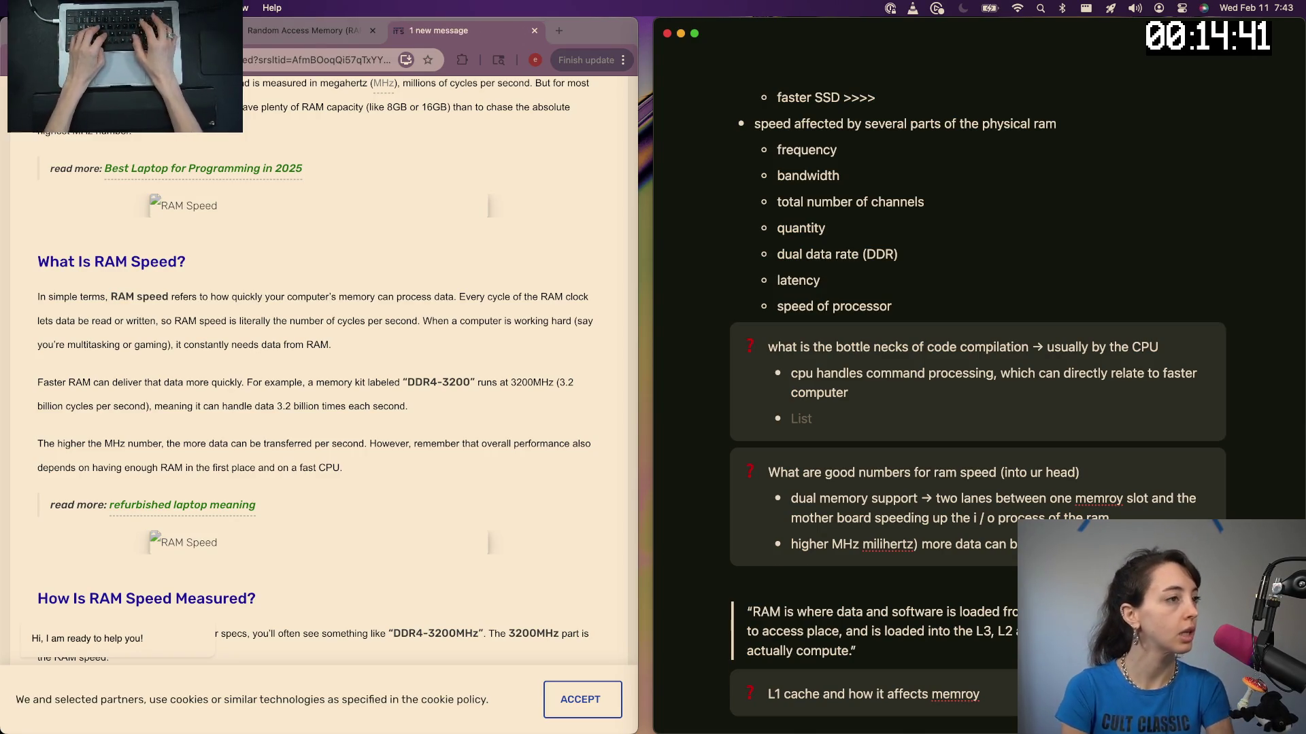
Paste the Itsizer article URL at the head of the sources, leaving a plain text line under the MHz note
key(Return)
scroll(442, 92, down, 5)
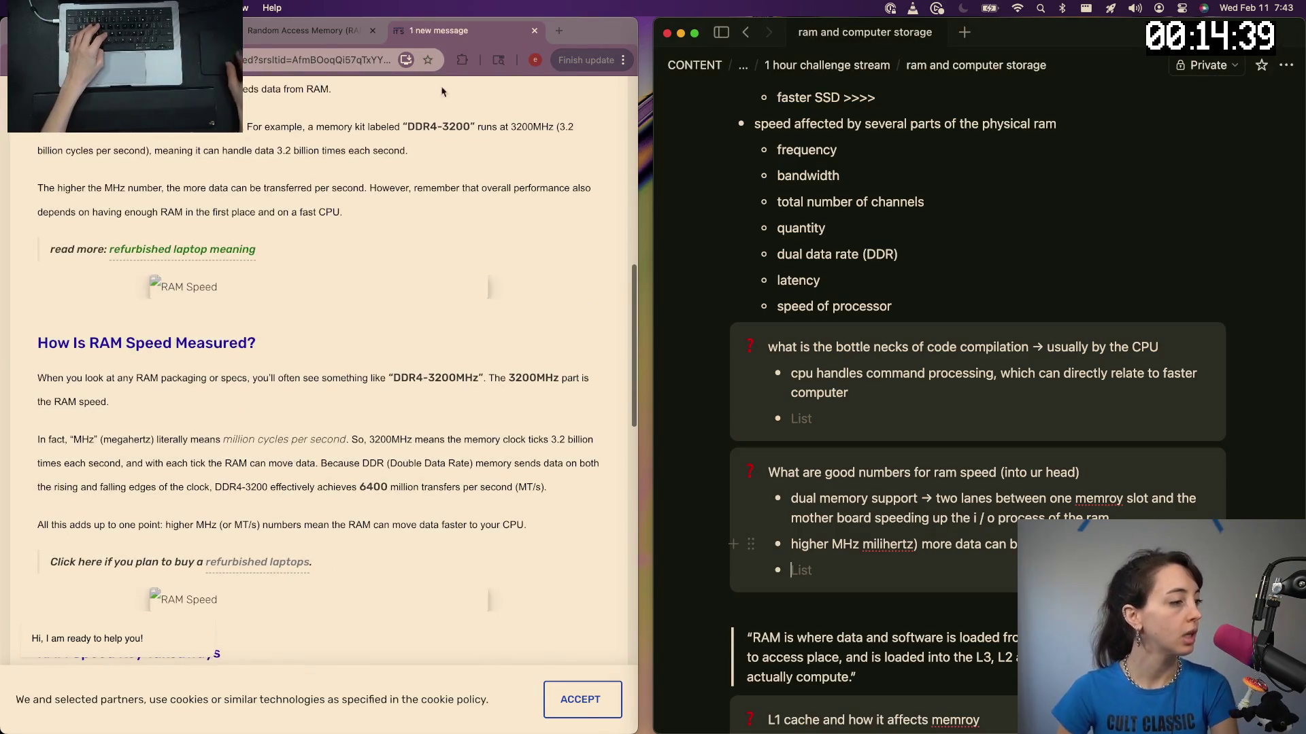
click(331, 64)
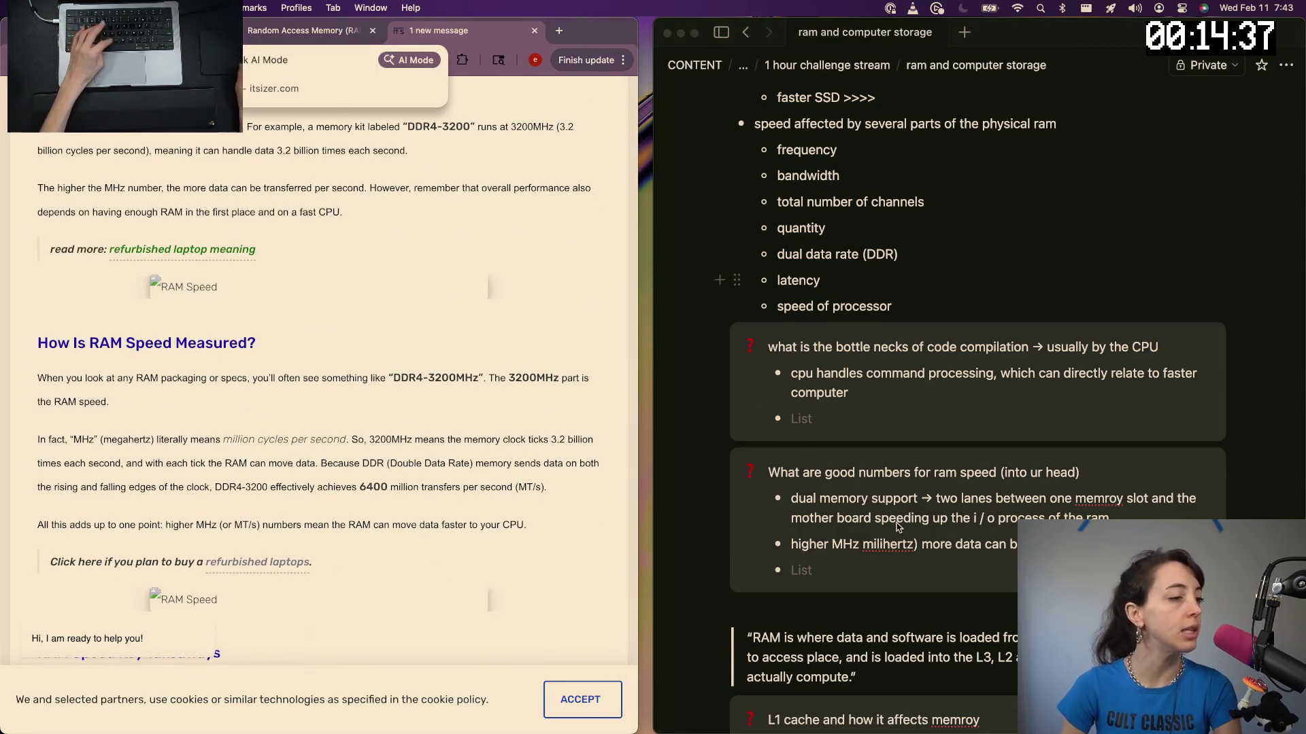
scroll(898, 527, down, 5)
click(820, 471)
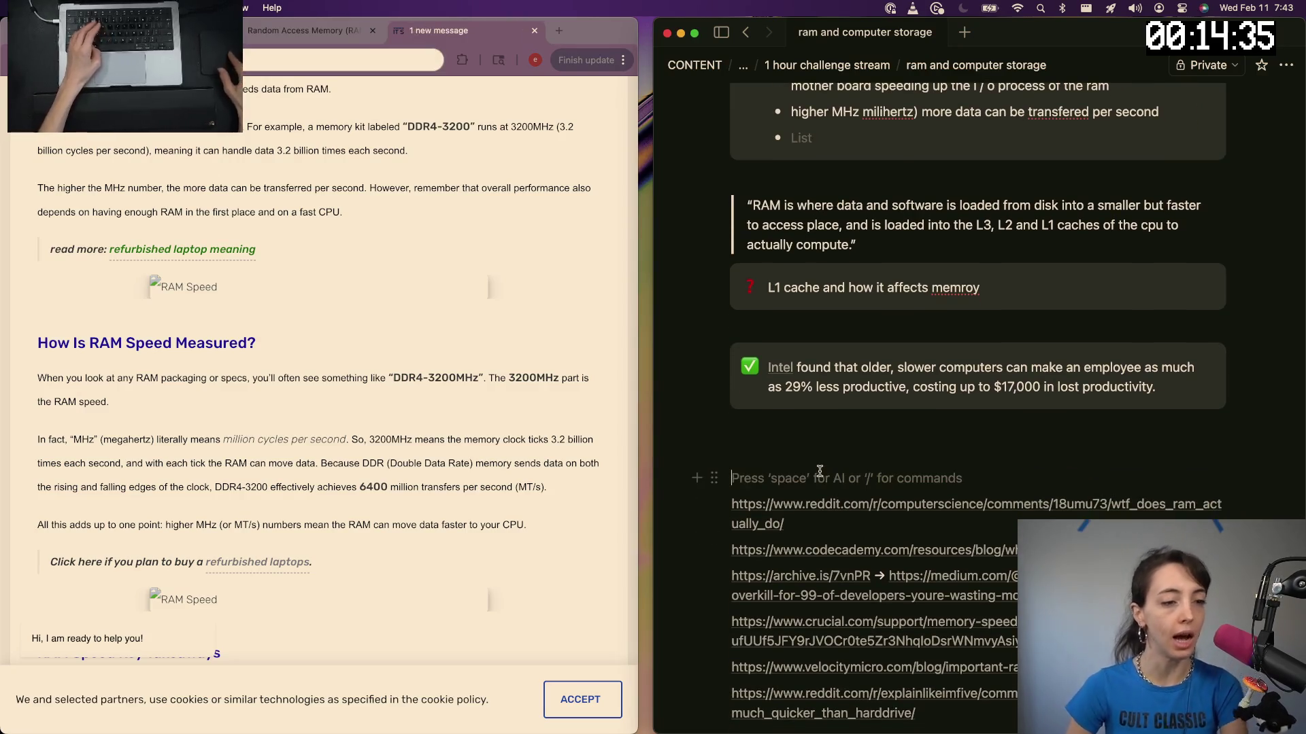
key(super+v)
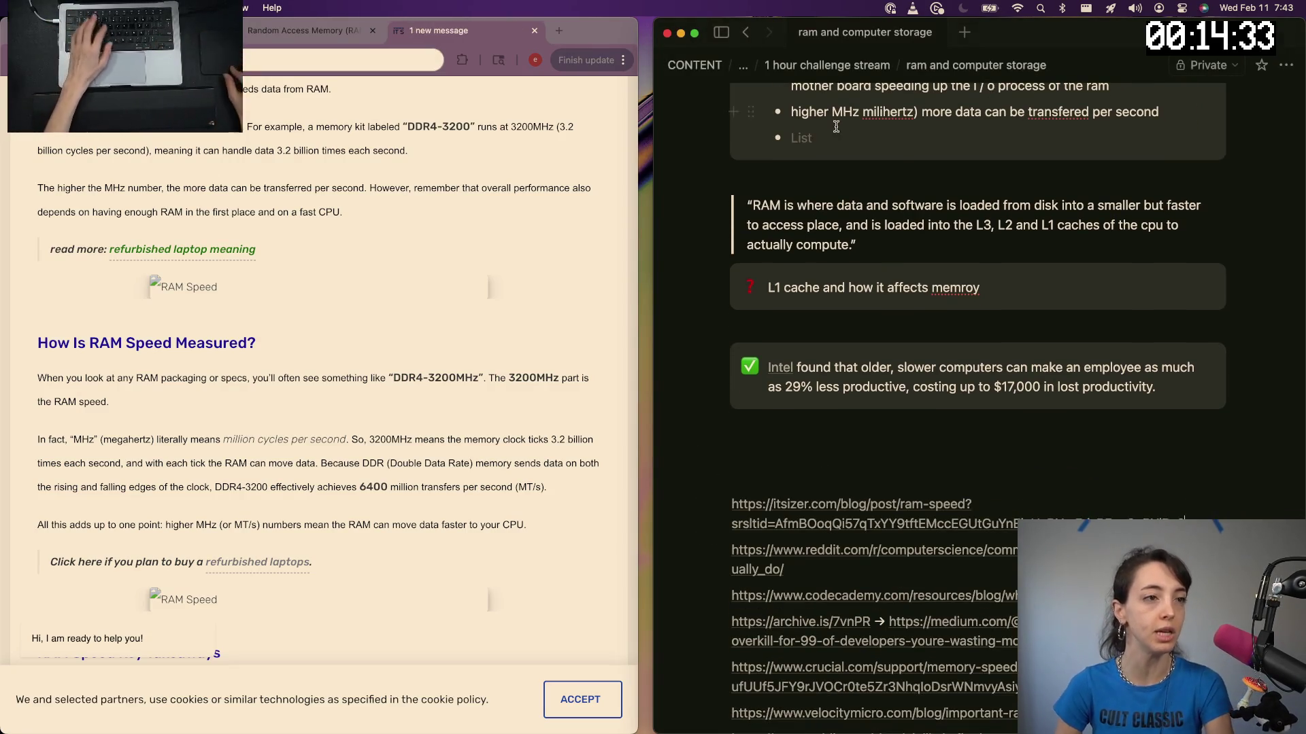
click(830, 143)
key(BackSpace)
text(Ho)
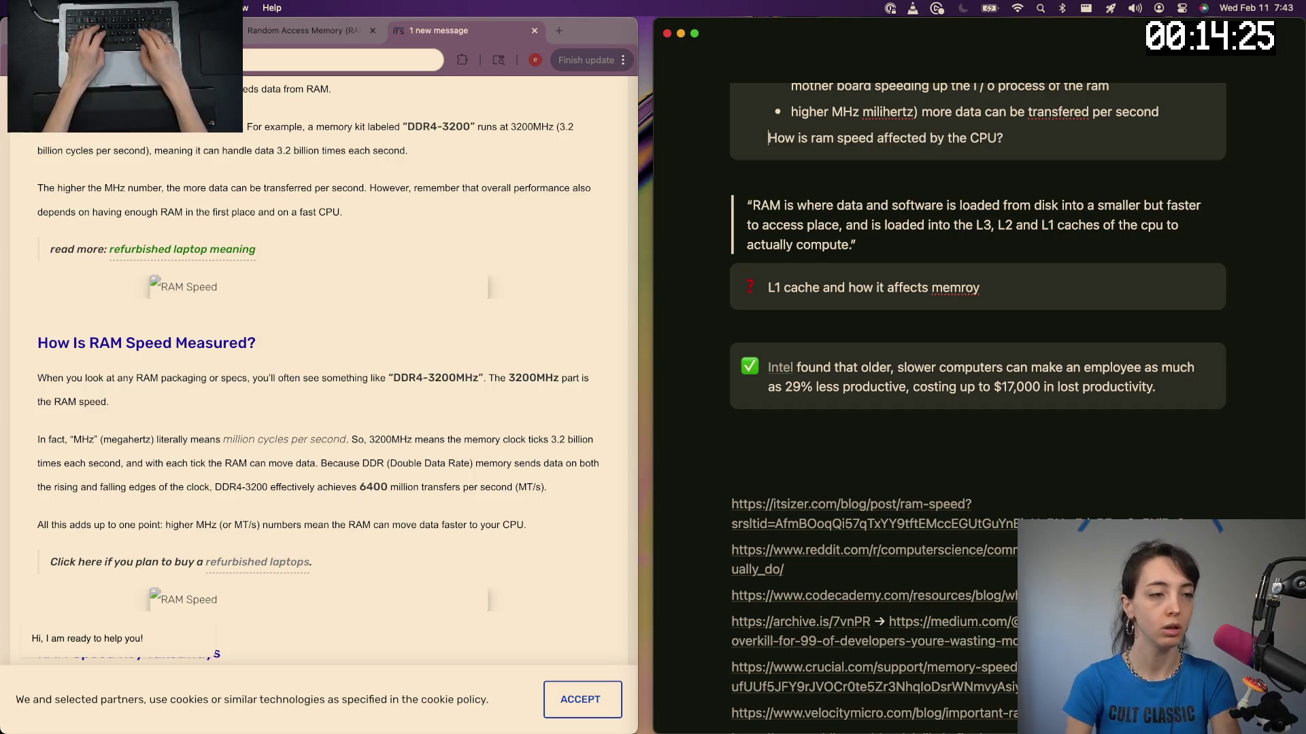
text(:quest)
Add the red question mark emoji to the CPU-and-RAM-speed question, with a new line below it
key(BackSpace)
key(BackSpace)
key(BackSpace)
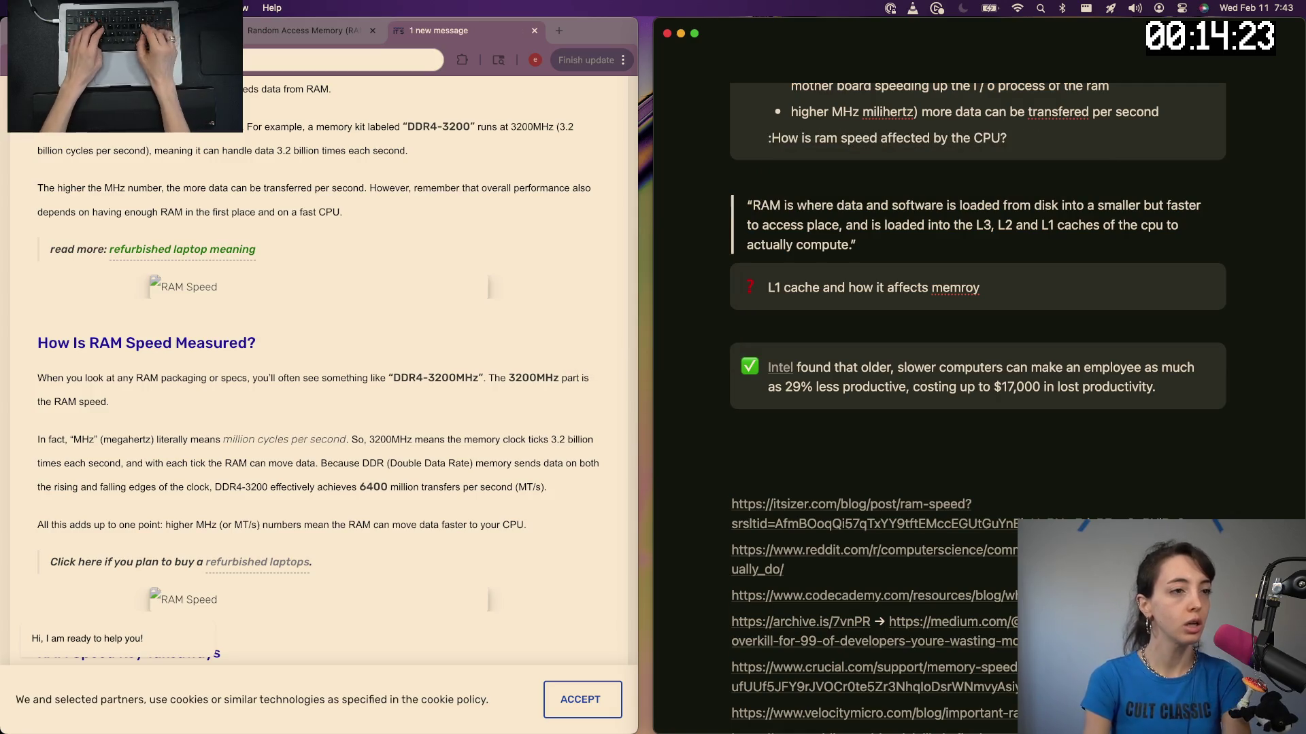
text(ques)
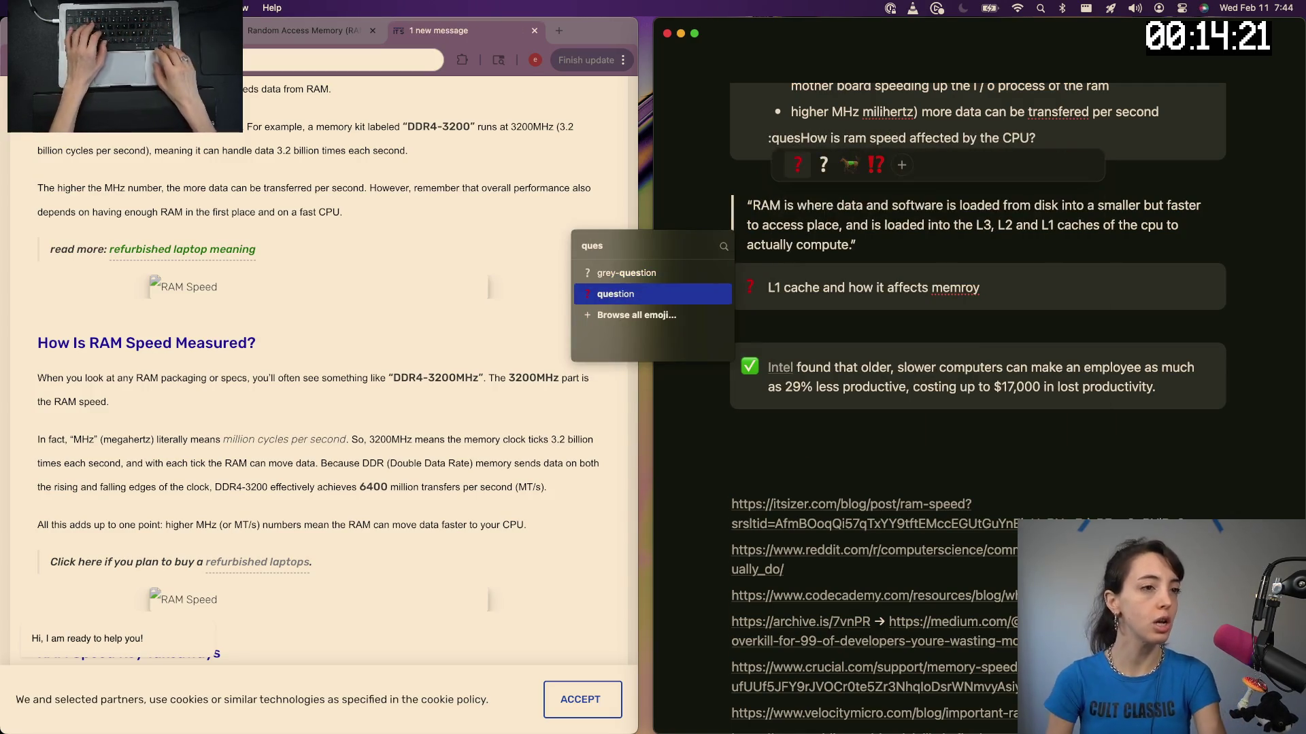
key(Return)
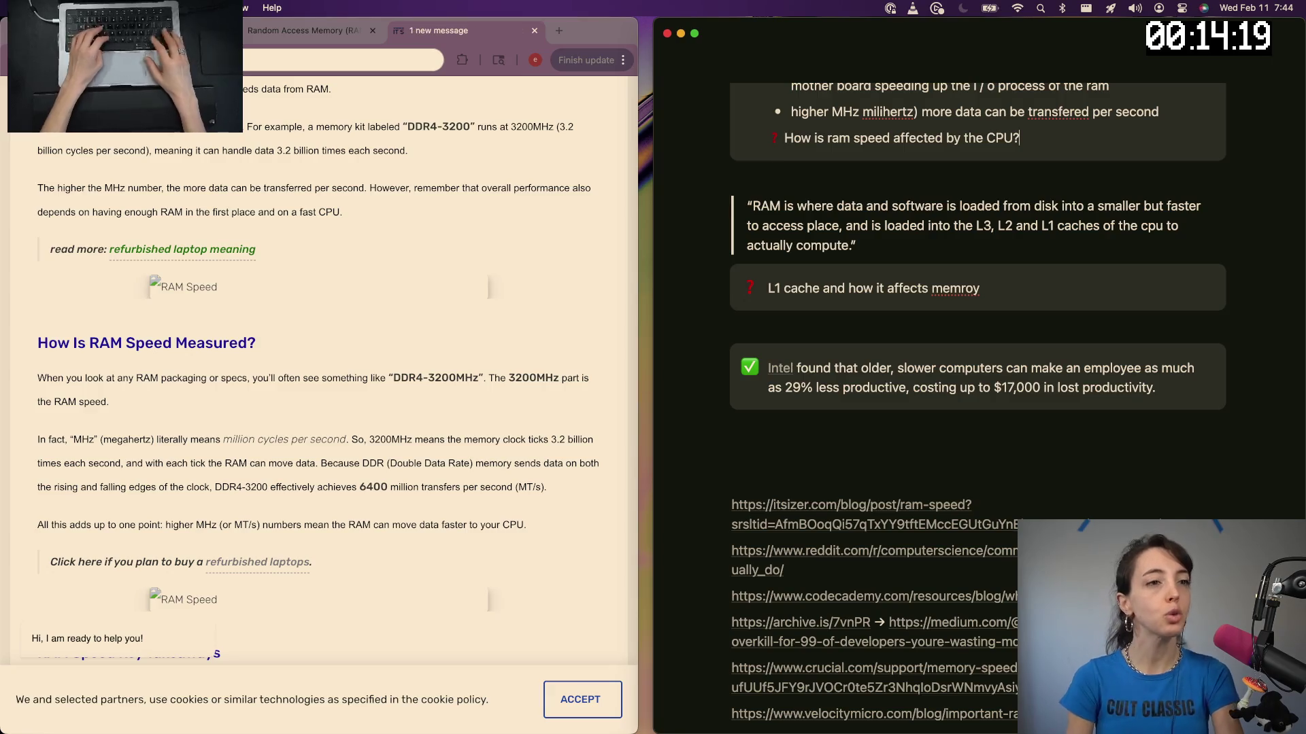
key(Return)
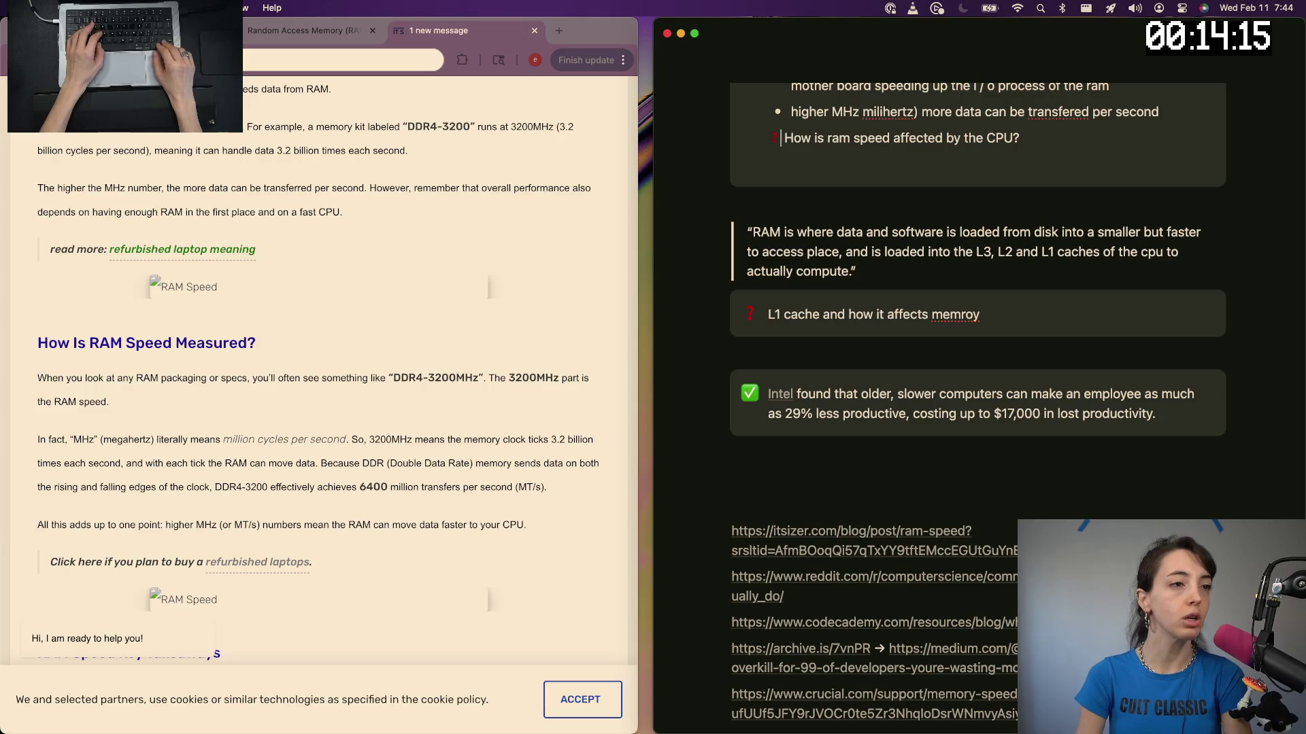
key(Down)
text(-)
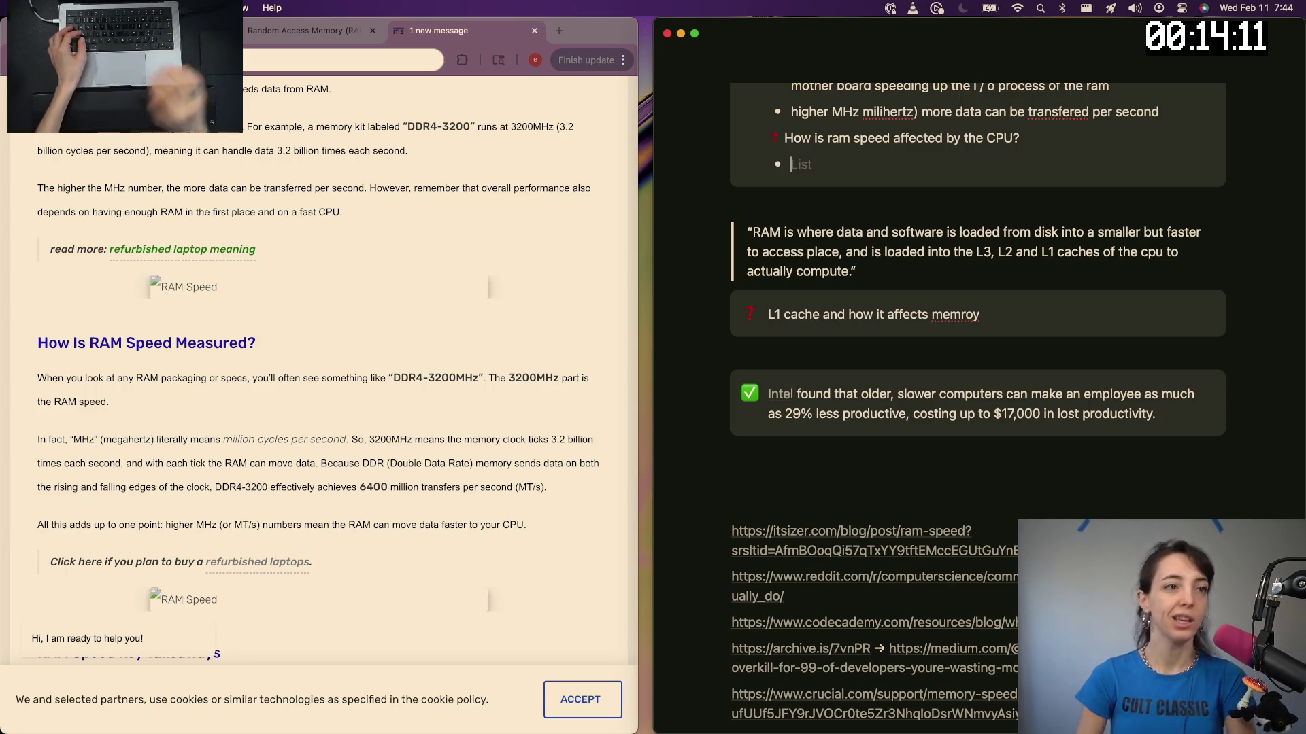
Correct the MHz bullet to read "higher MHz (megahertz)" with lowercase megahertz in parentheses
double_click(889, 87)
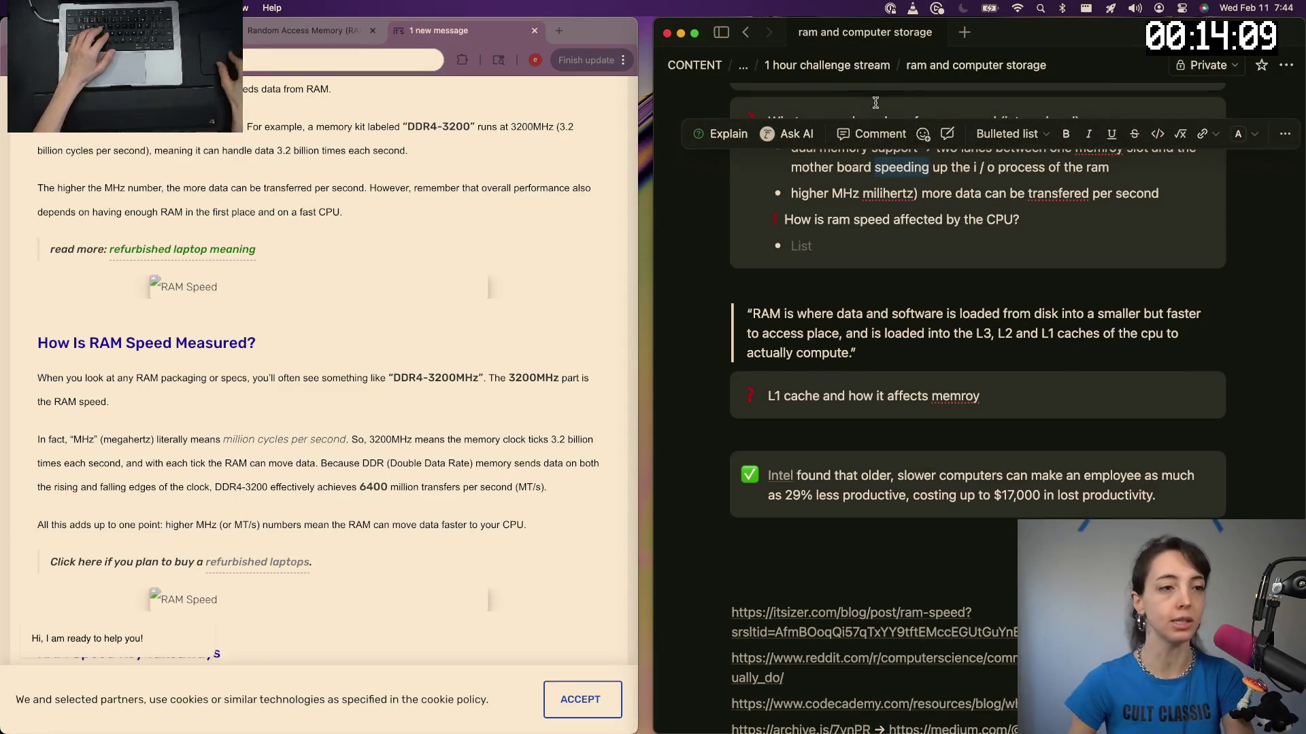
click(886, 195)
double_click(886, 195)
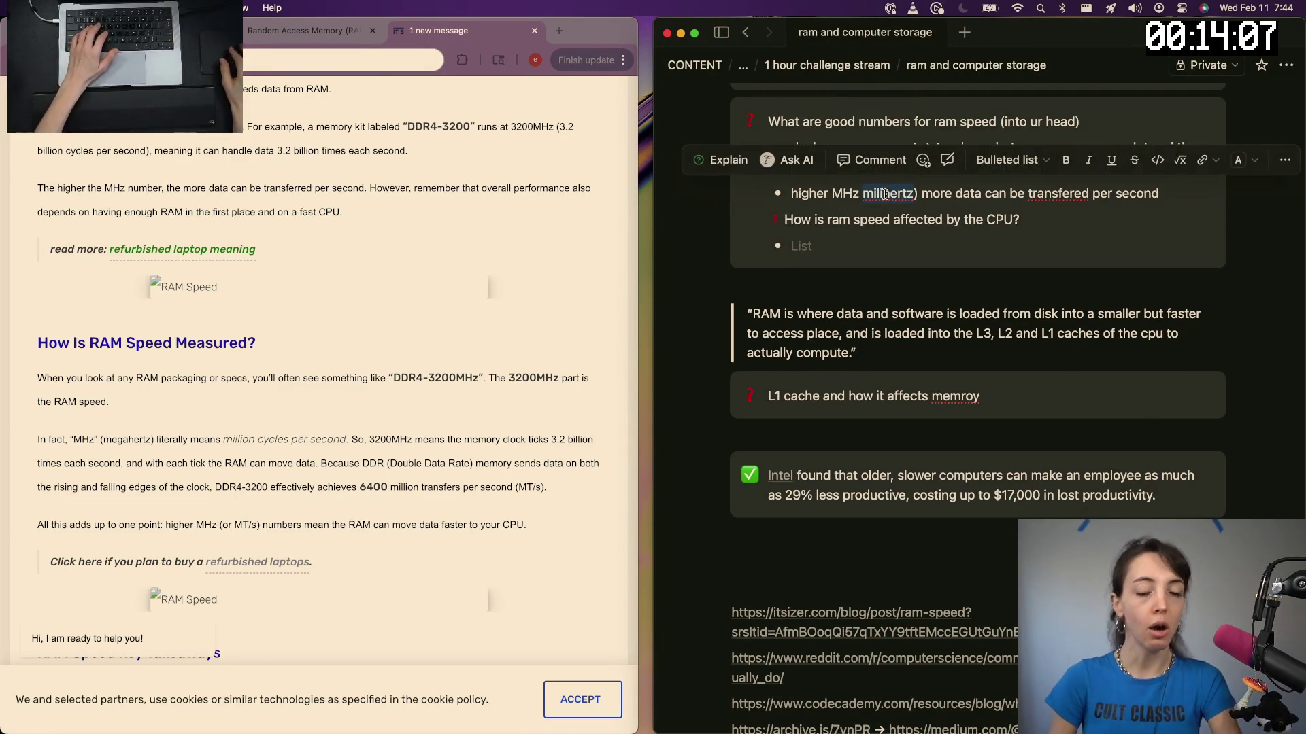
text(Megah)
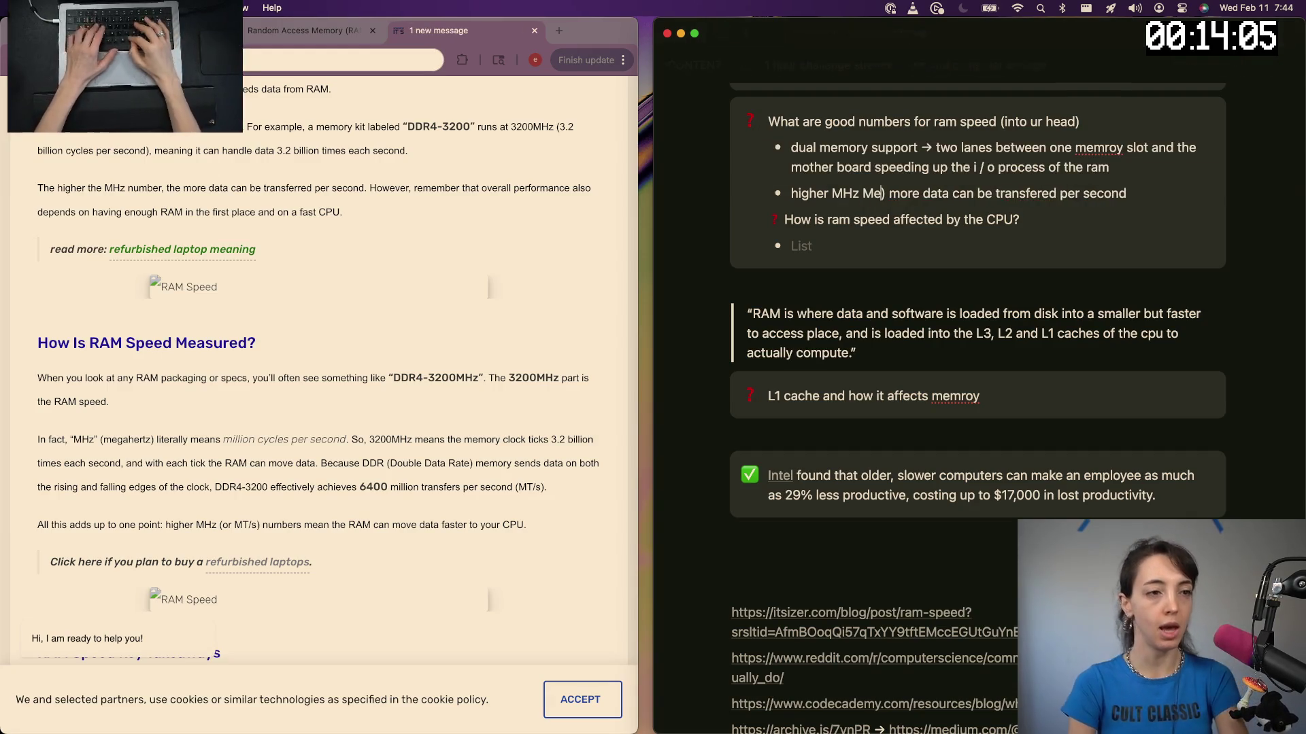
text(ert)
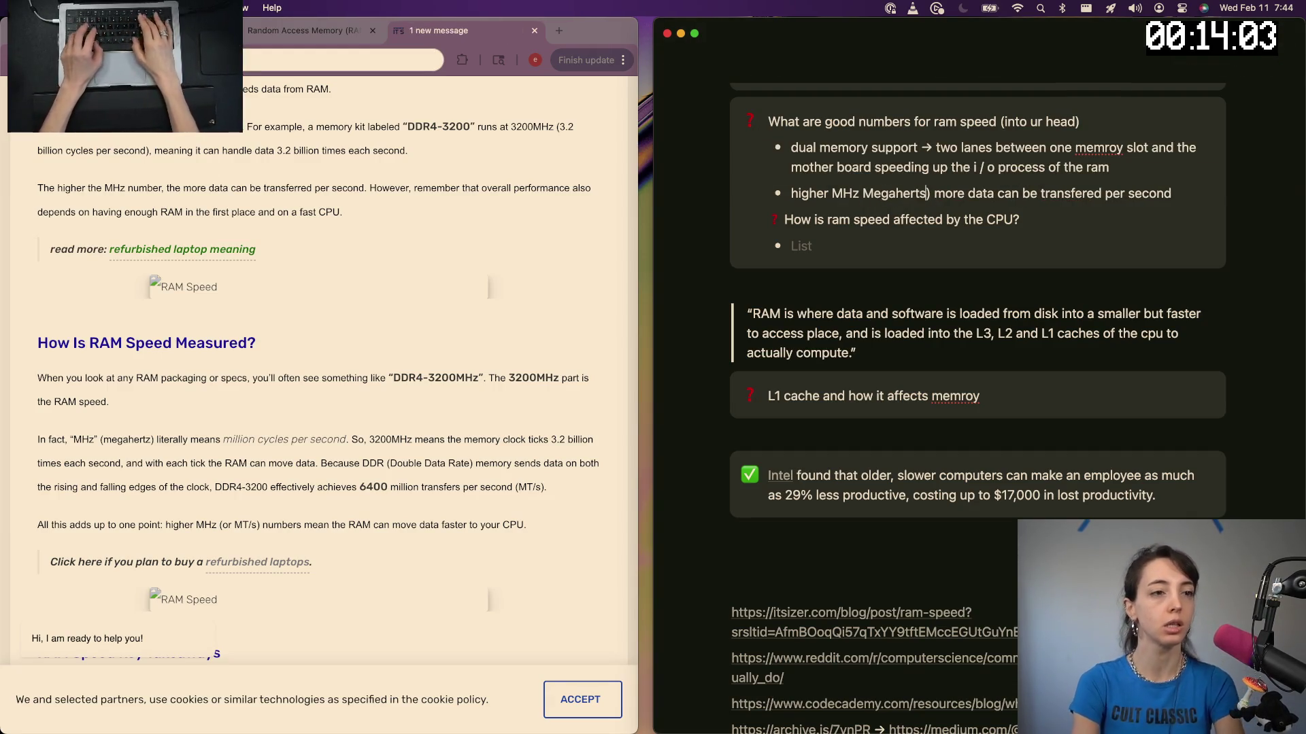
text(z)
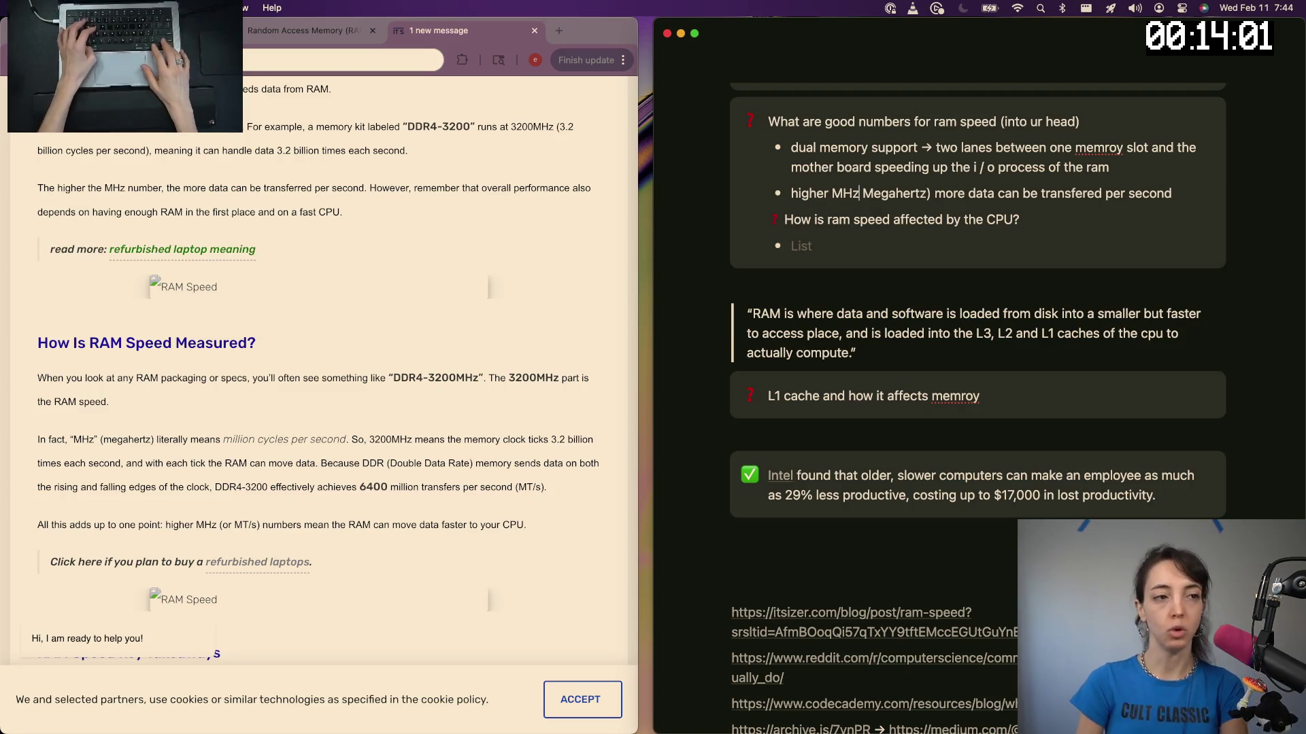
key(Delete)
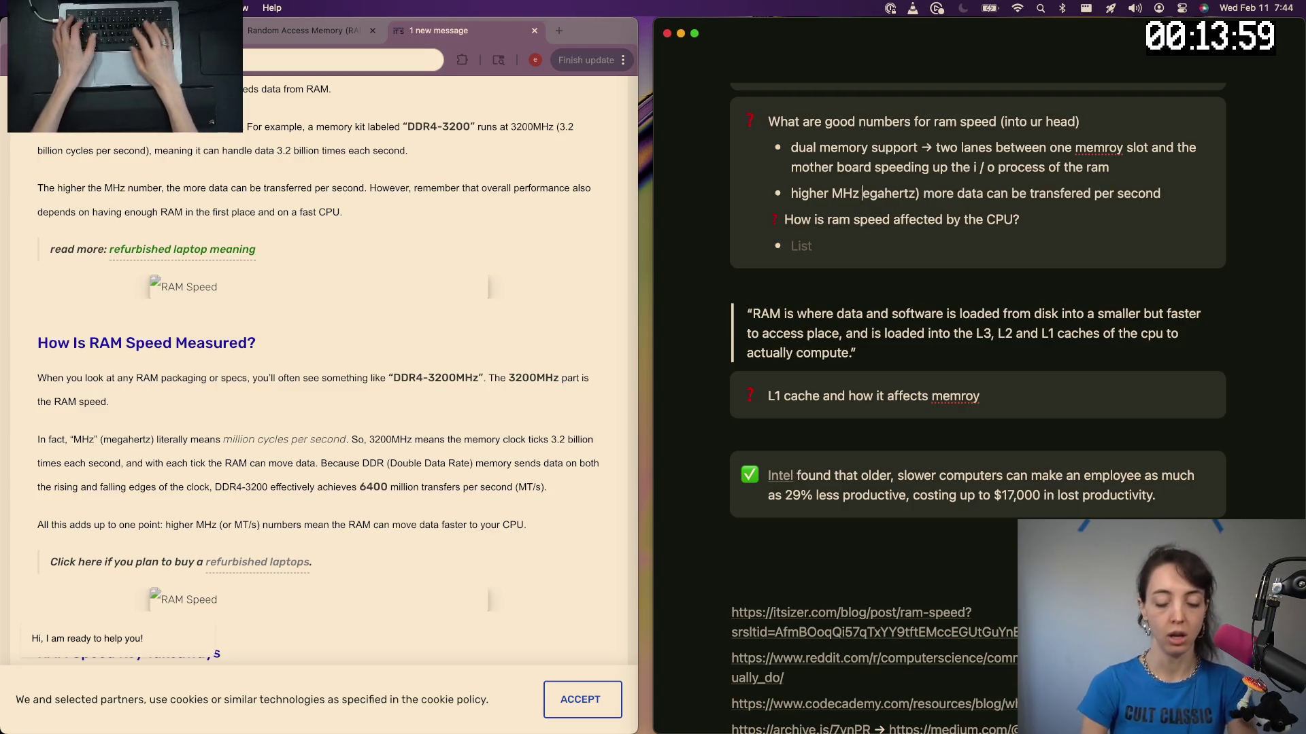
text(m)
key(BackSpace)
text((m)
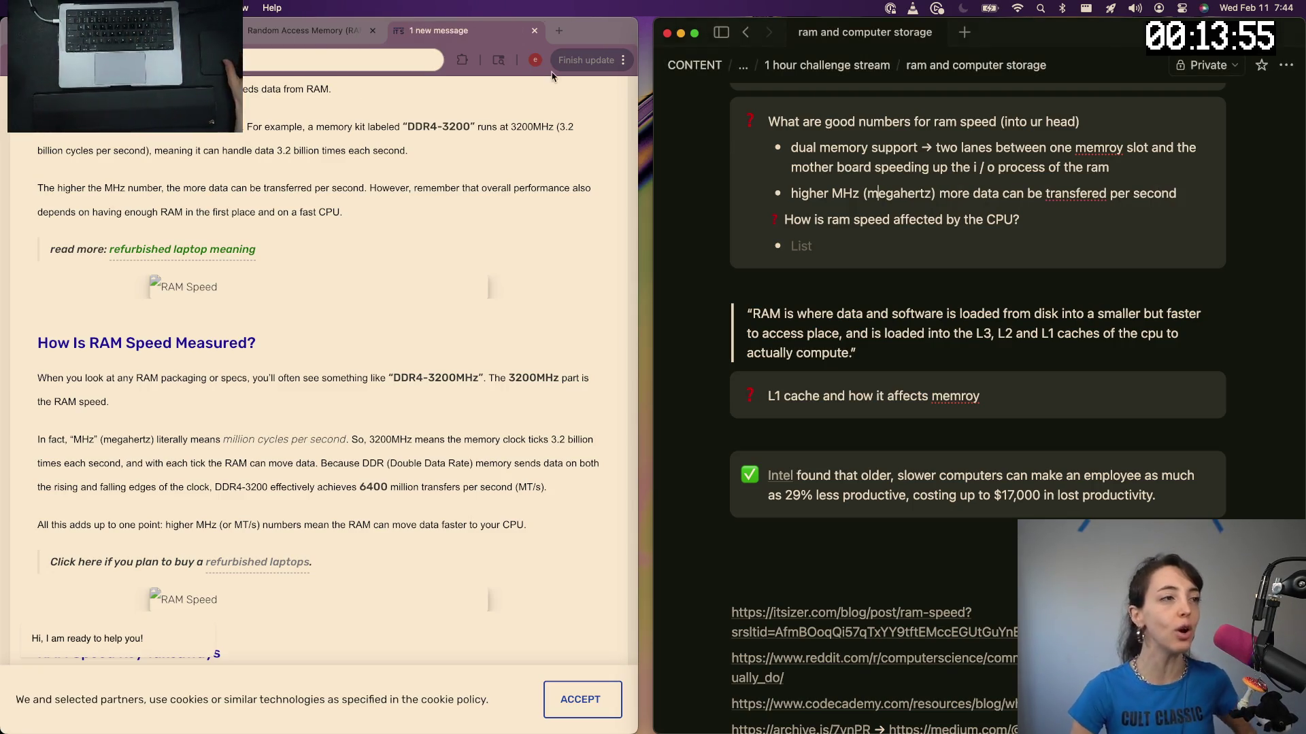
click(558, 38)
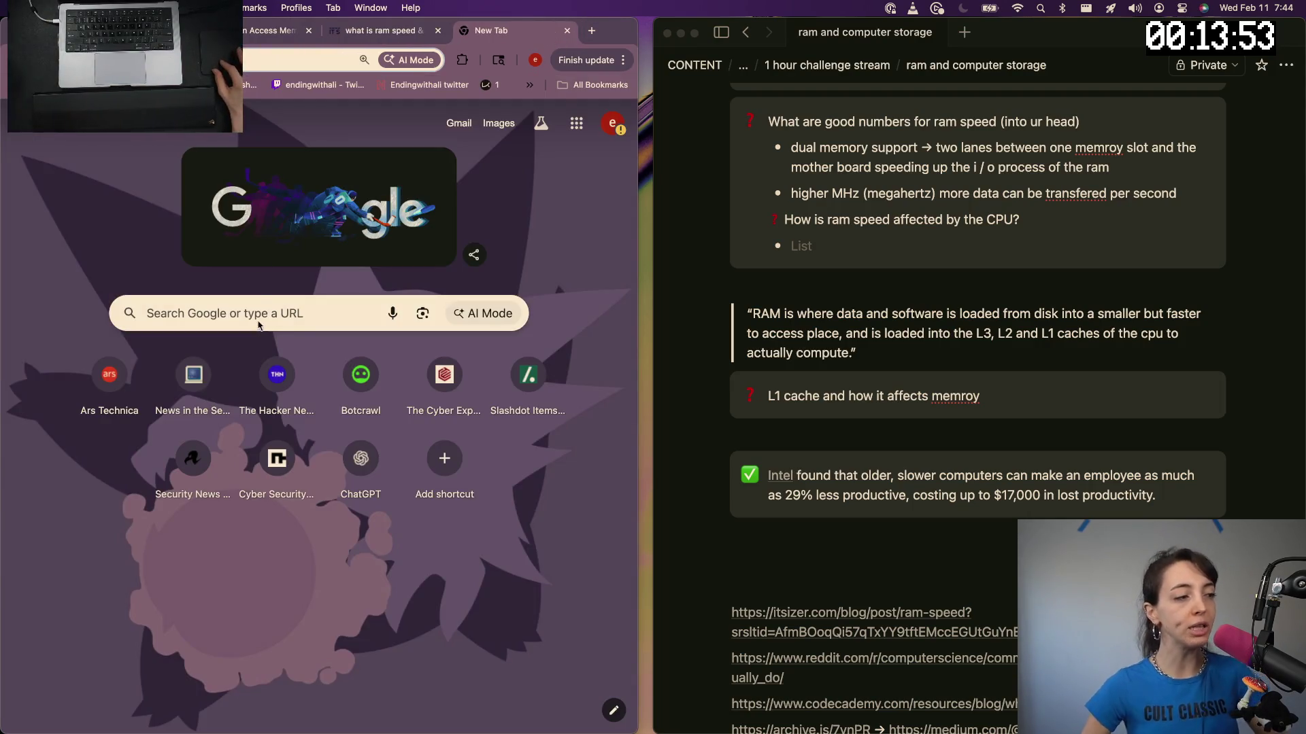
Search "prefix list" then "prefix measurements", open the NIST SI Prefixes page and mark the mega prefix
click(261, 318)
text(prefi)
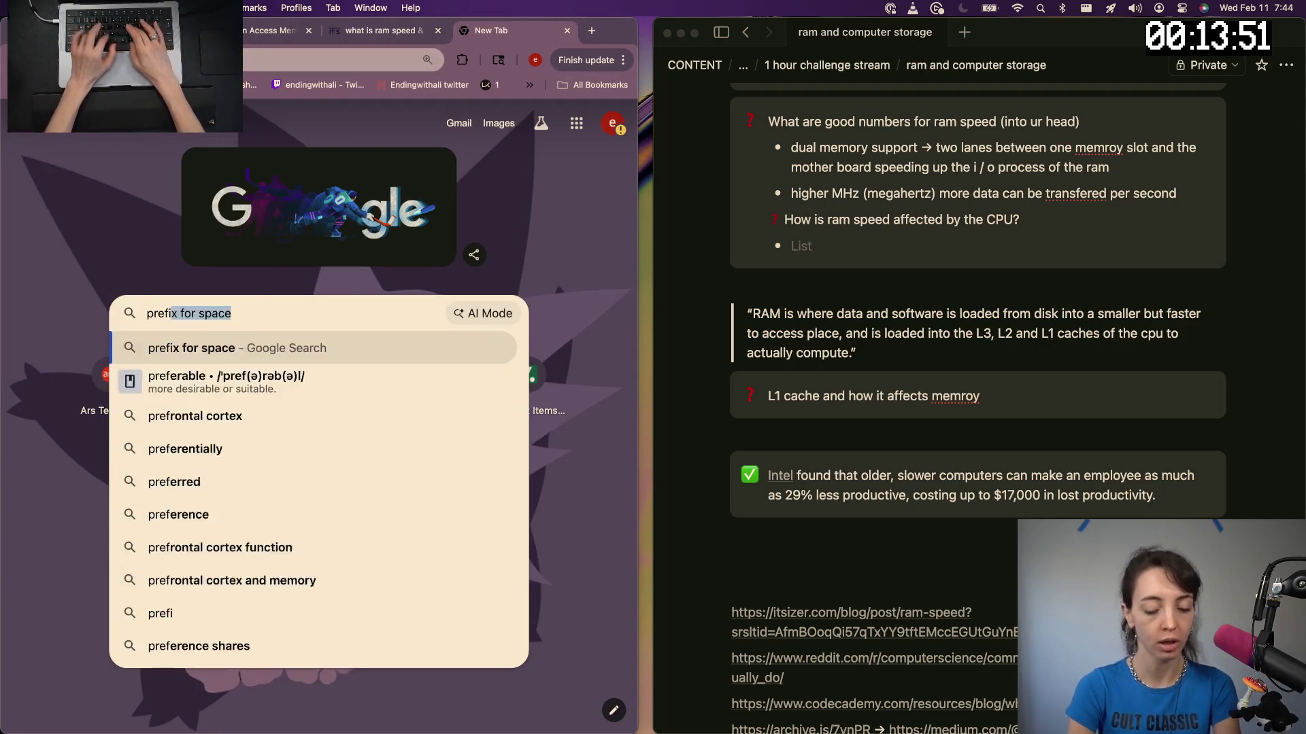
text(x f)
key(BackSpace)
text(list)
key(Return)
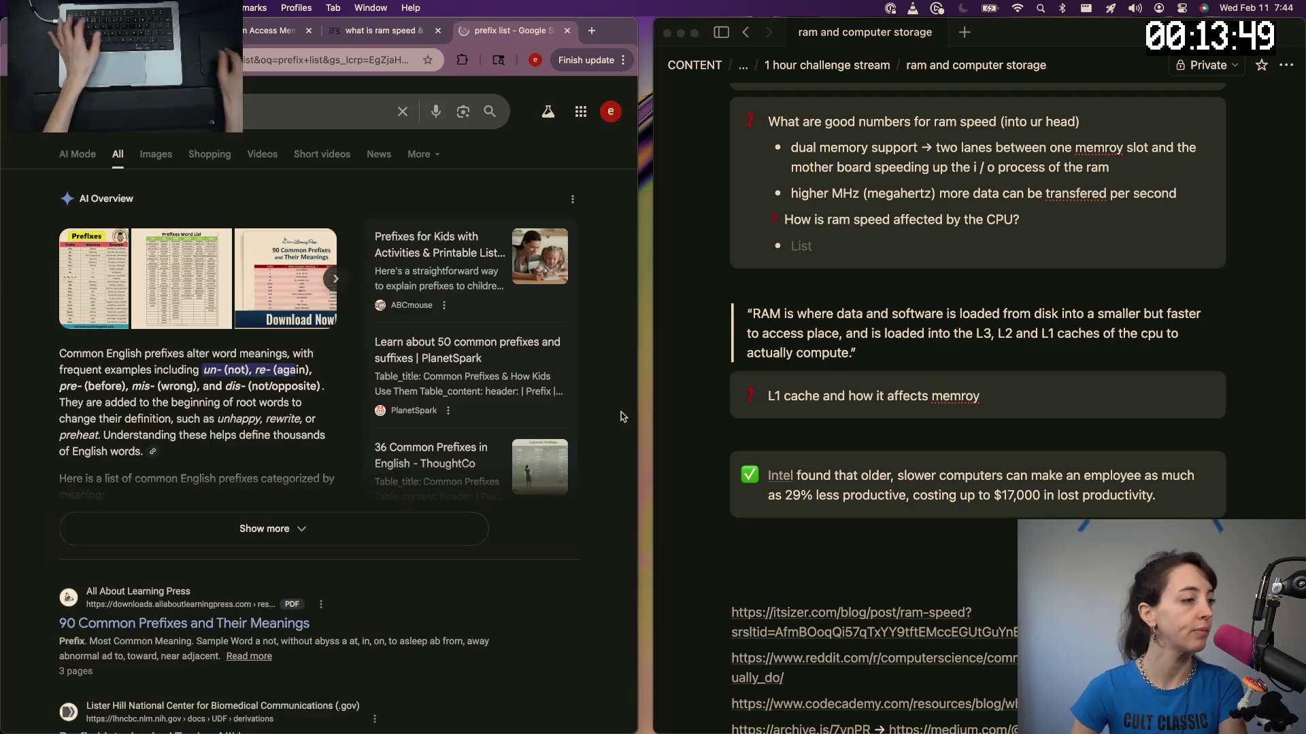
click(92, 262)
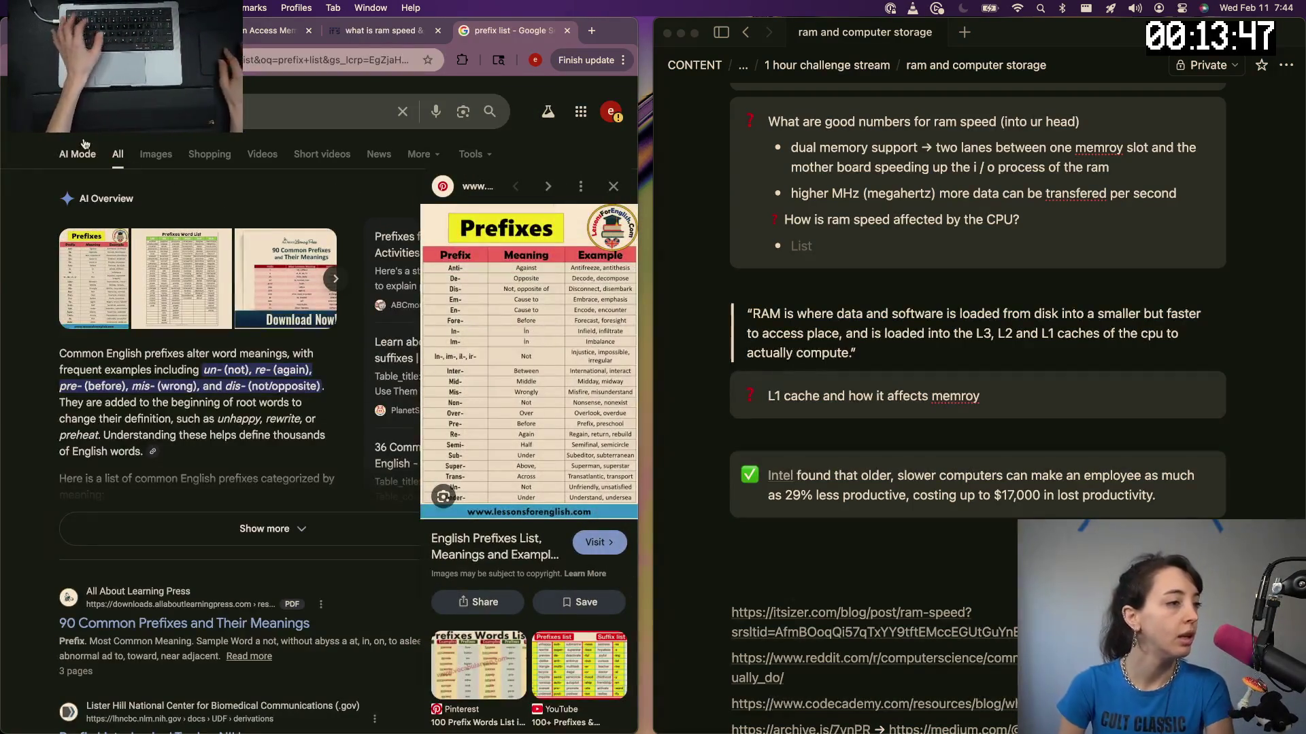
click(86, 112)
key(BackSpace)
key(BackSpace)
key(BackSpace)
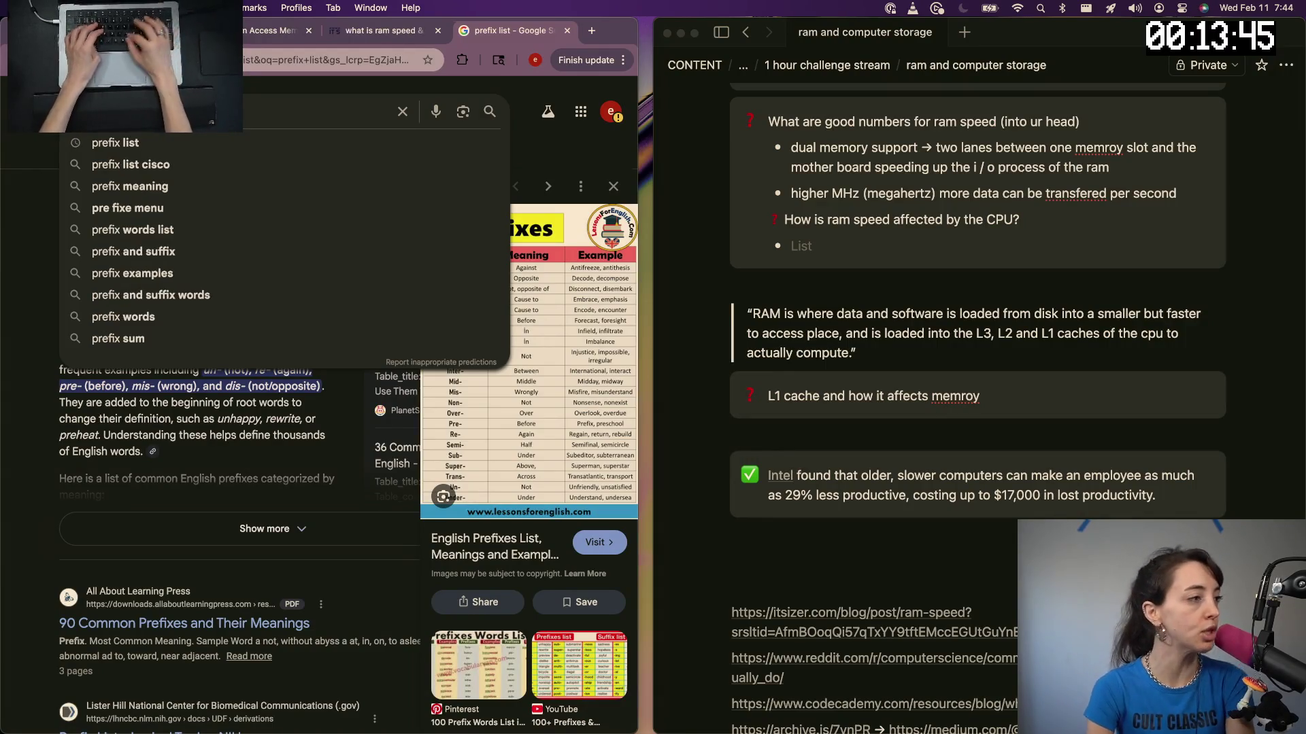
text(measurements)
key(Return)
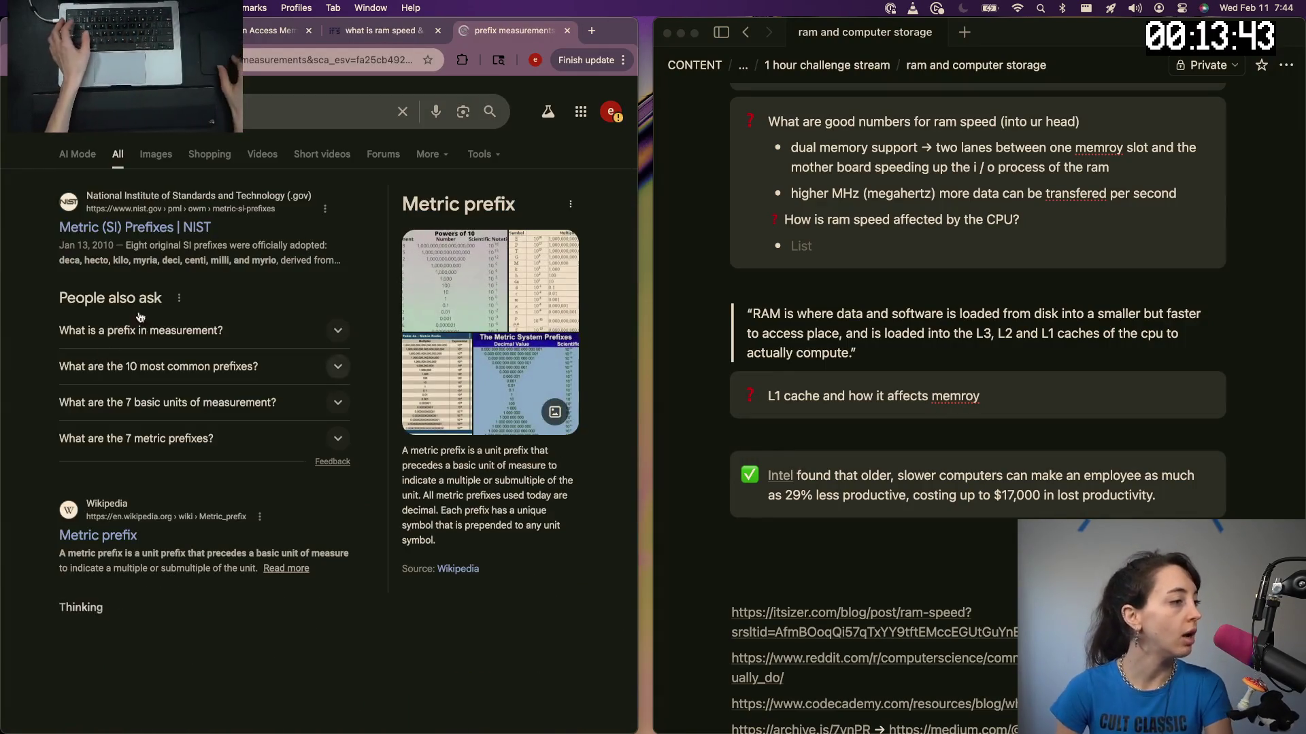
click(146, 234)
scroll(431, 606, down, 2)
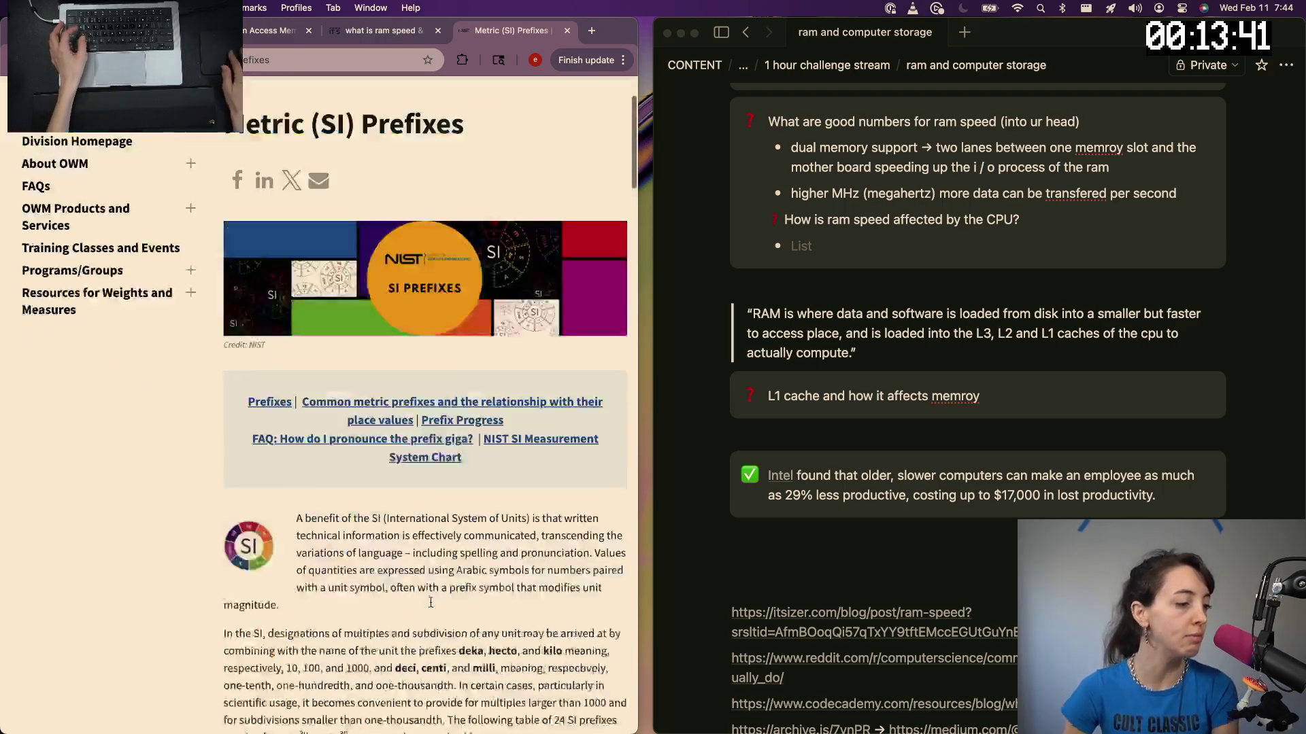
scroll(431, 606, down, 10)
scroll(430, 606, down, 2)
scroll(430, 606, down, 4)
scroll(439, 605, down, 5)
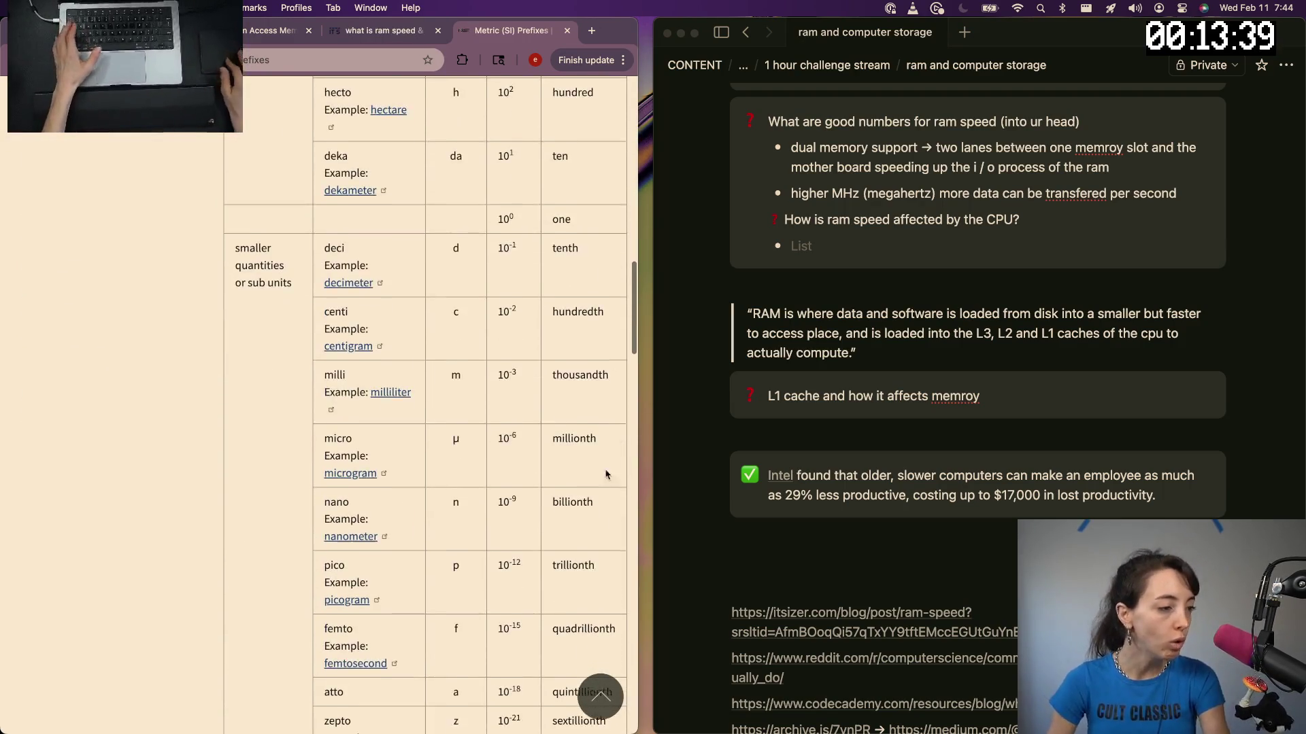
scroll(449, 601, down, 5)
scroll(408, 589, up, 2)
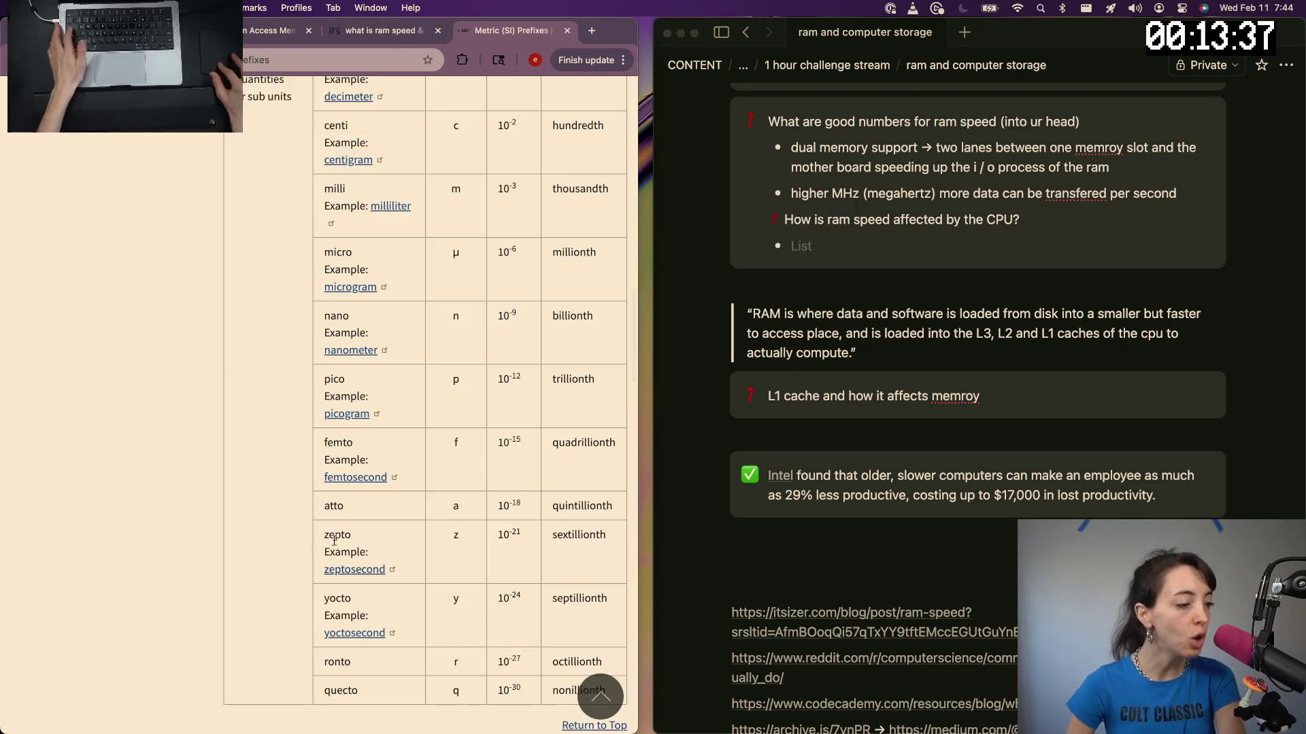
drag(336, 608, 386, 634)
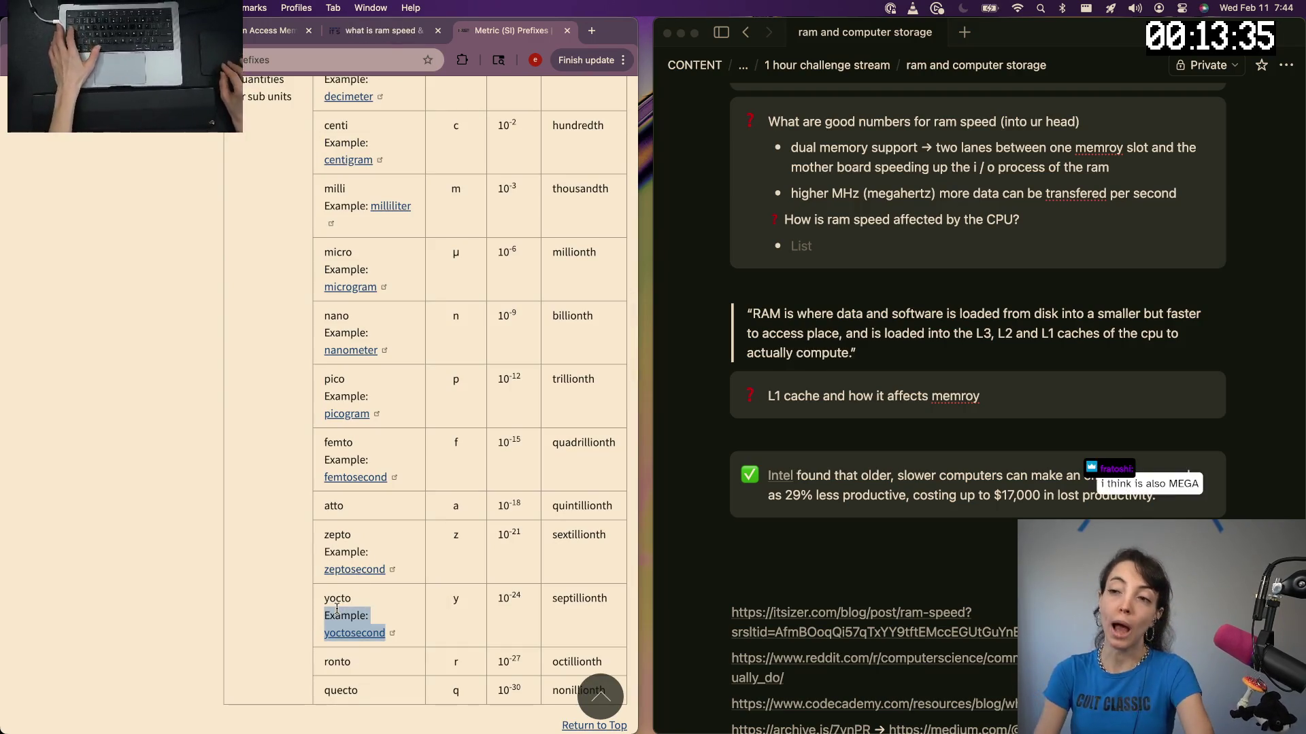
scroll(337, 610, up, 2)
scroll(336, 611, up, 1)
scroll(336, 611, up, 5)
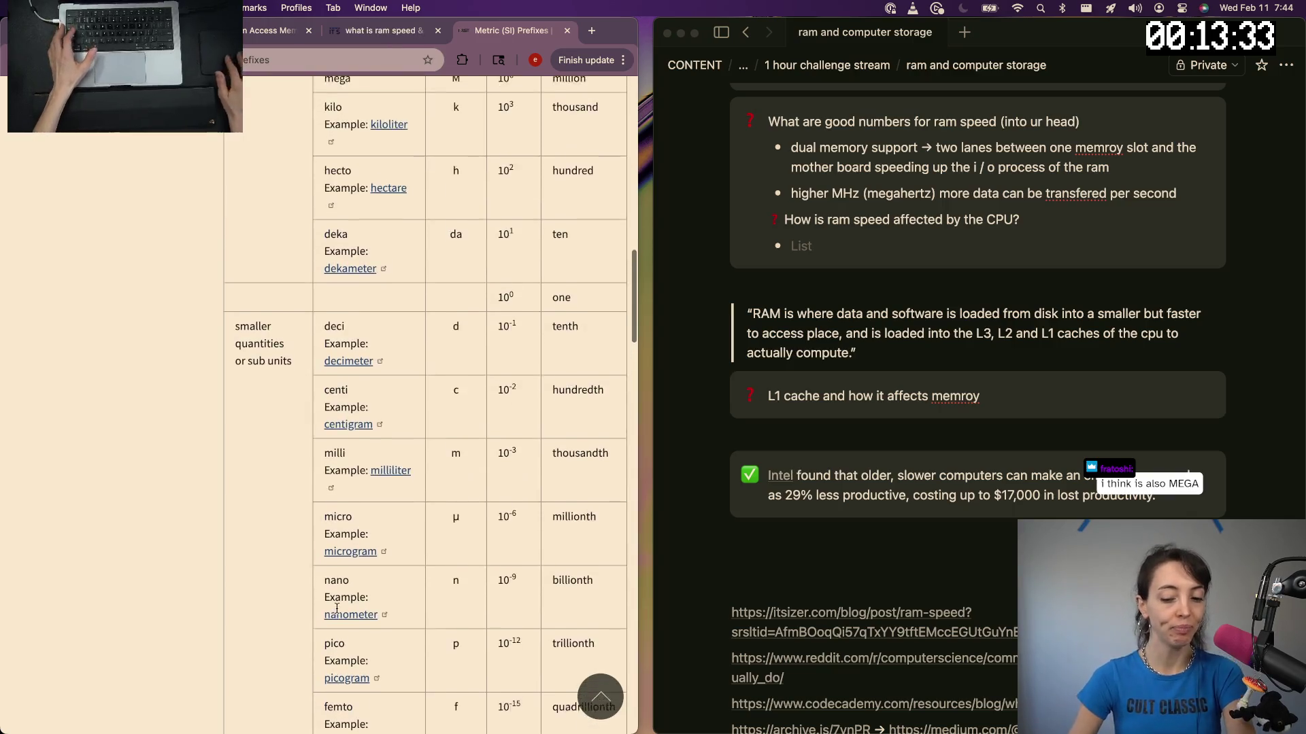
scroll(337, 610, up, 1)
scroll(338, 612, up, 2)
scroll(337, 611, up, 2)
scroll(357, 607, up, 5)
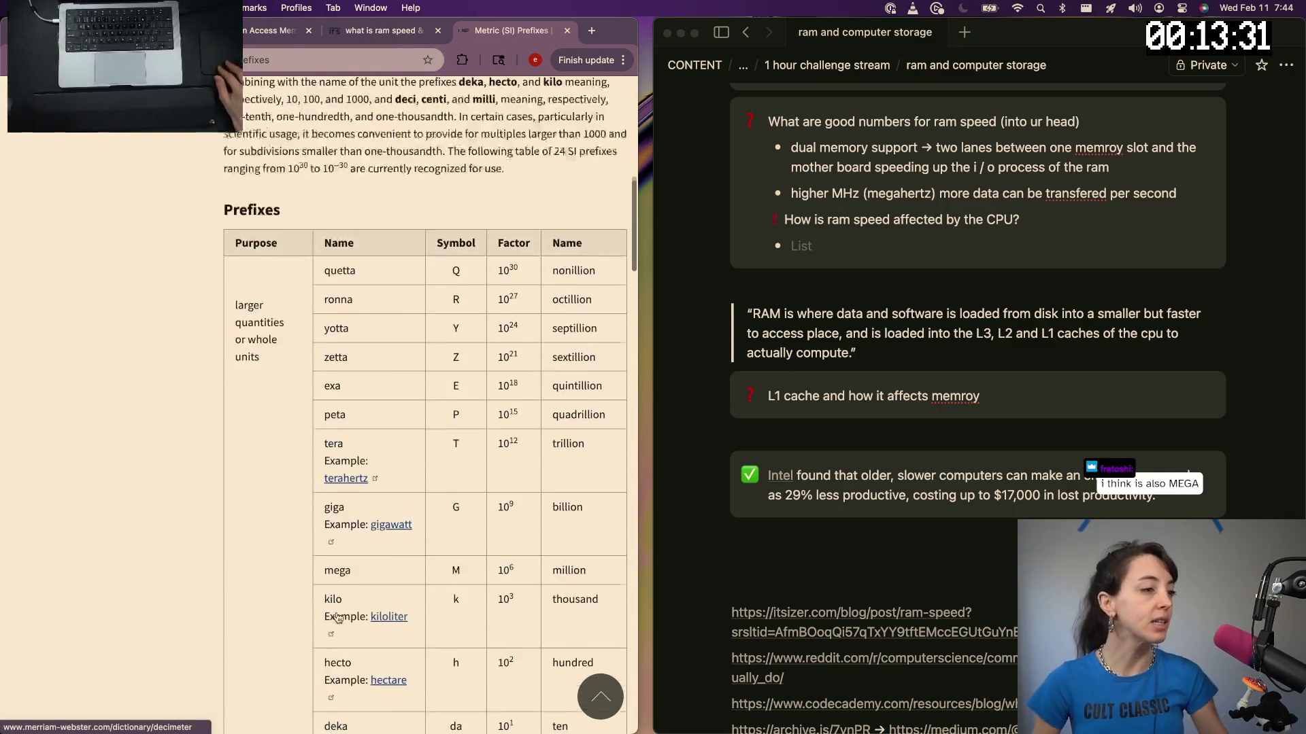
scroll(387, 602, up, 1)
scroll(413, 597, down, 1)
double_click(411, 595)
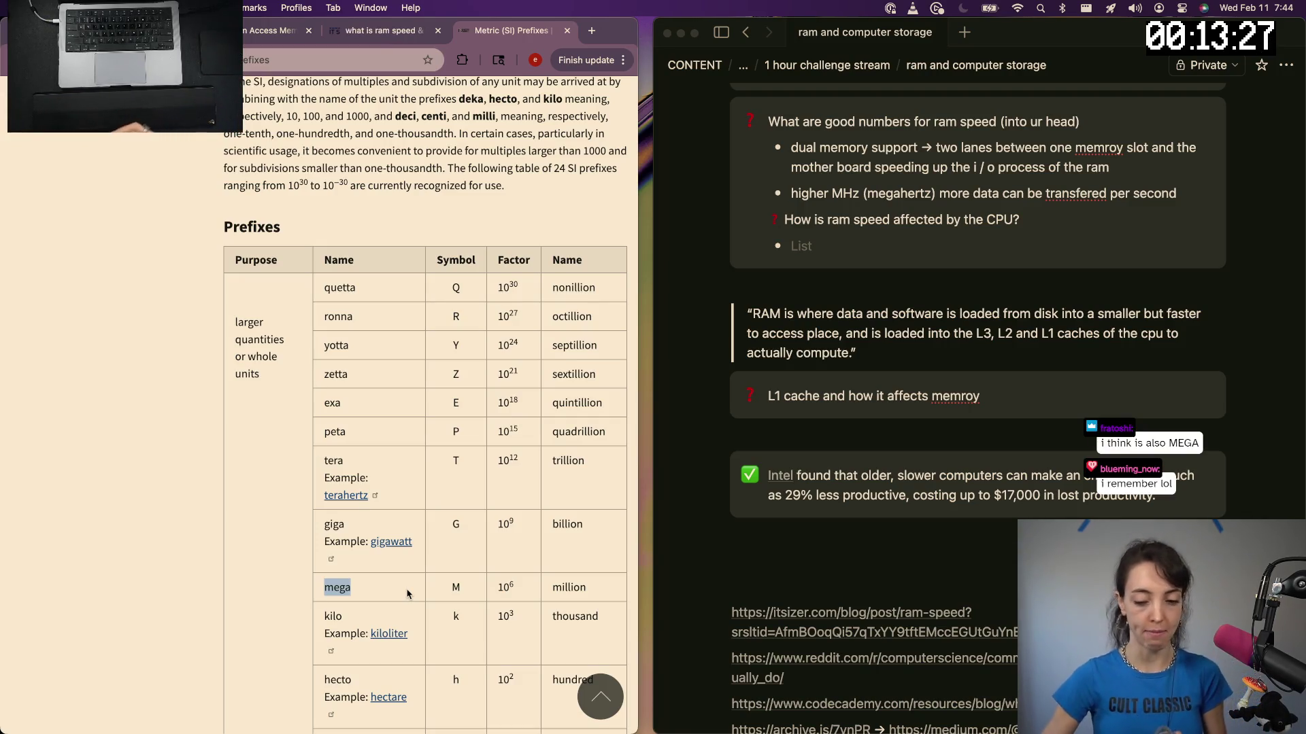
scroll(404, 581, down, 3)
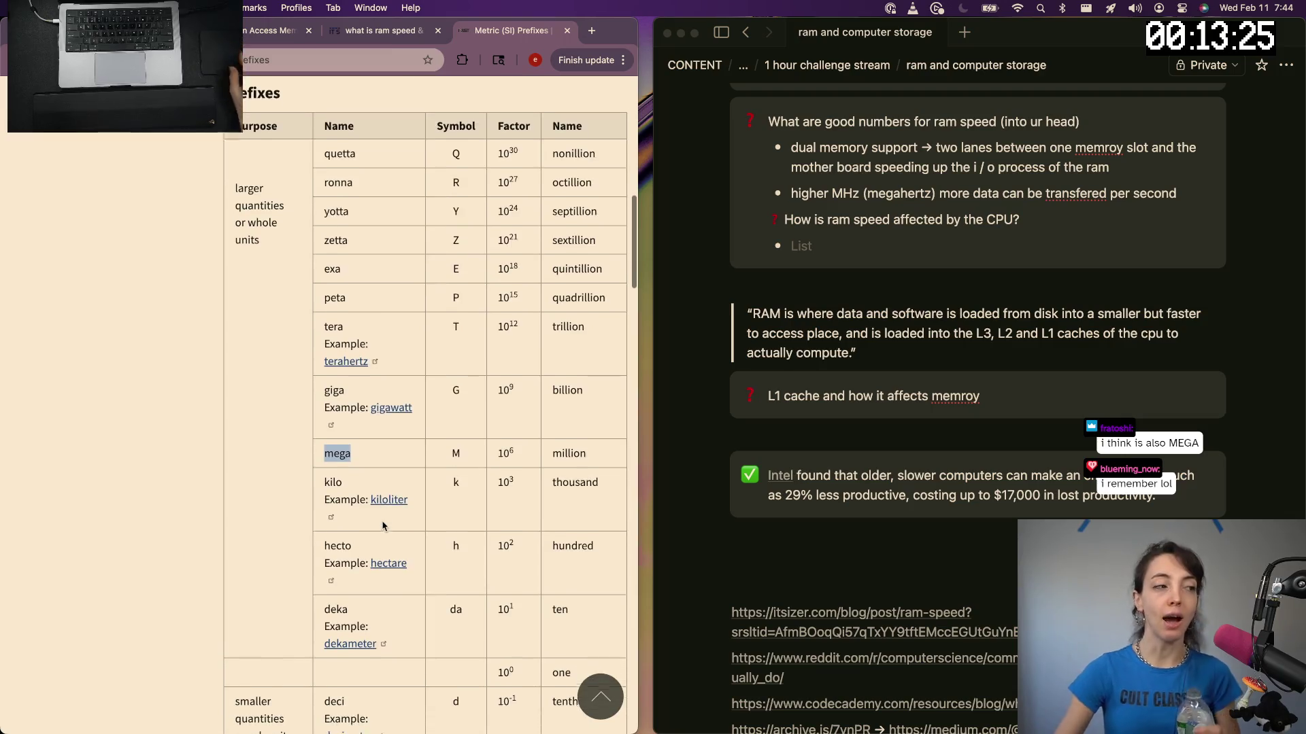
scroll(382, 525, down, 1)
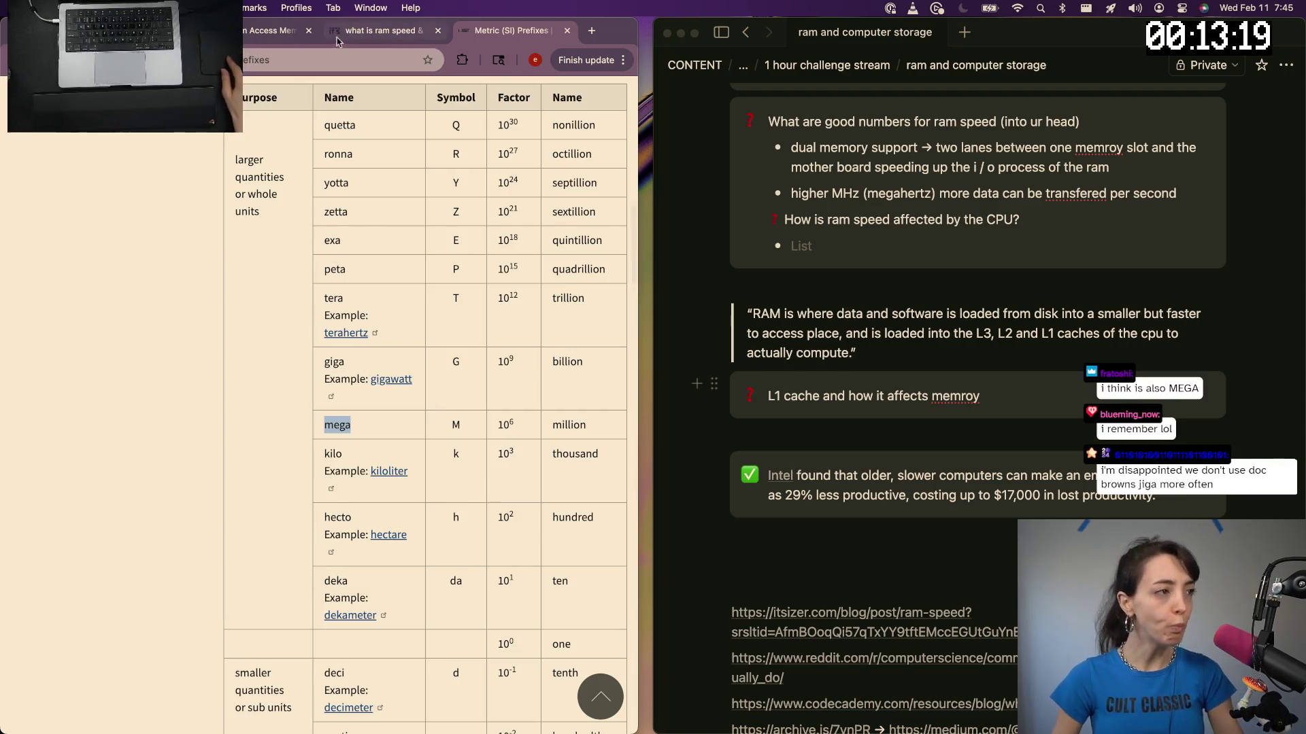
Search "l1 caches and ram", open Lenovo's cache memory article, and focus the blank line between the callouts
click(330, 64)
text(l)
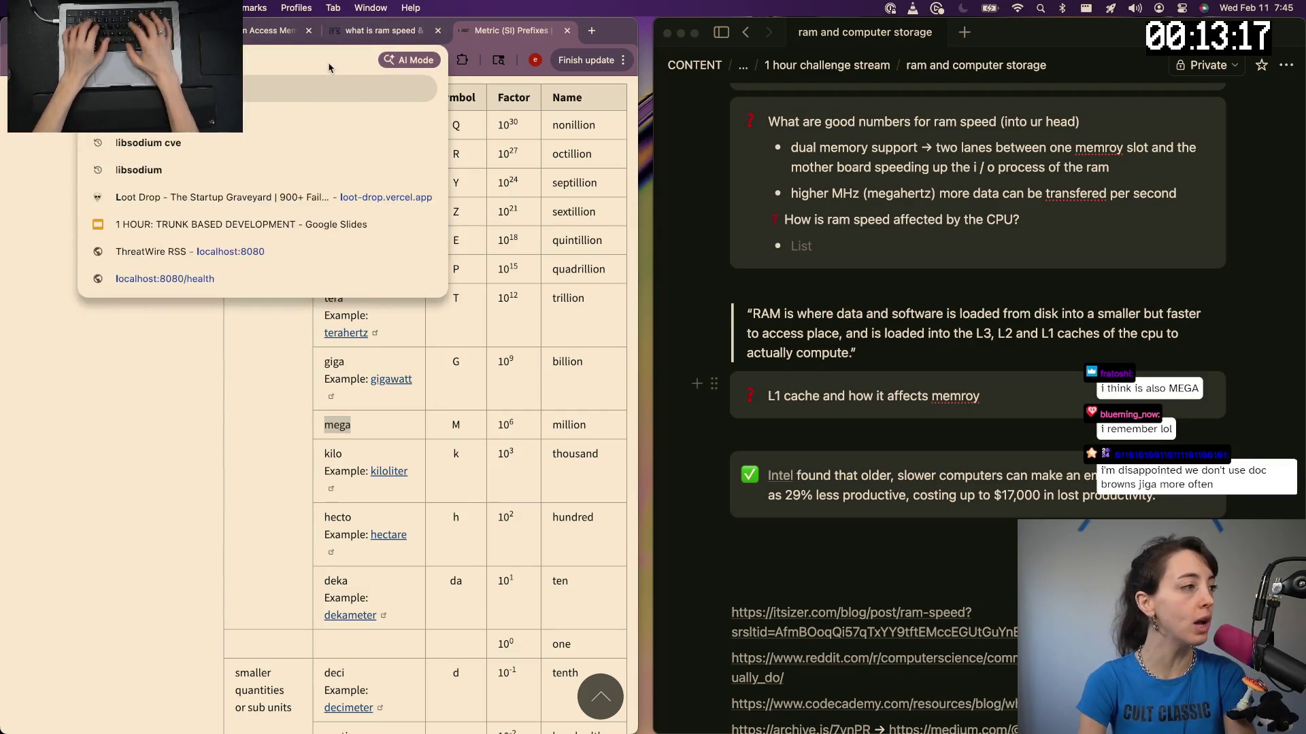
text(1 c)
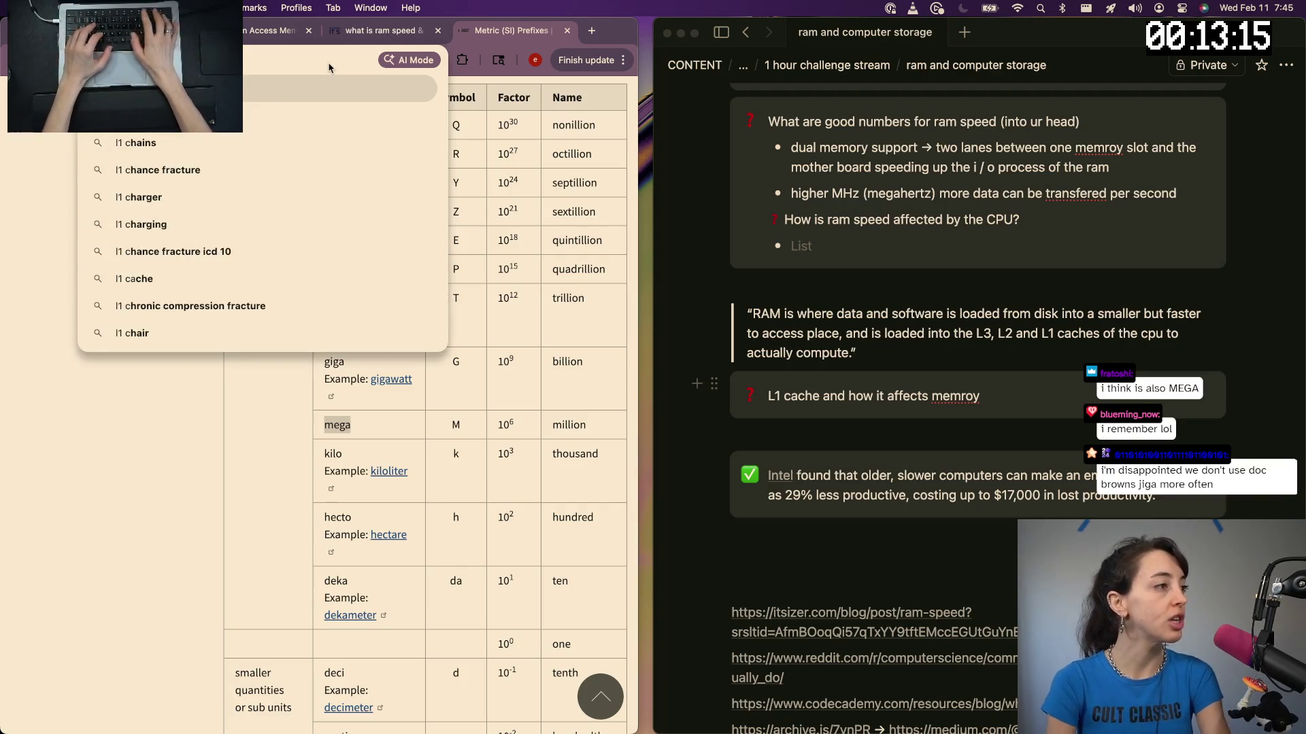
text(aches and ram)
key(Return)
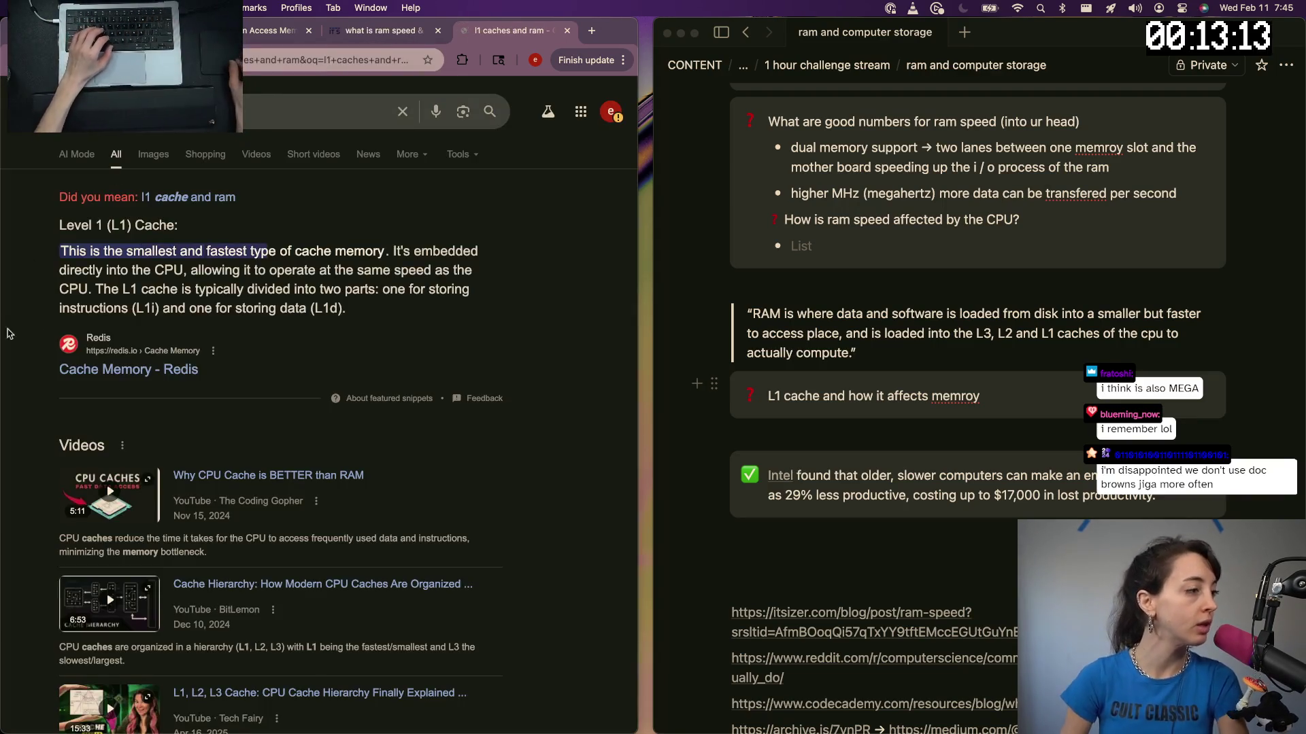
scroll(94, 326, down, 3)
scroll(95, 326, down, 3)
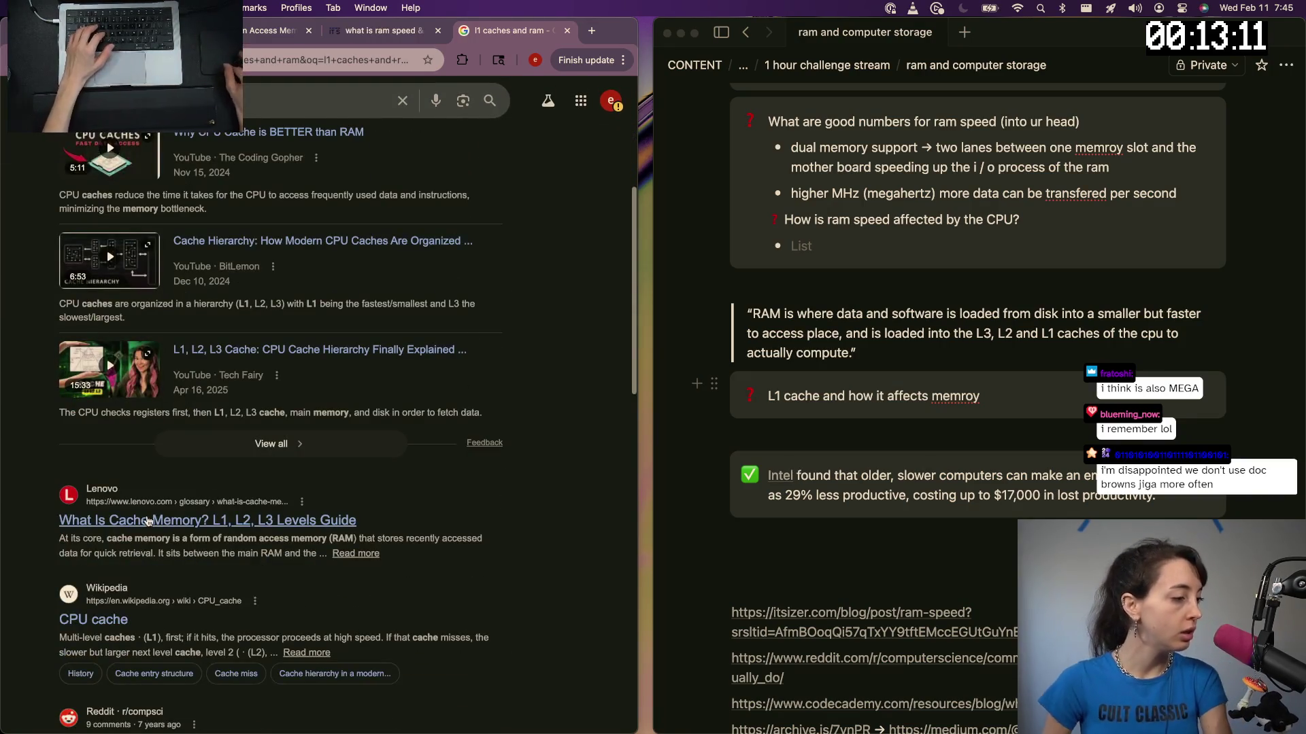
click(271, 521)
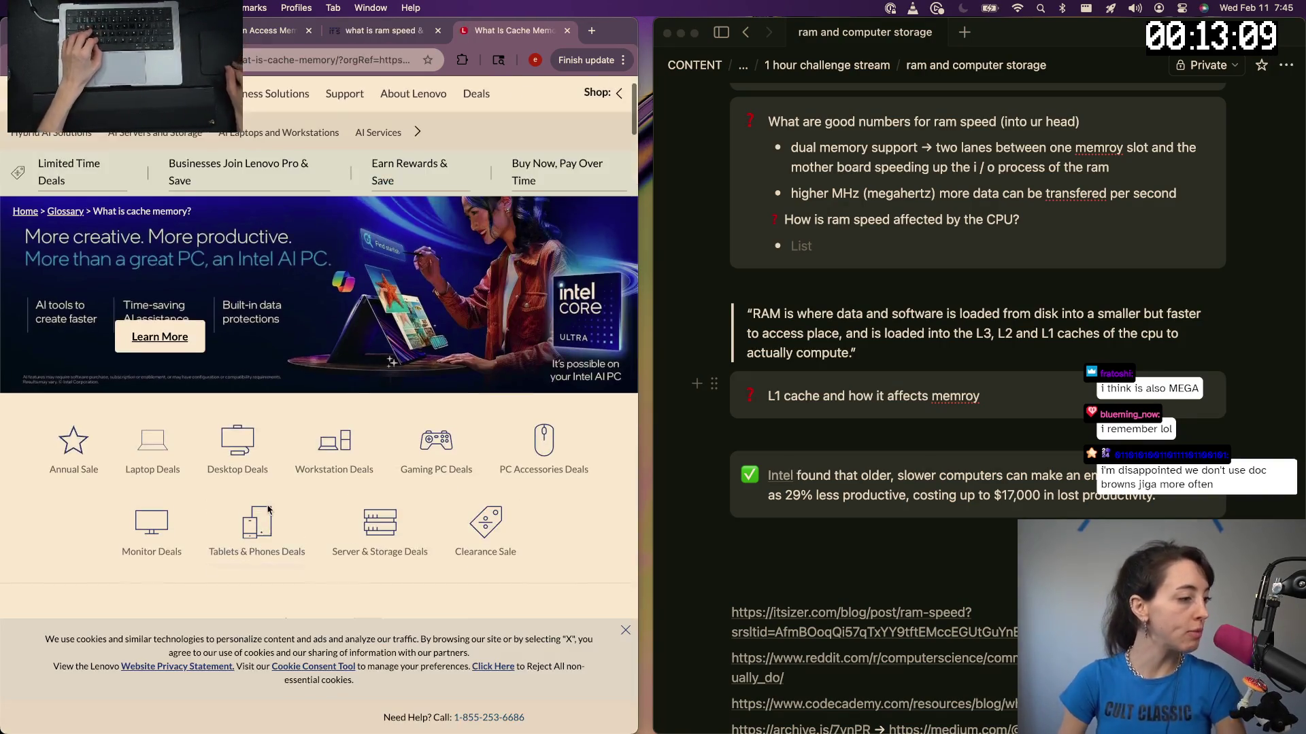
scroll(392, 283, down, 5)
key(Escape)
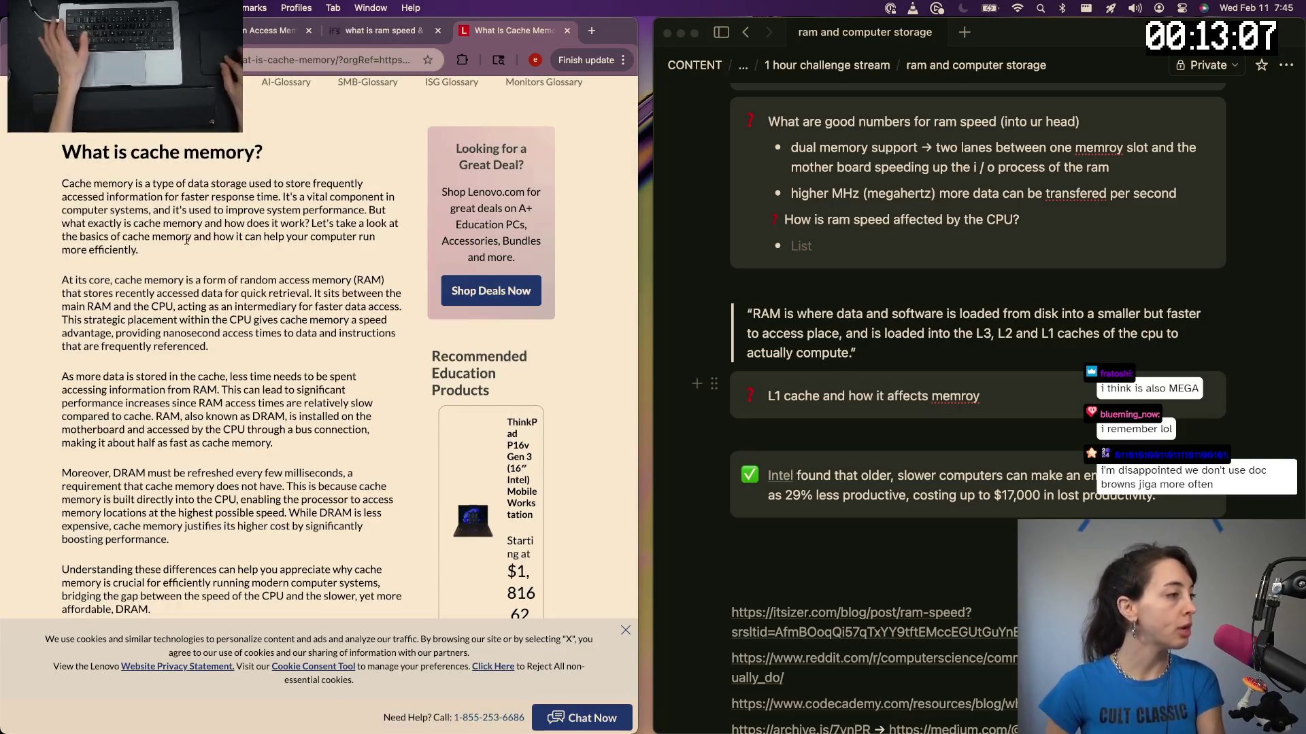
scroll(187, 240, up, 5)
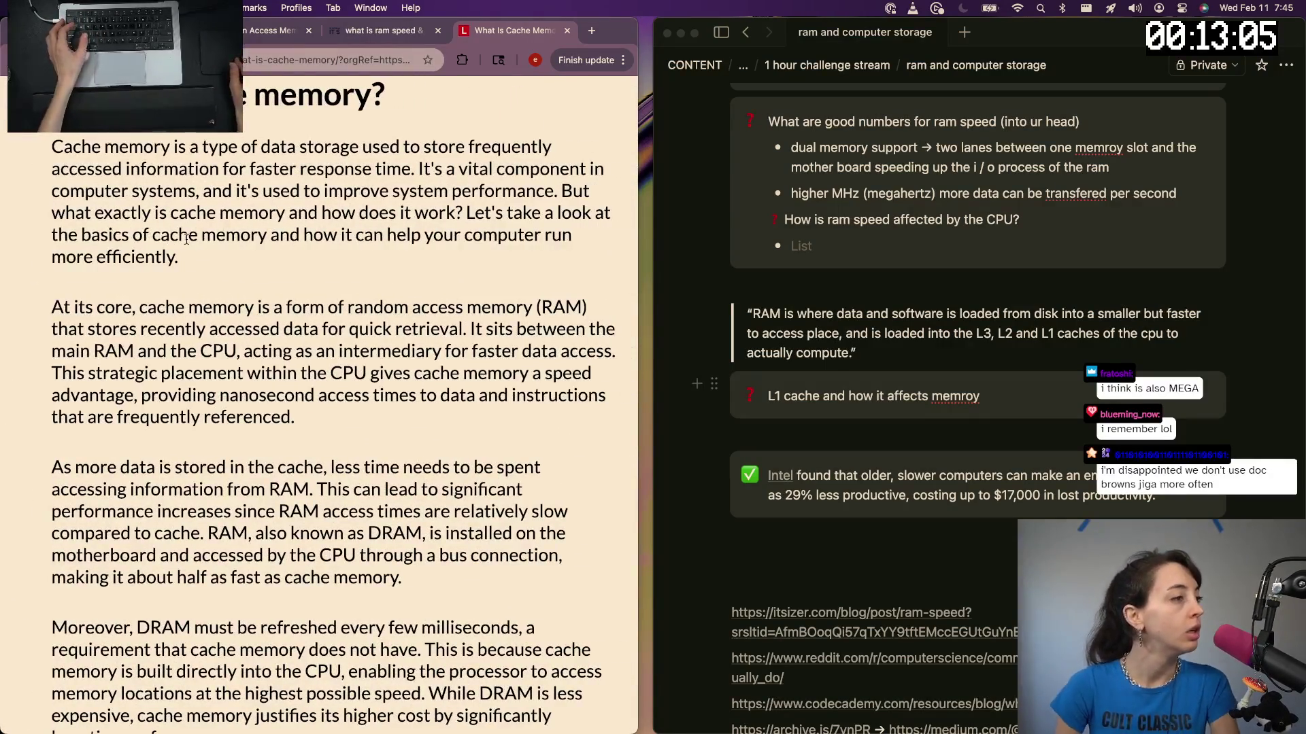
scroll(283, 275, down, 1)
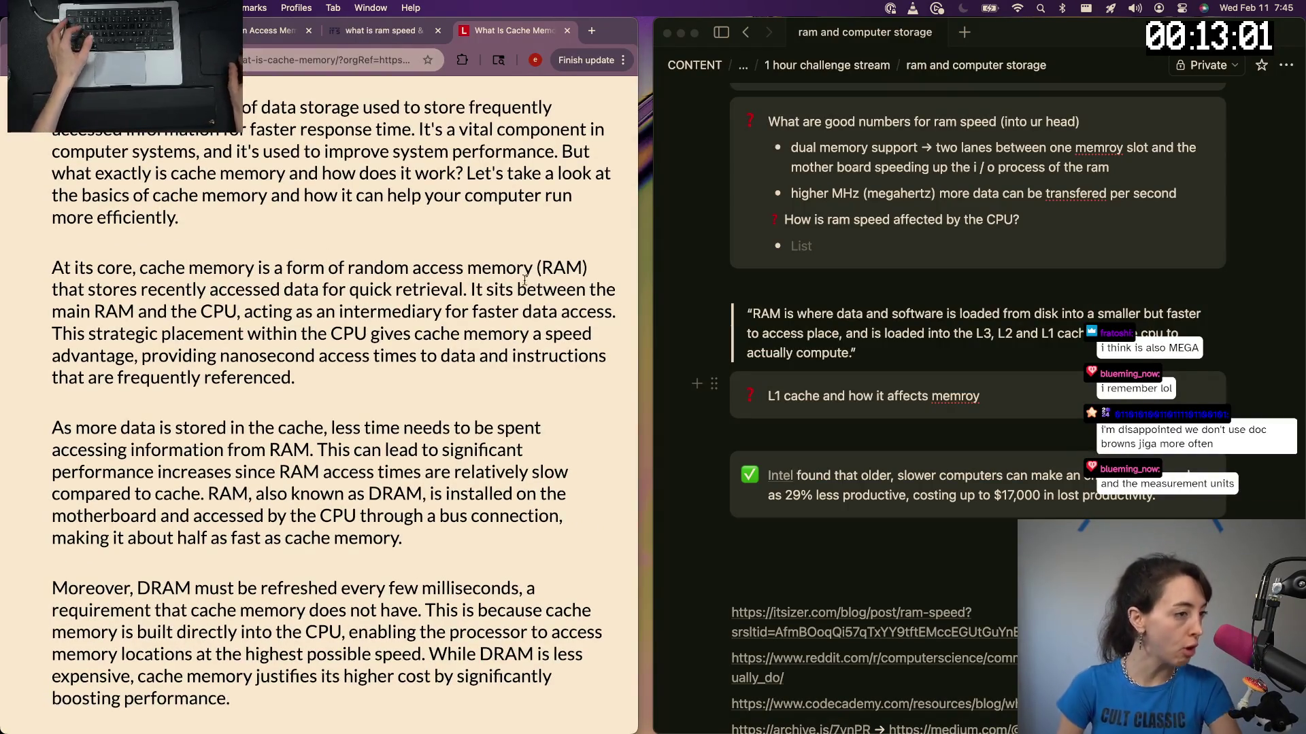
click(815, 435)
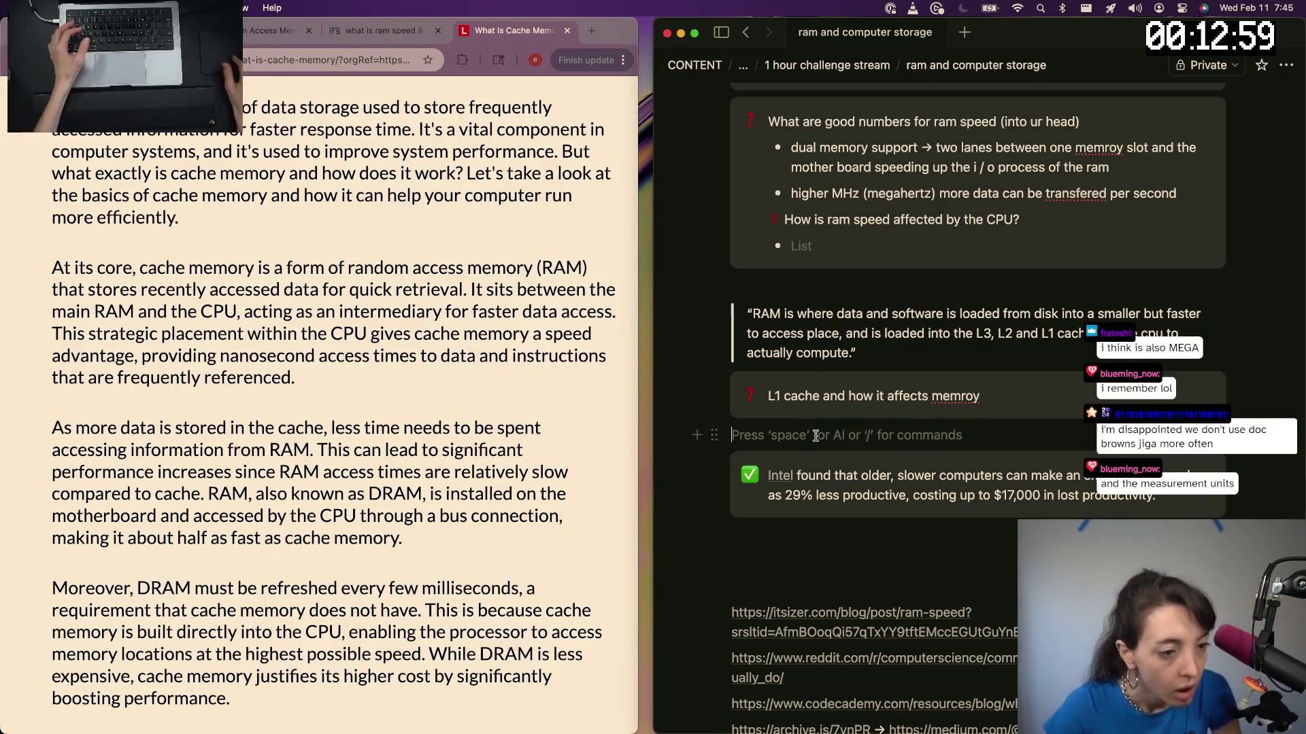
drag(714, 467, 731, 432)
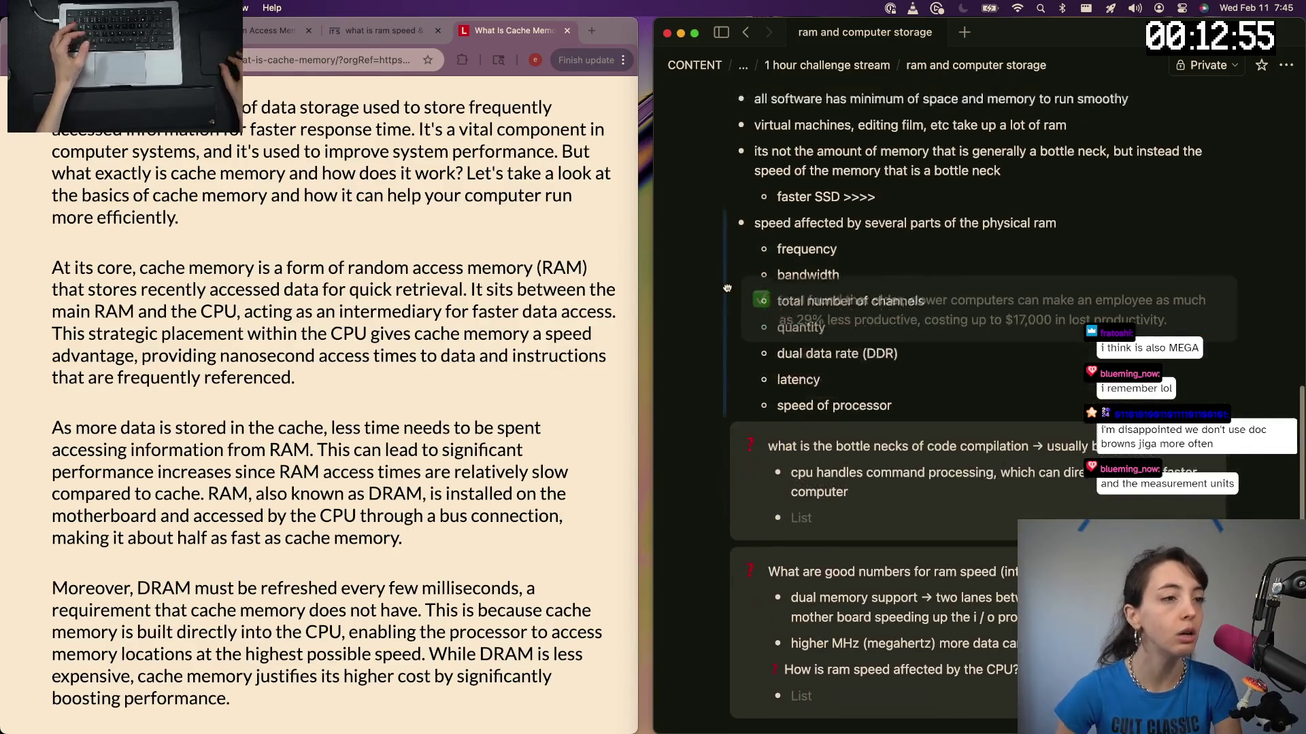
mouse_move(730, 433)
mouse_down()
mouse_move(749, 185)
mouse_move(753, 388)
mouse_up()
scroll(790, 501, down, 1)
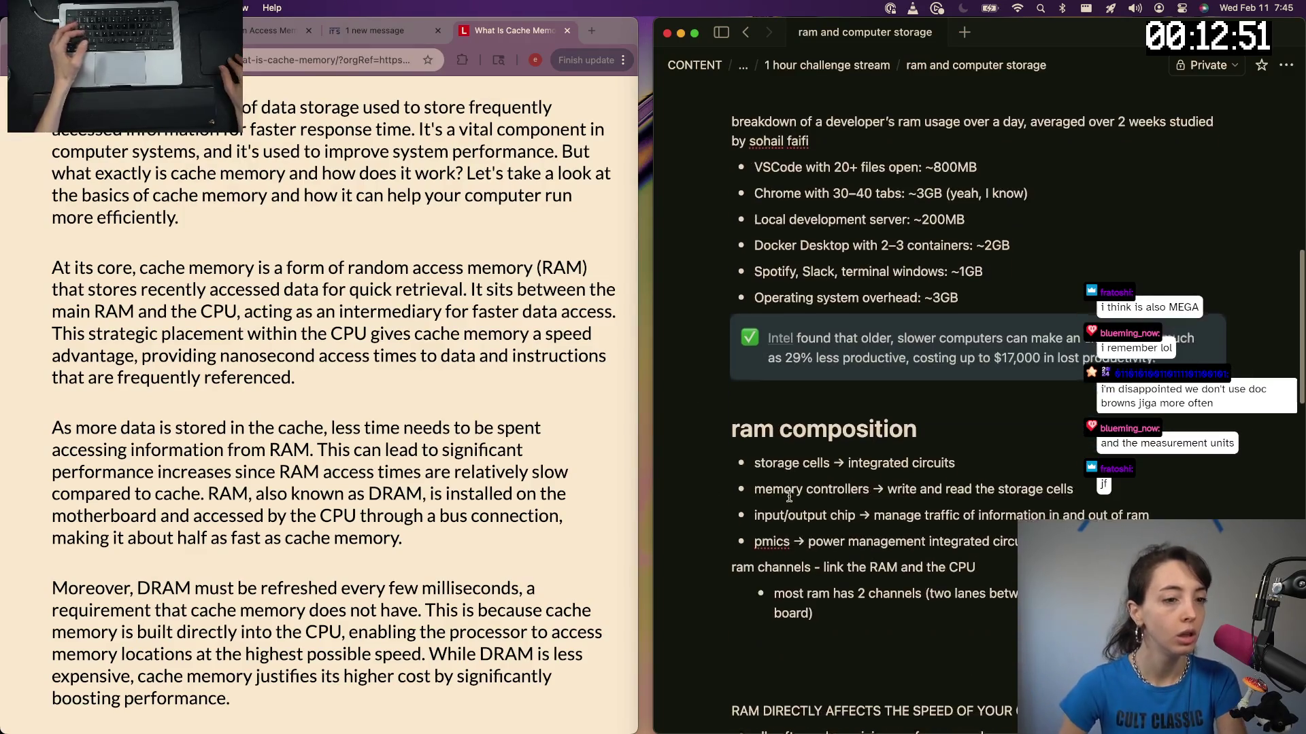
scroll(791, 501, down, 5)
scroll(790, 507, down, 5)
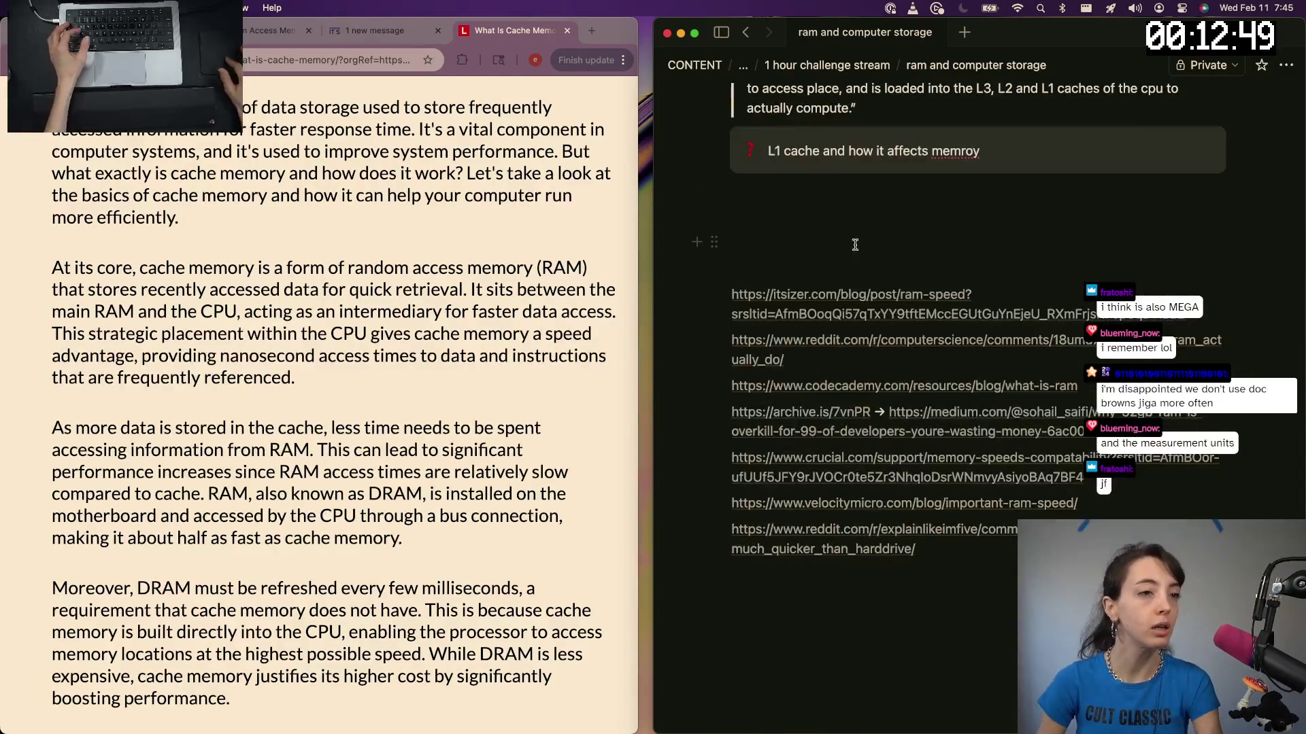
scroll(797, 510, up, 2)
scroll(816, 520, up, 3)
scroll(848, 529, up, 1)
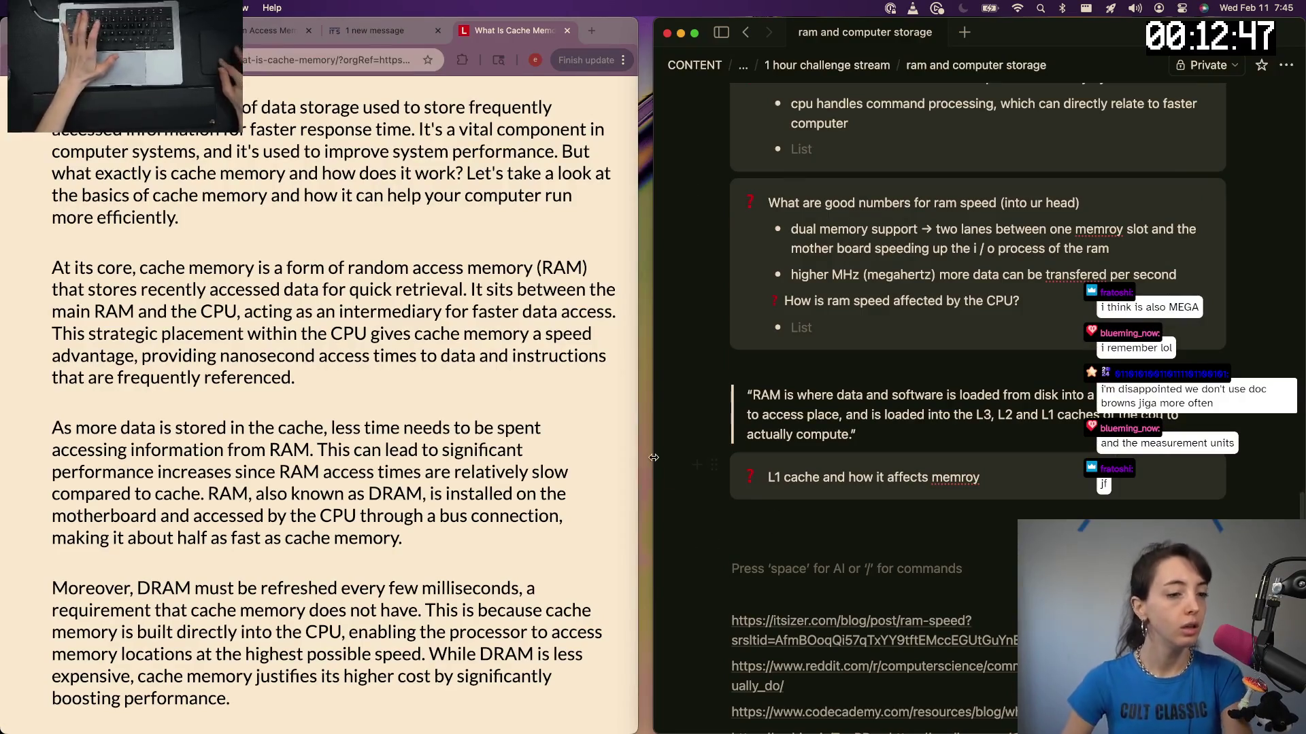
Switch back to Chrome and return to the l1 caches and ram search results
click(398, 471)
scroll(339, 471, down, 3)
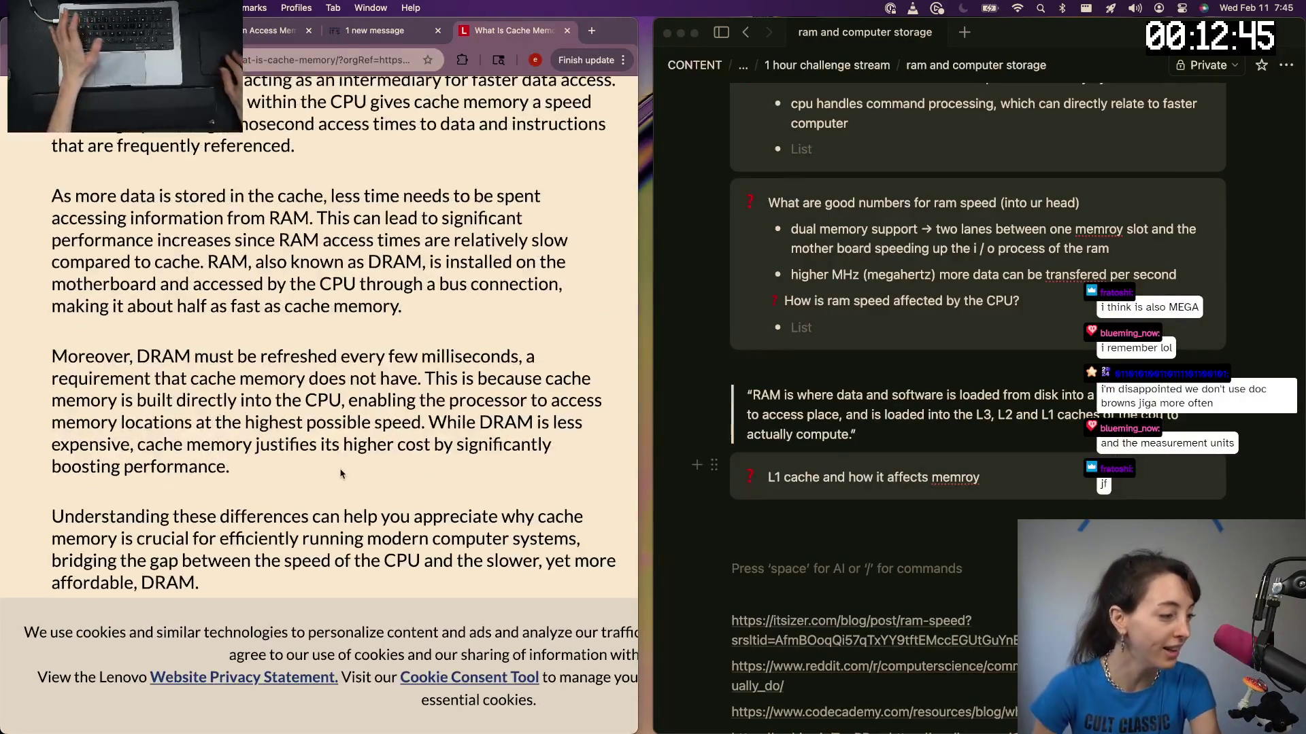
key(super+Left)
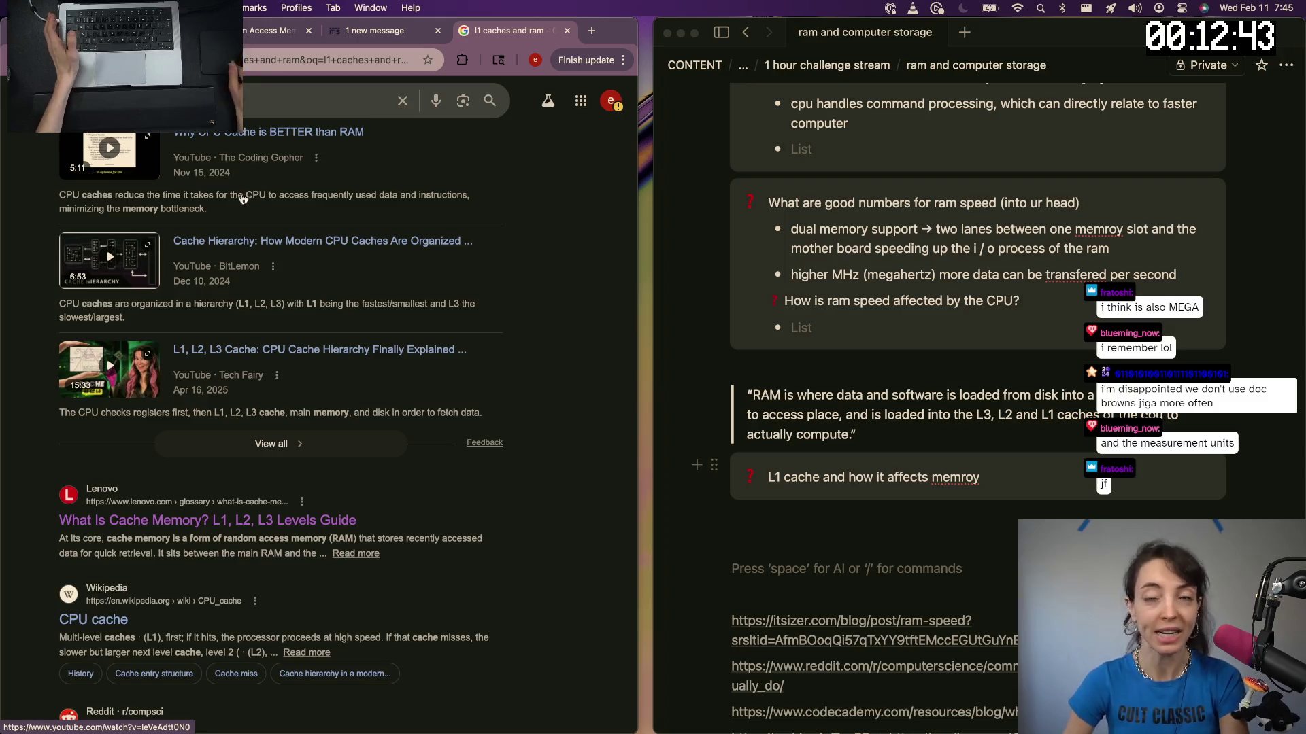
scroll(205, 307, down, 3)
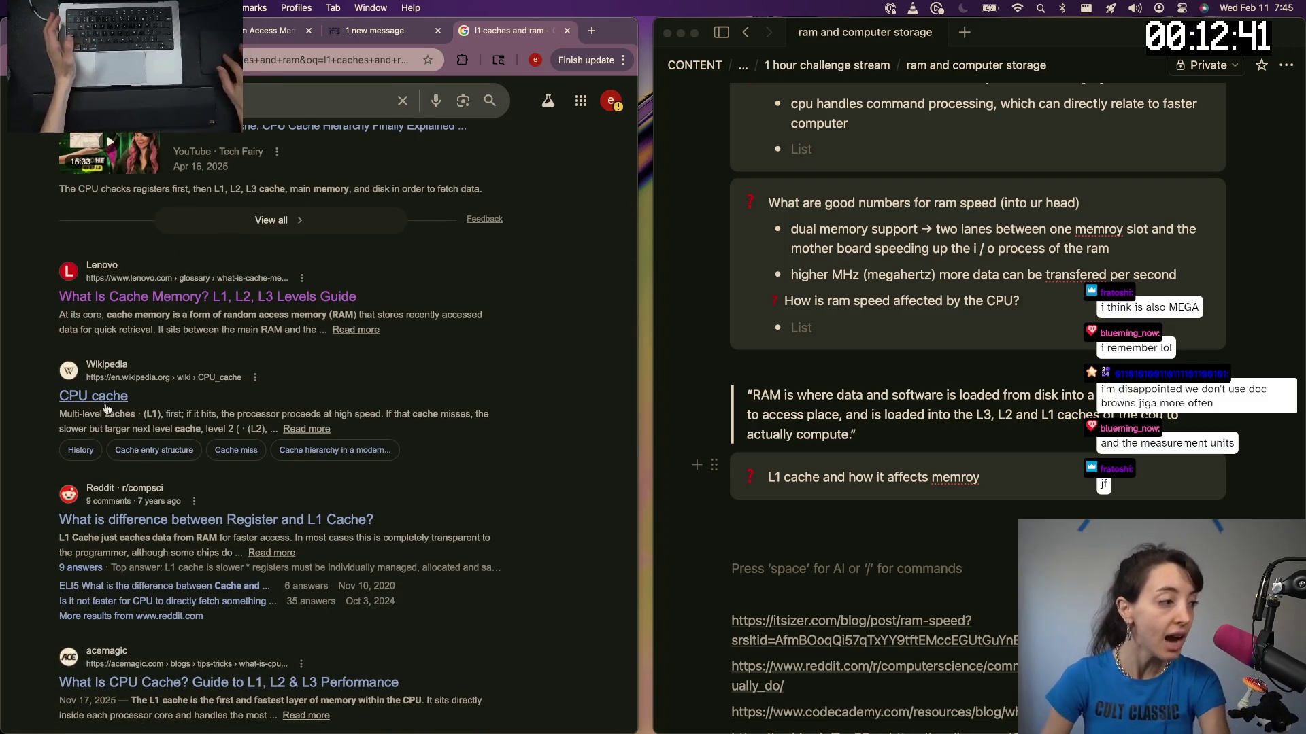
scroll(172, 525, down, 2)
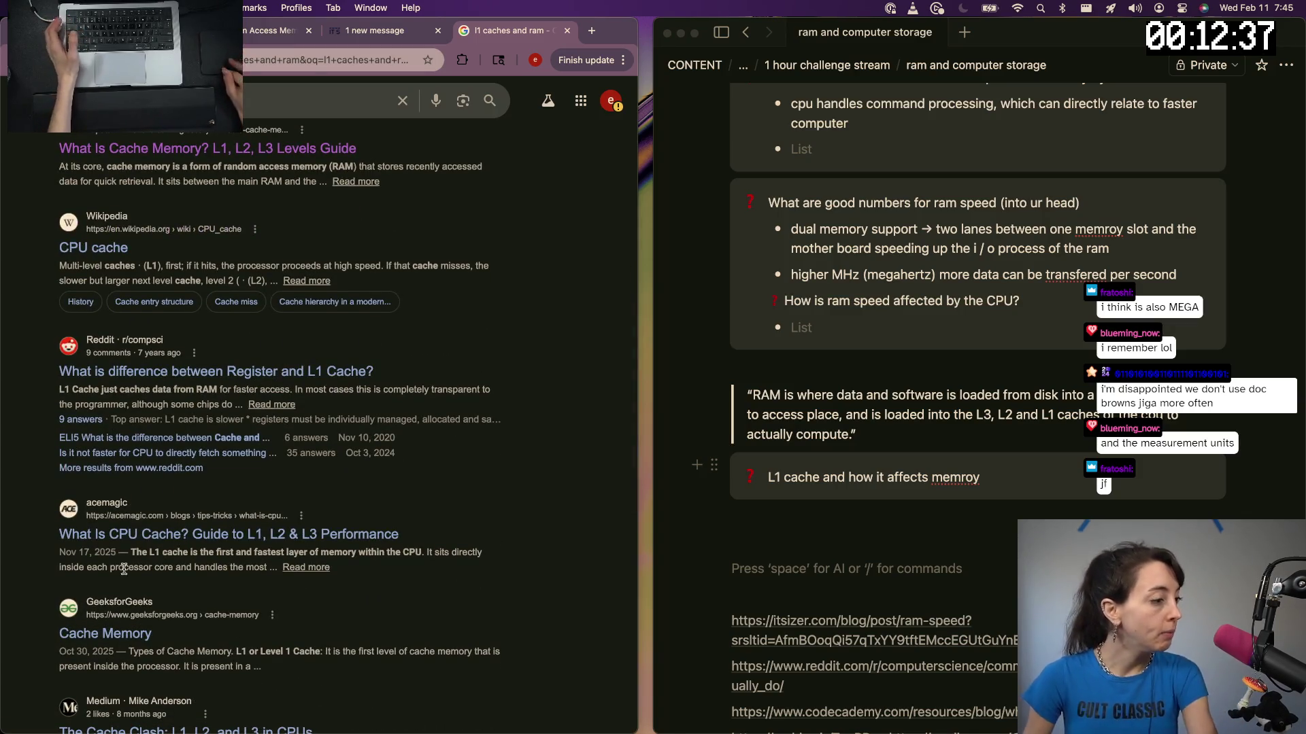
scroll(282, 370, down, 1)
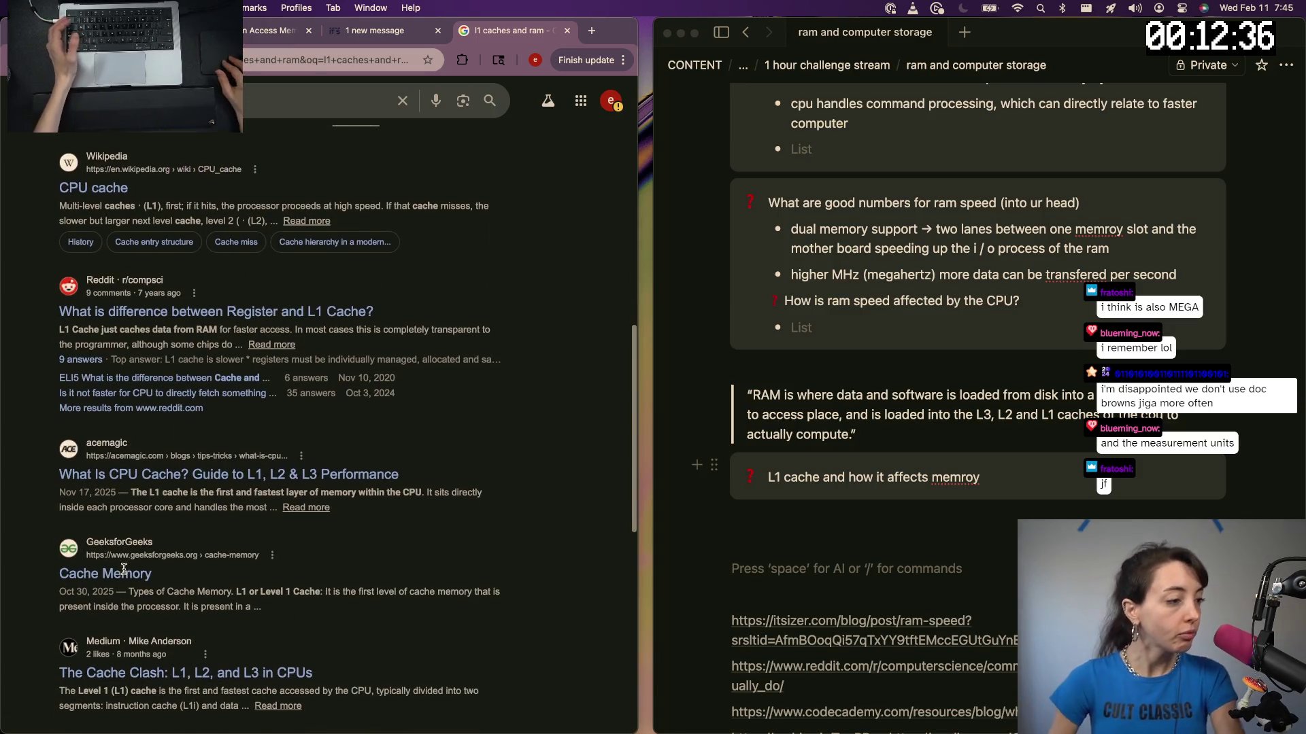
Check and back out of the acemagic article, then open the Pikuma cache memory article from page 2 of results
click(212, 479)
scroll(286, 485, down, 5)
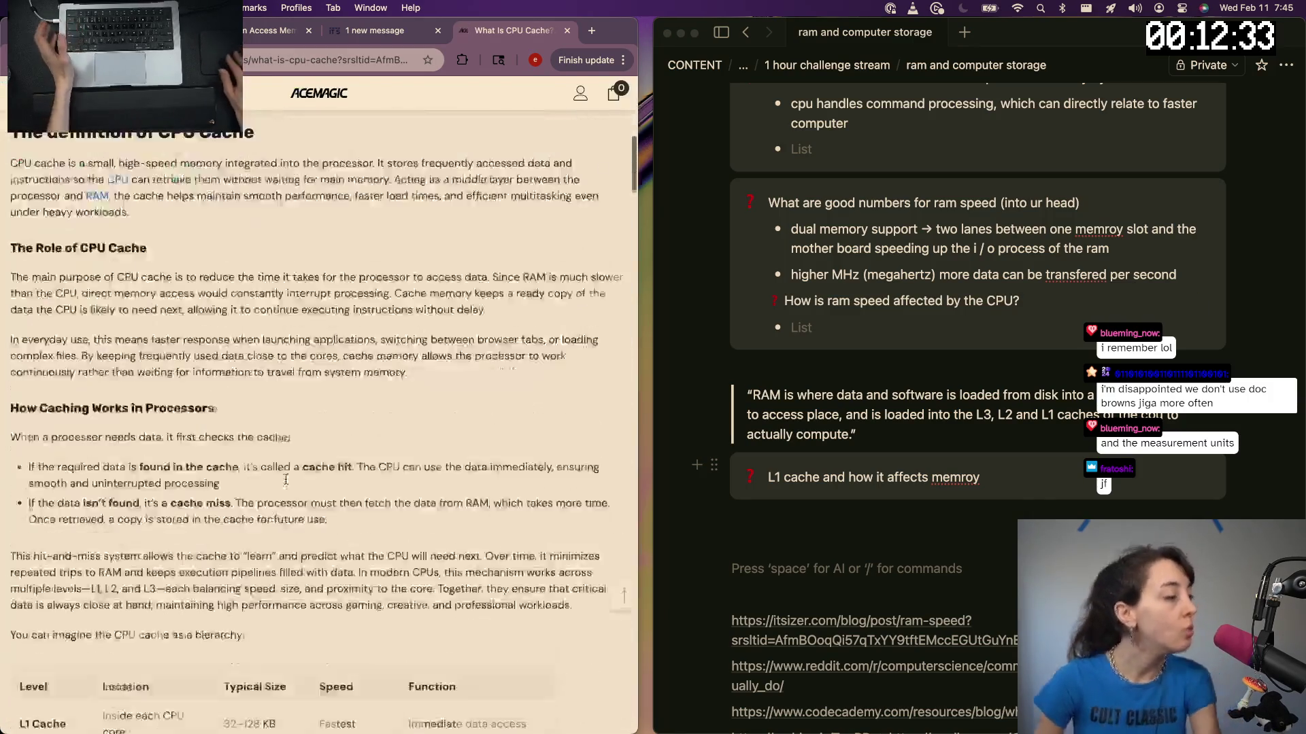
scroll(287, 484, down, 3)
scroll(287, 483, down, 1)
key(super+bracketleft)
scroll(113, 301, down, 5)
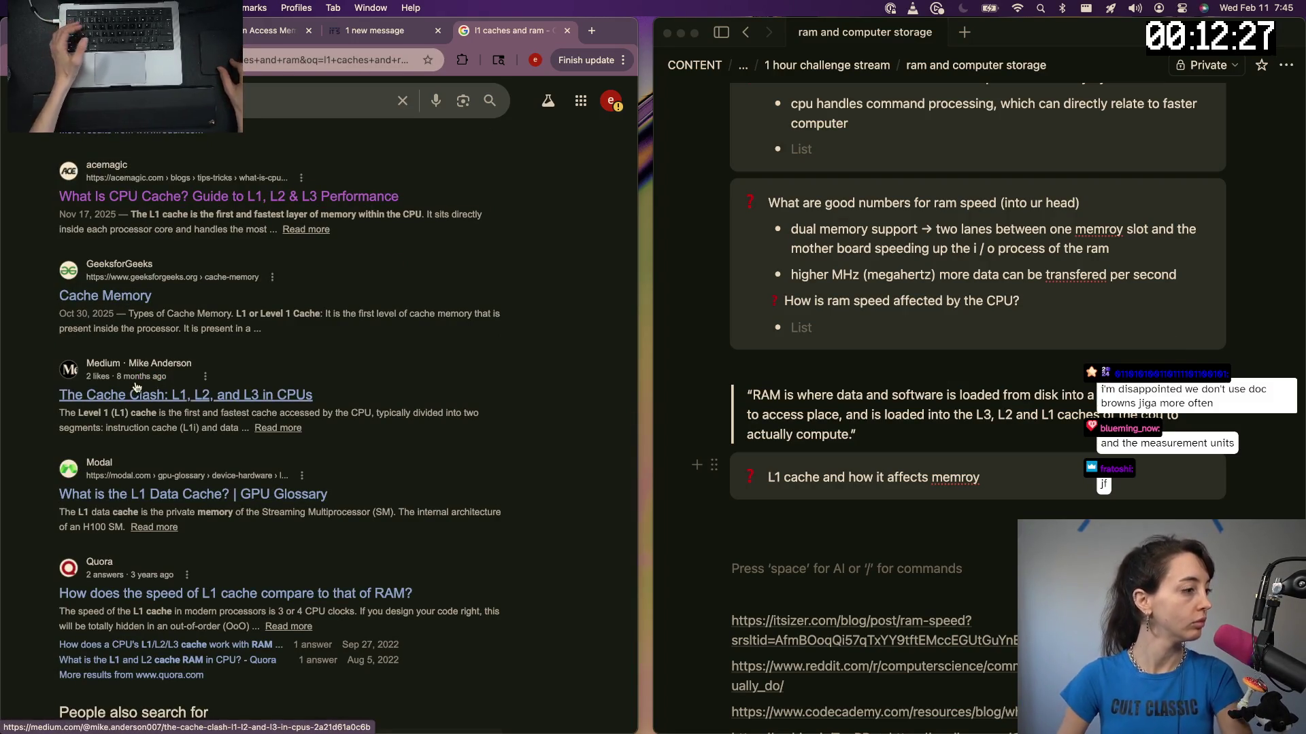
scroll(134, 390, down, 3)
scroll(153, 327, down, 2)
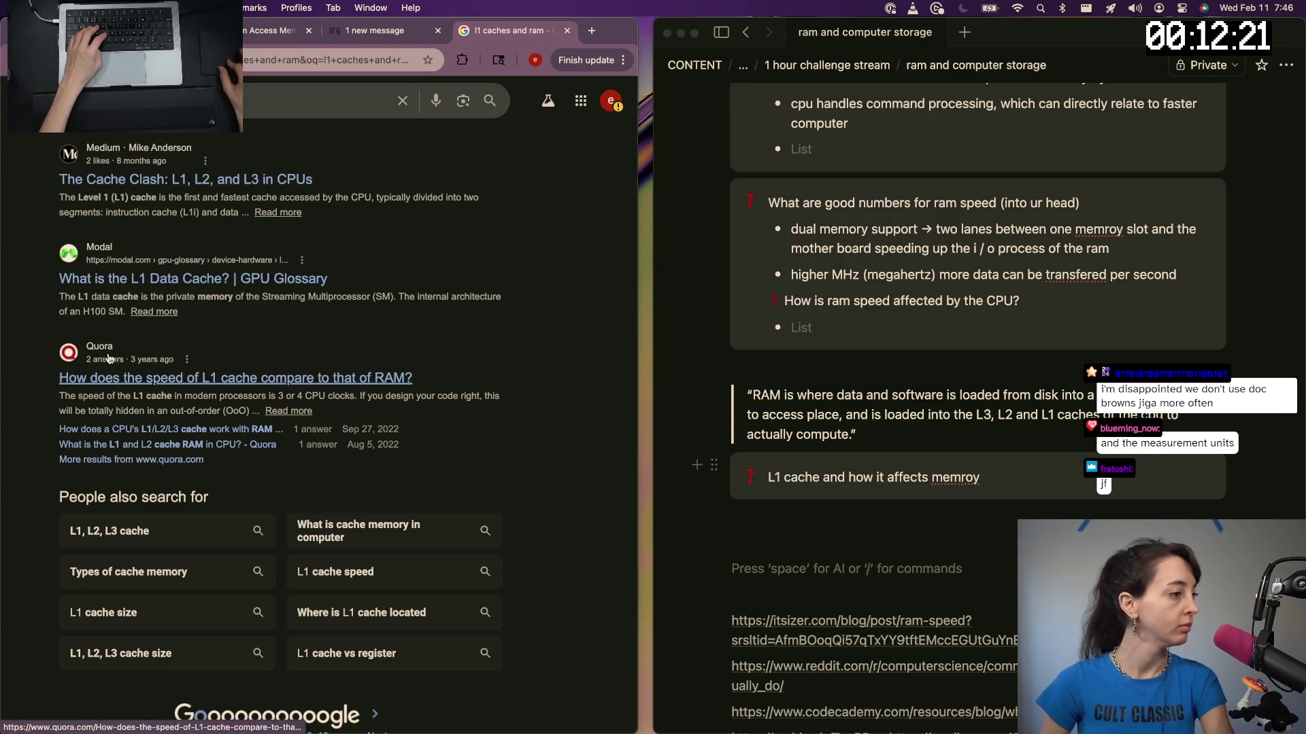
click(389, 719)
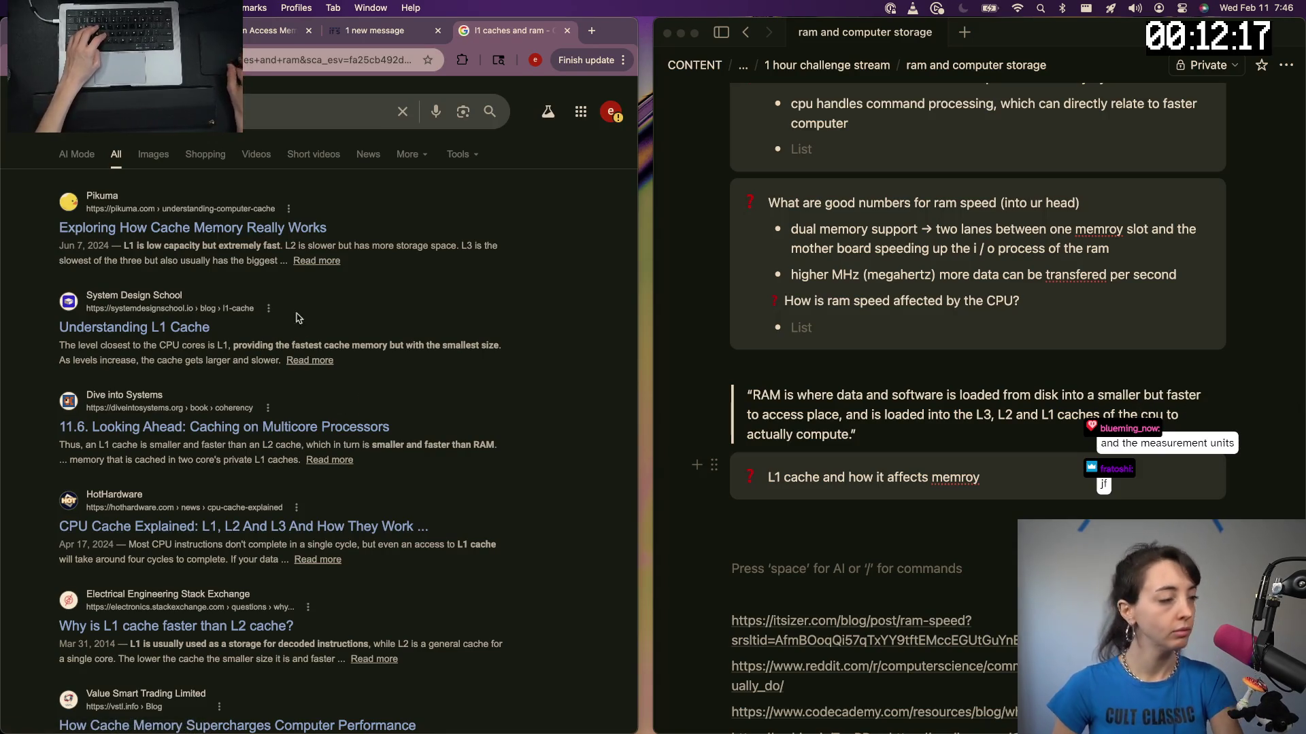
click(156, 229)
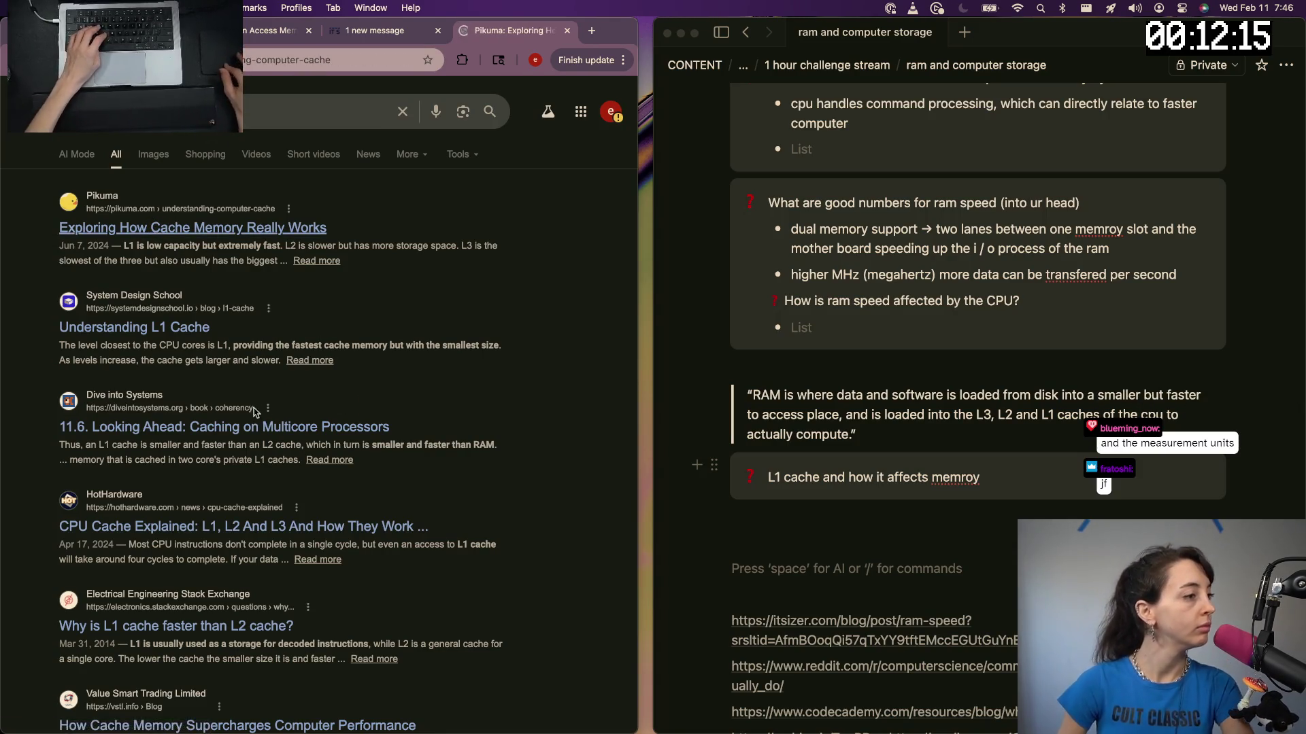
scroll(183, 242, down, 5)
scroll(183, 241, down, 3)
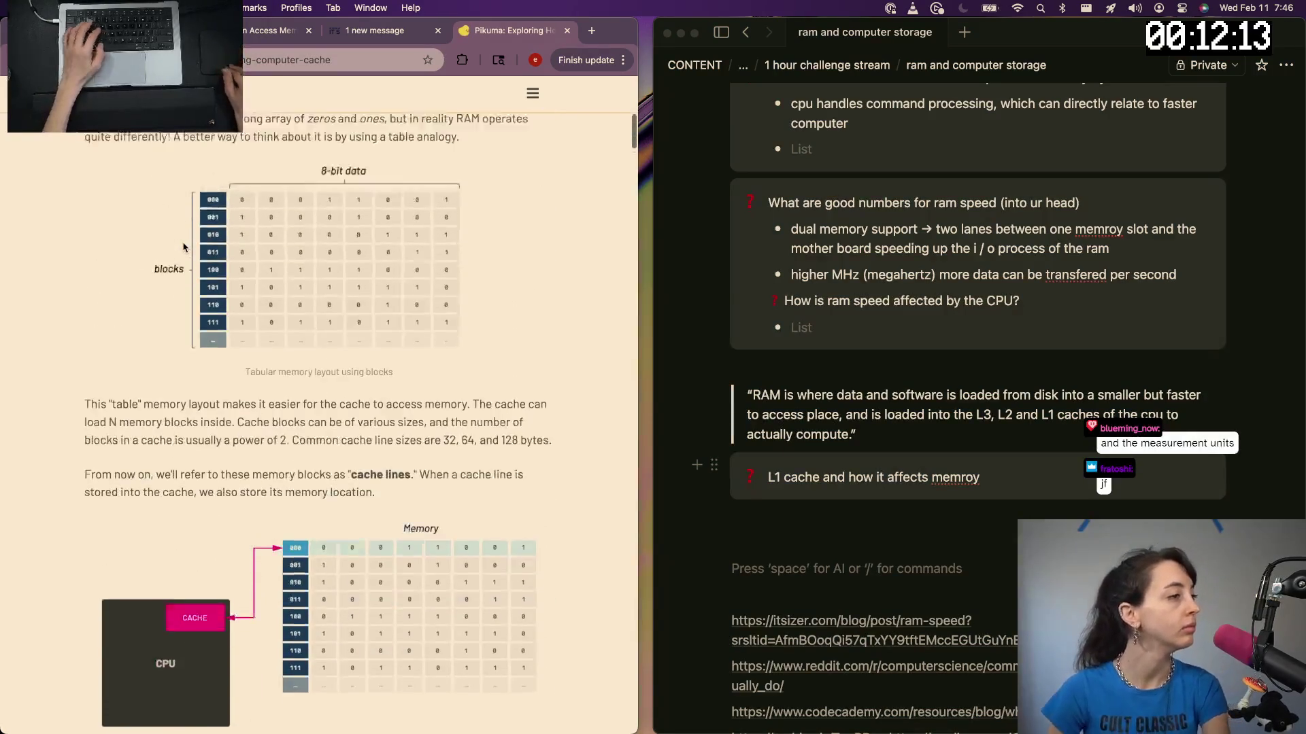
scroll(183, 242, up, 3)
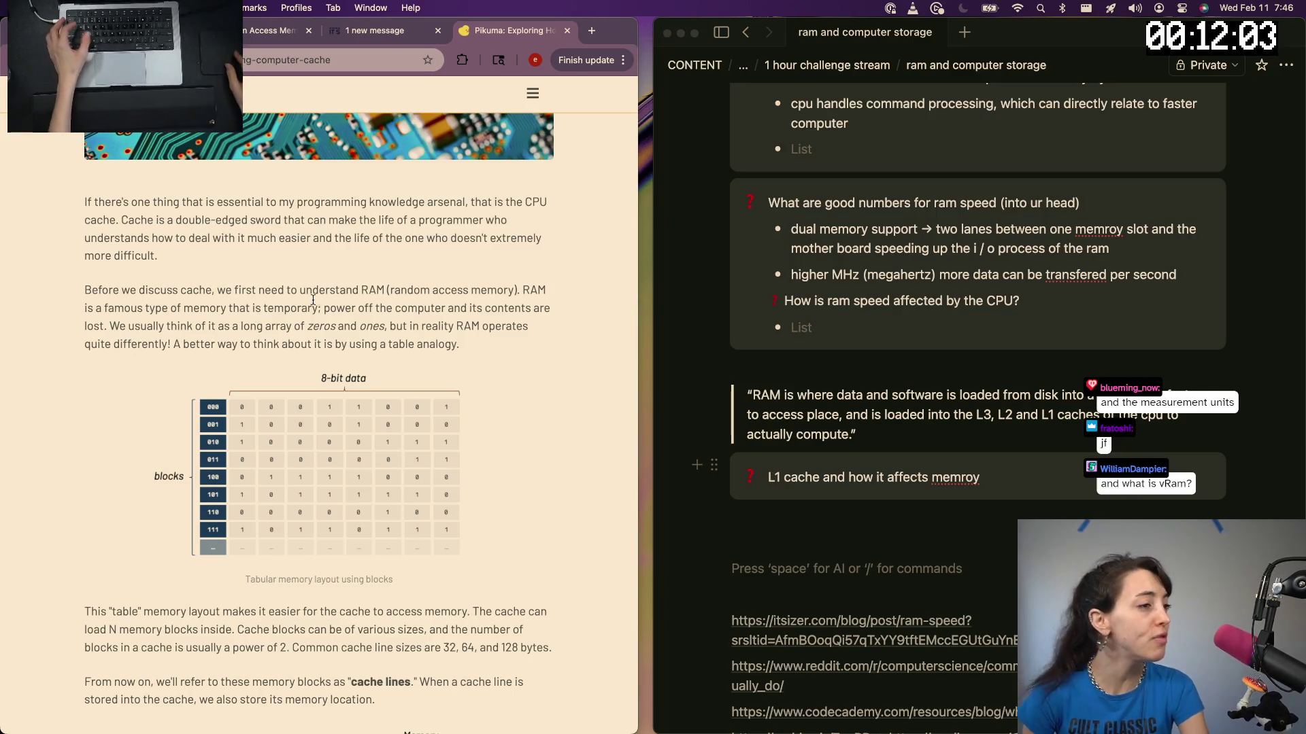
Highlight the Pikuma sentence on RAM being temporary, then bring the Notion notes forward
drag(89, 302, 386, 296)
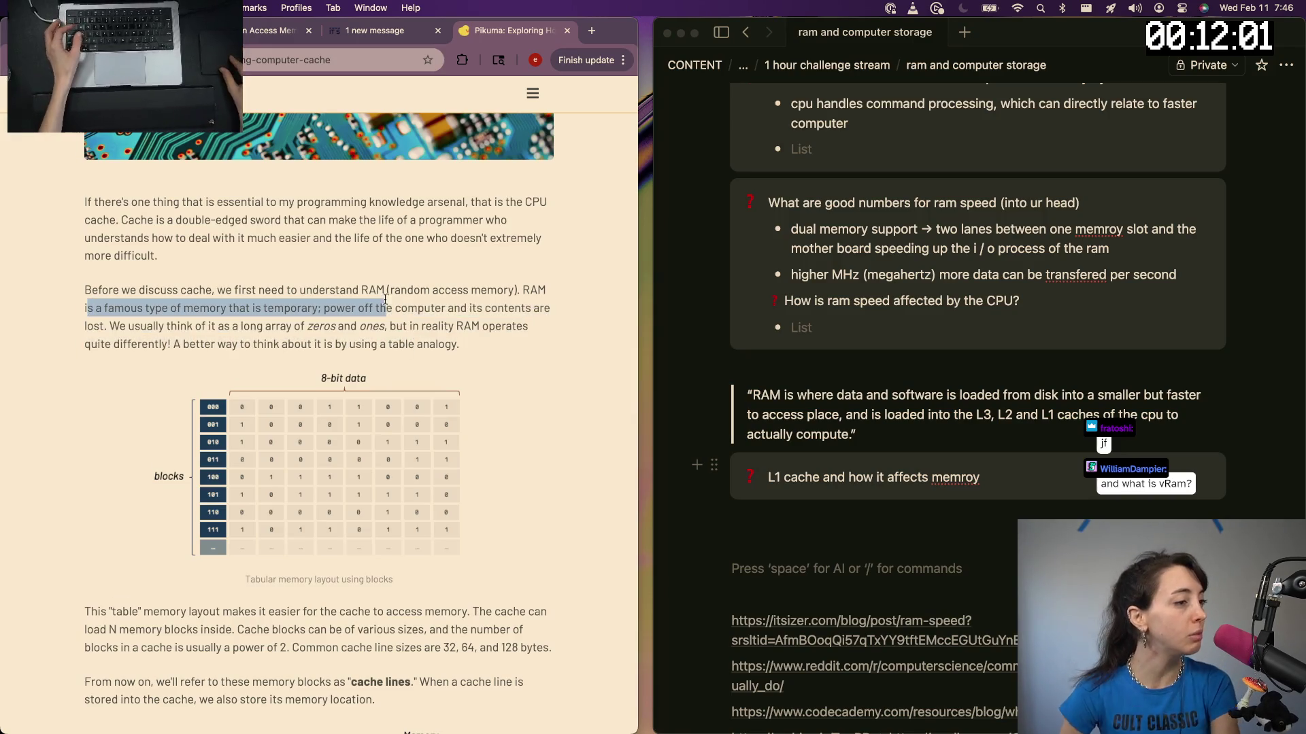
scroll(256, 324, down, 5)
scroll(257, 347, down, 1)
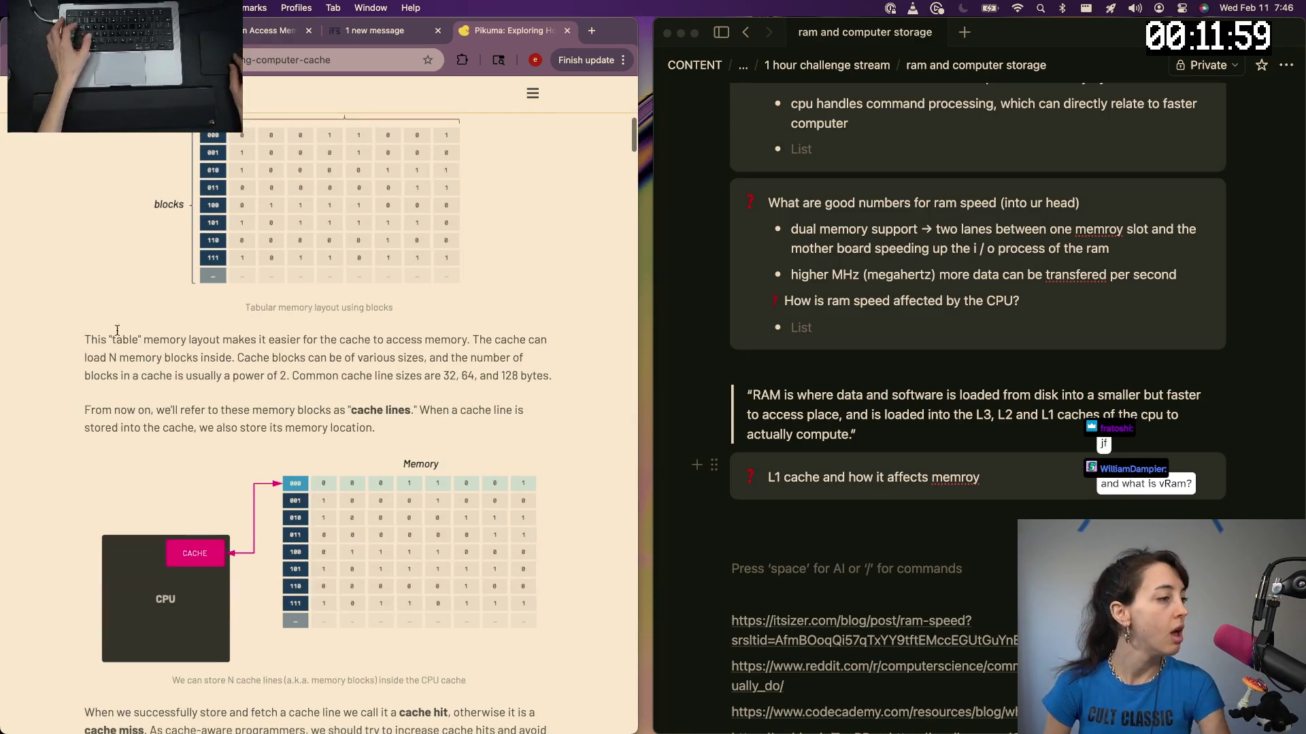
scroll(258, 387, down, 1)
scroll(260, 430, down, 3)
scroll(224, 306, up, 2)
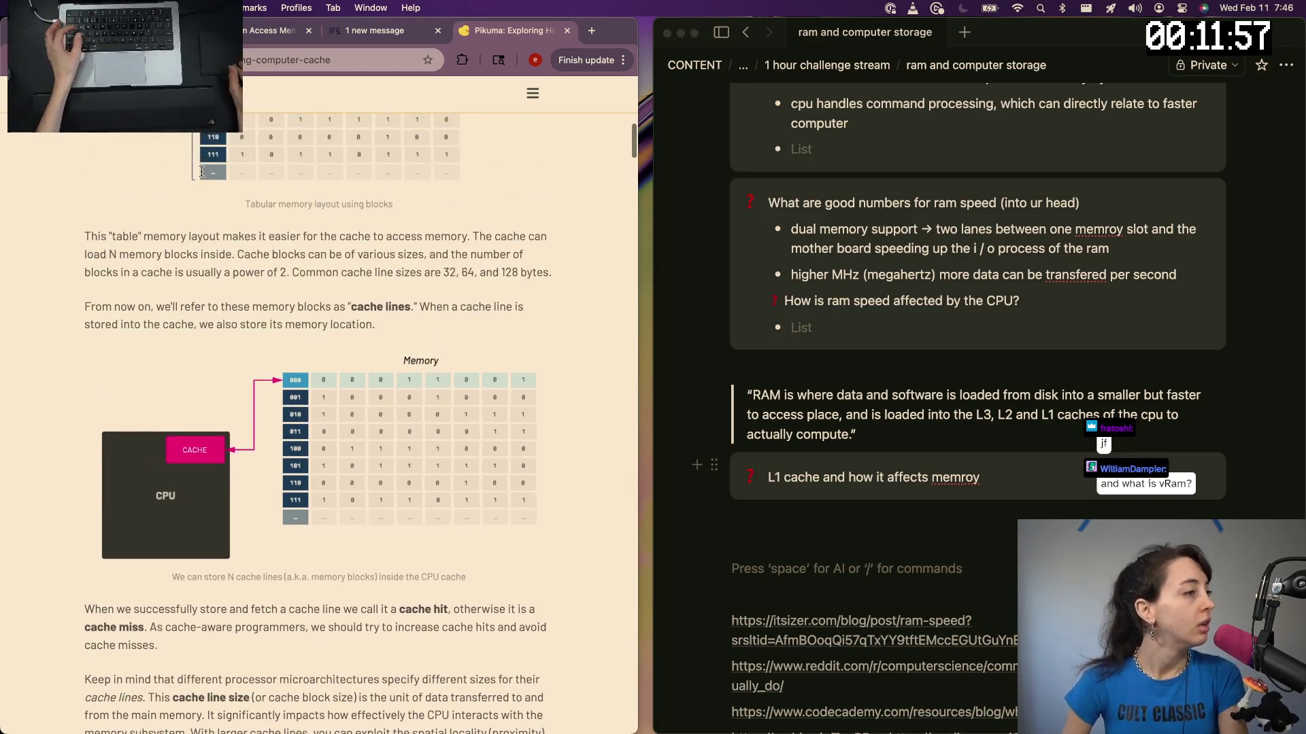
scroll(216, 210, up, 4)
scroll(216, 210, up, 4)
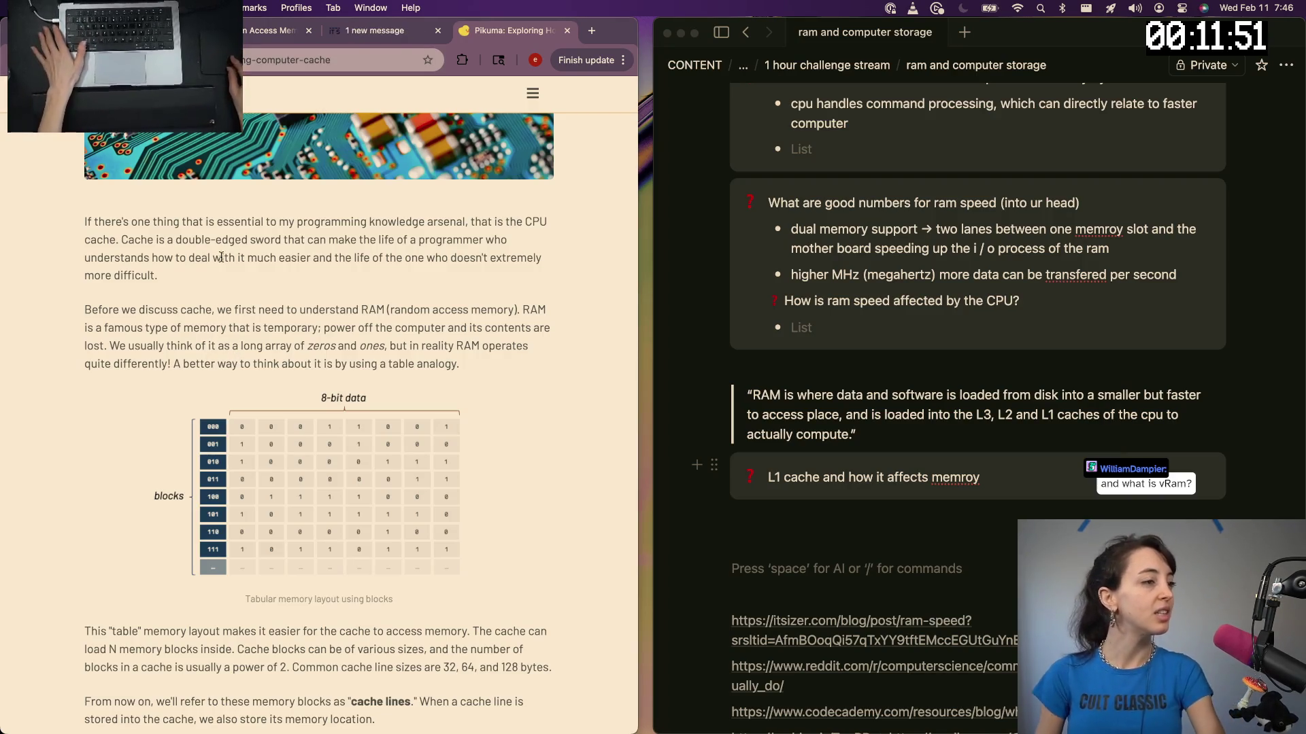
click(997, 476)
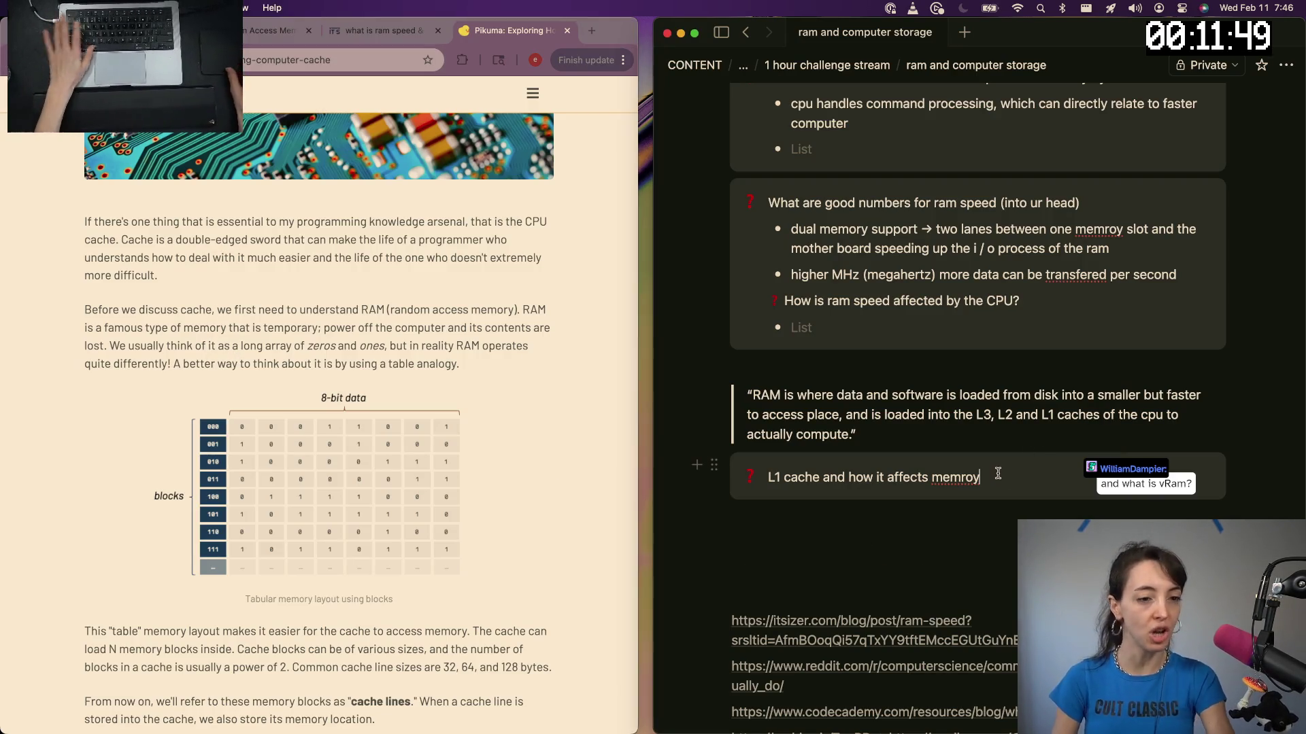
Correct 'memroy' to 'memory' in the L1 cache heading
double_click(954, 477)
text(m)
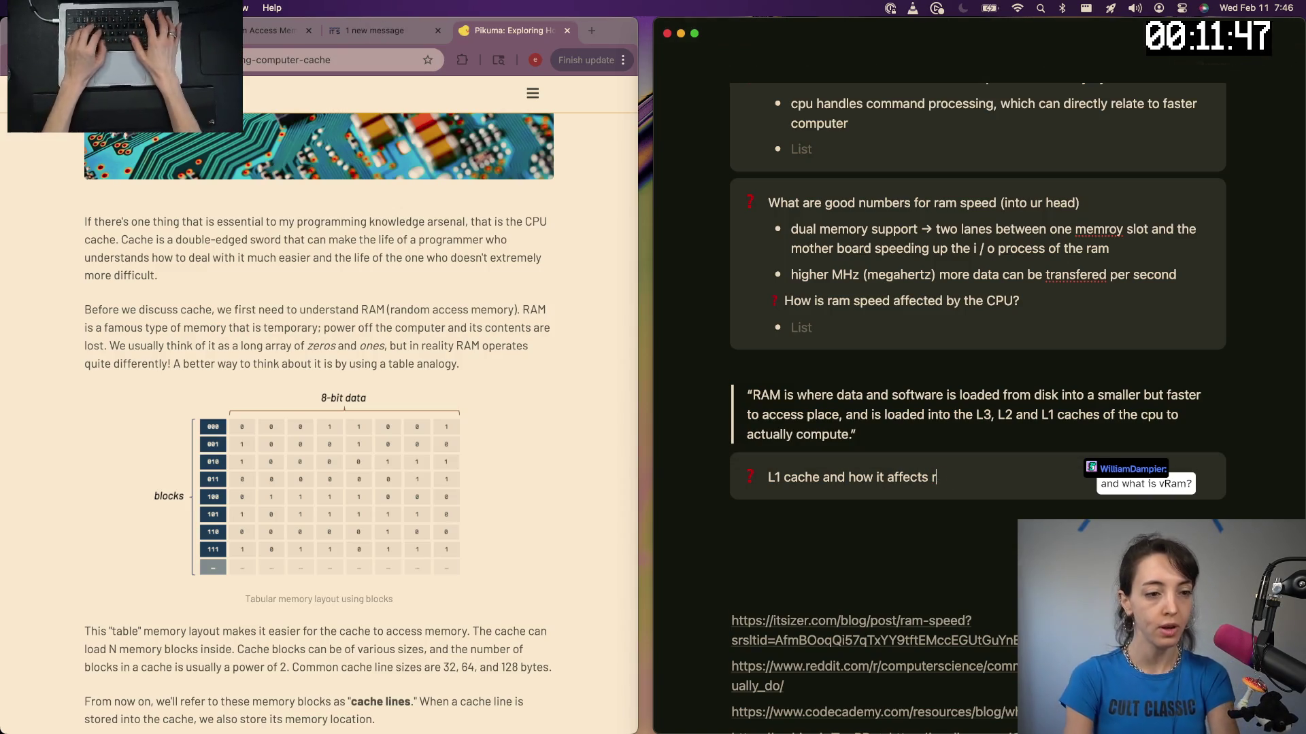
key(BackSpace)
key(BackSpace)
text(spa)
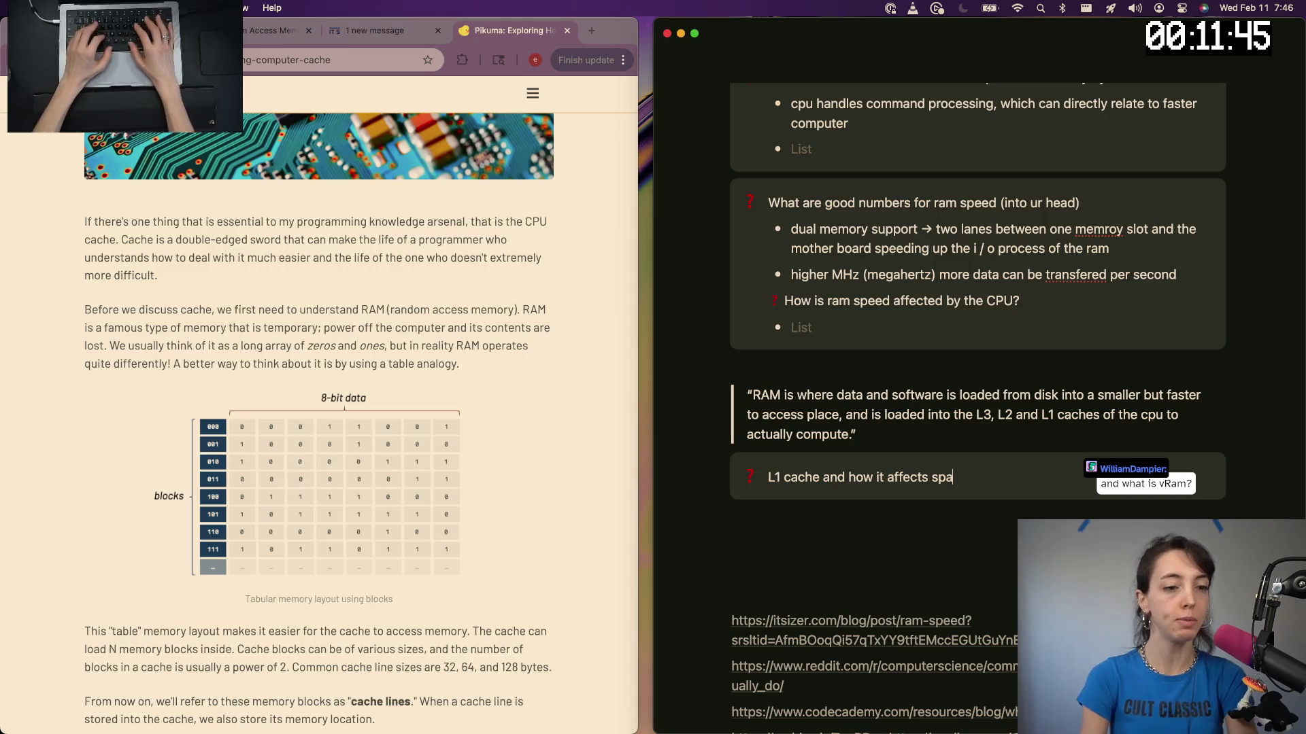
key(BackSpace)
key(BackSpace)
key(BackSpace)
text(meme)
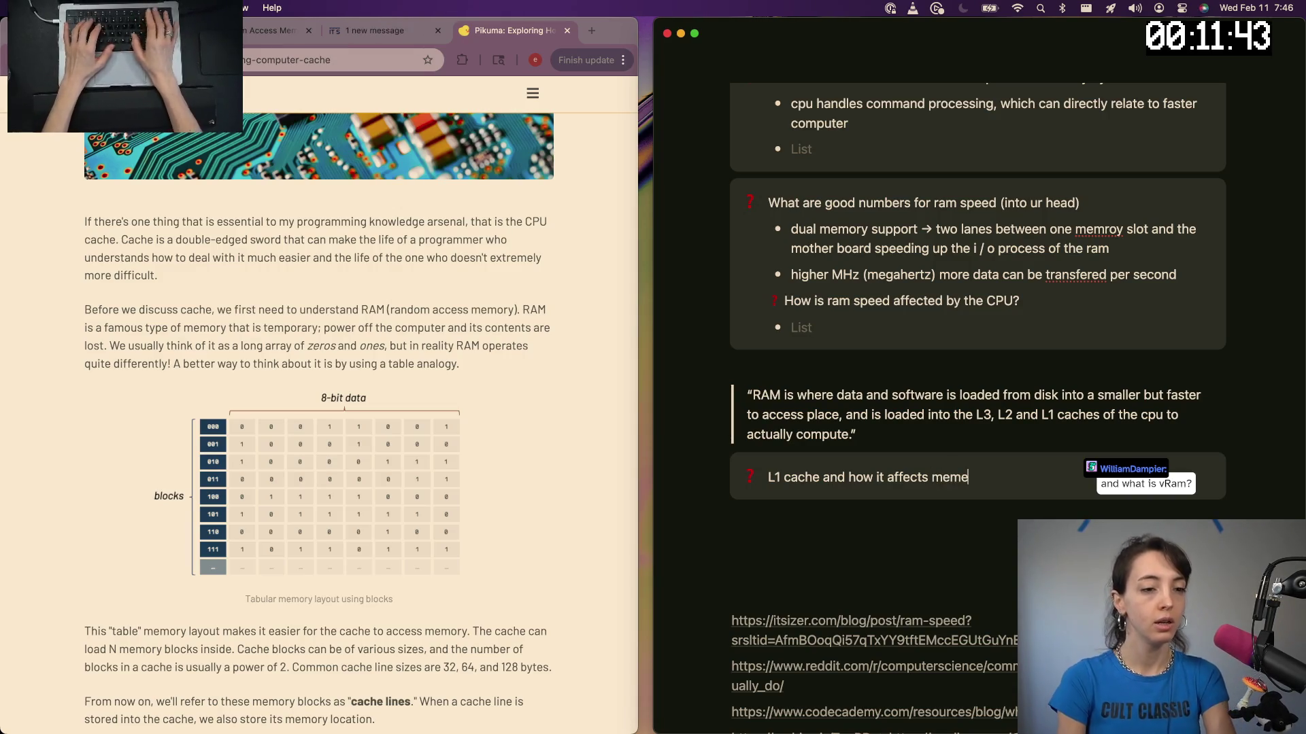
key(BackSpace)
text(ory)
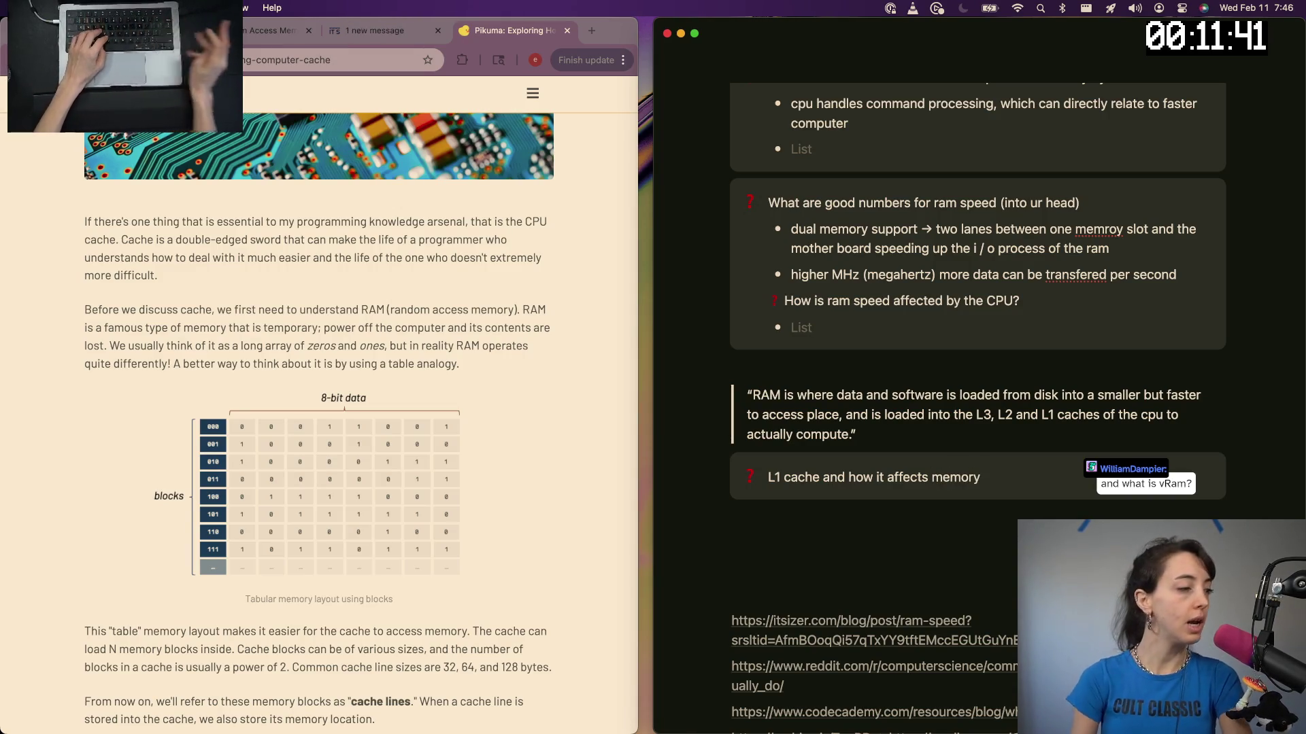
scroll(398, 438, down, 3)
scroll(398, 439, down, 5)
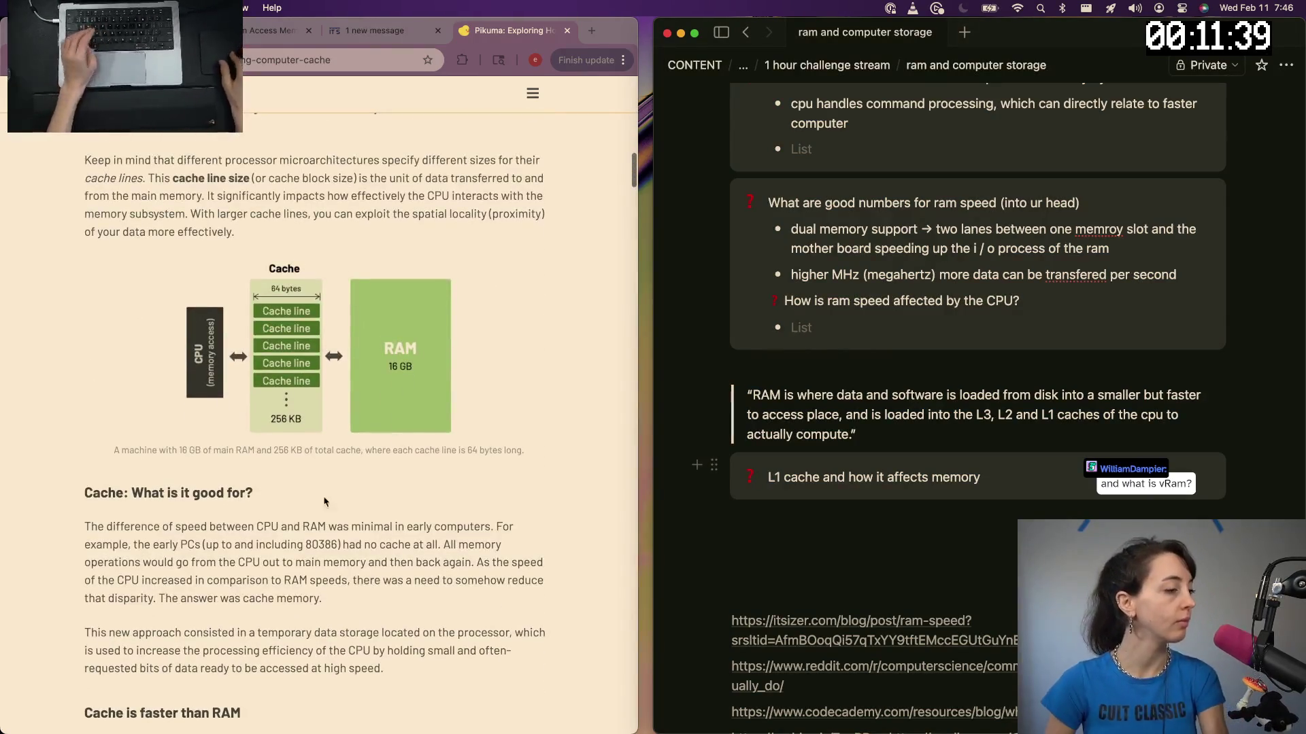
scroll(327, 504, down, 1)
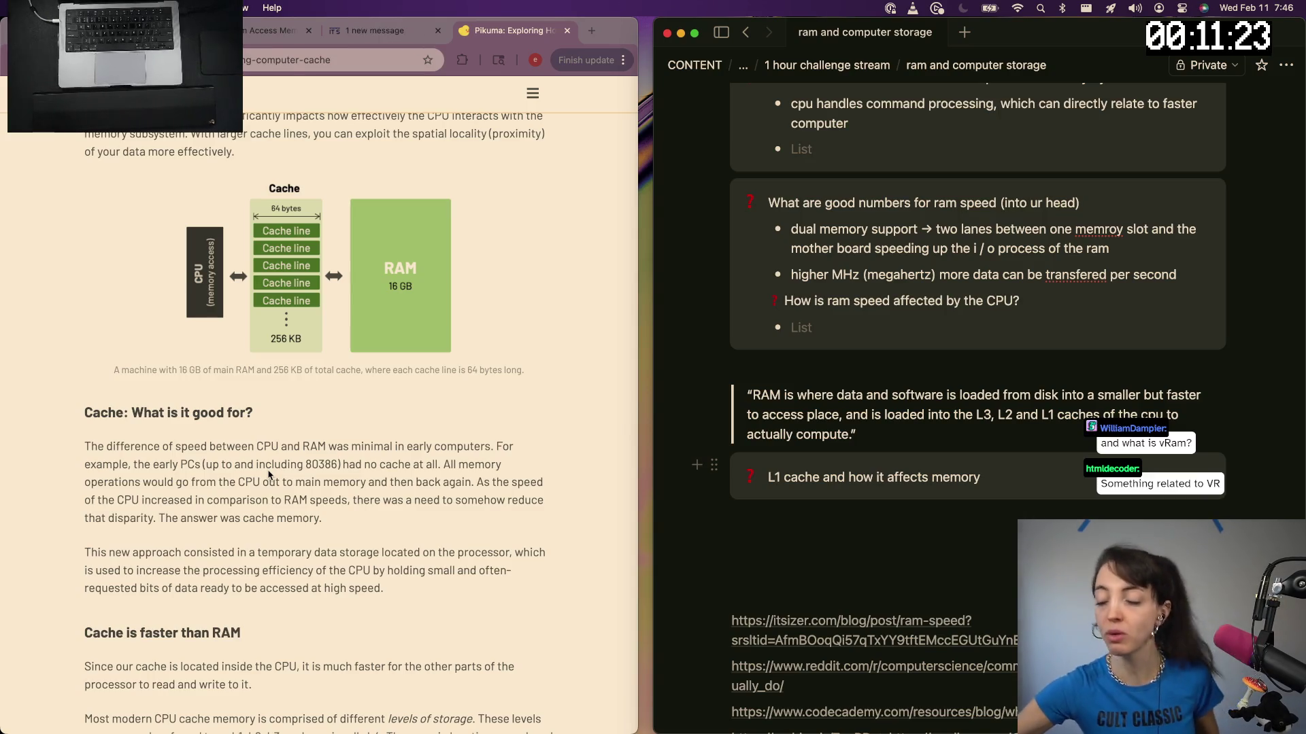
scroll(270, 474, down, 4)
scroll(191, 470, down, 1)
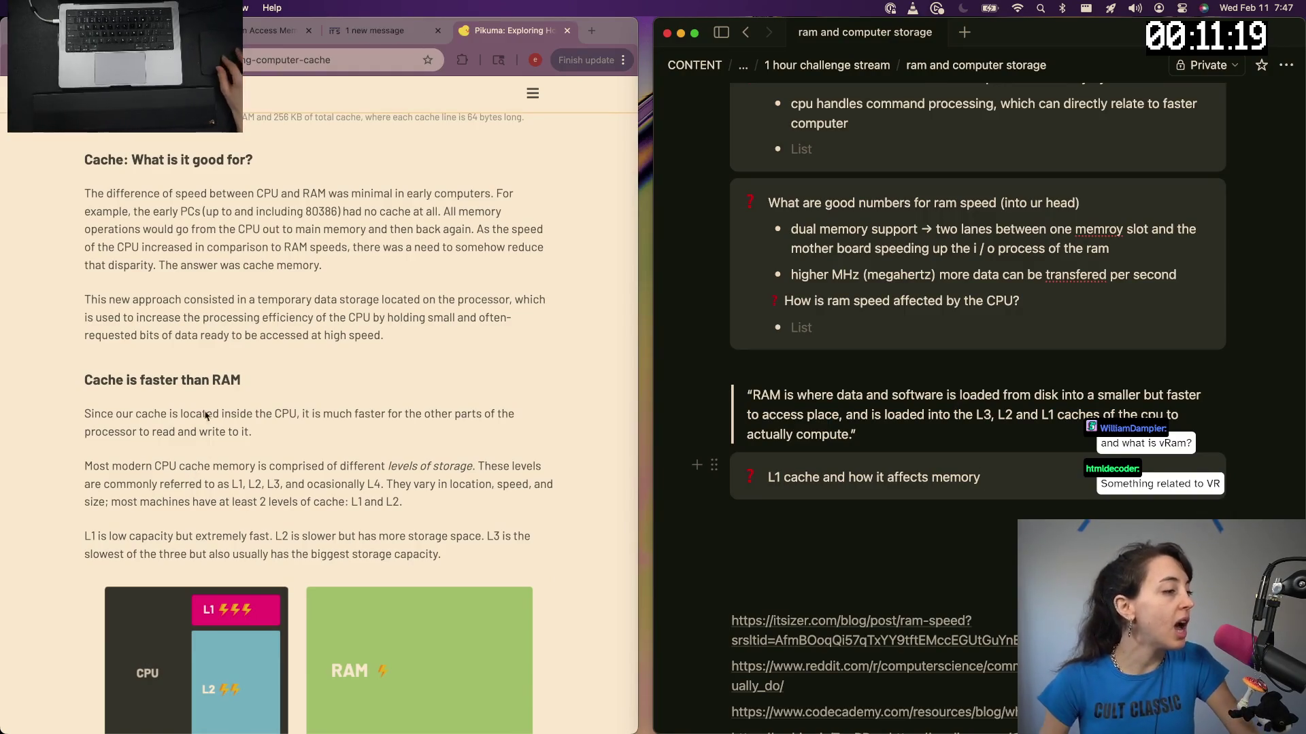
Check the article's cache section, then add a new line under Notion's L1 cache heading
click(229, 413)
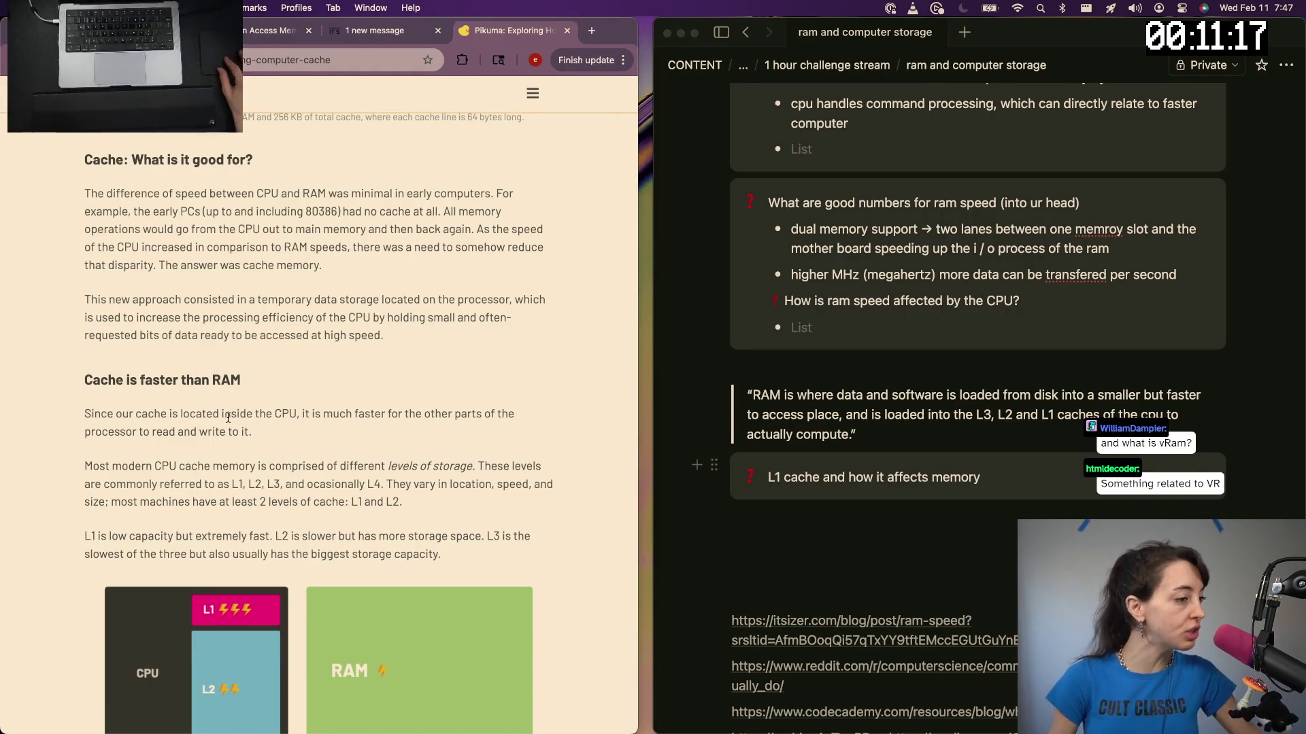
click(868, 500)
key(Return)
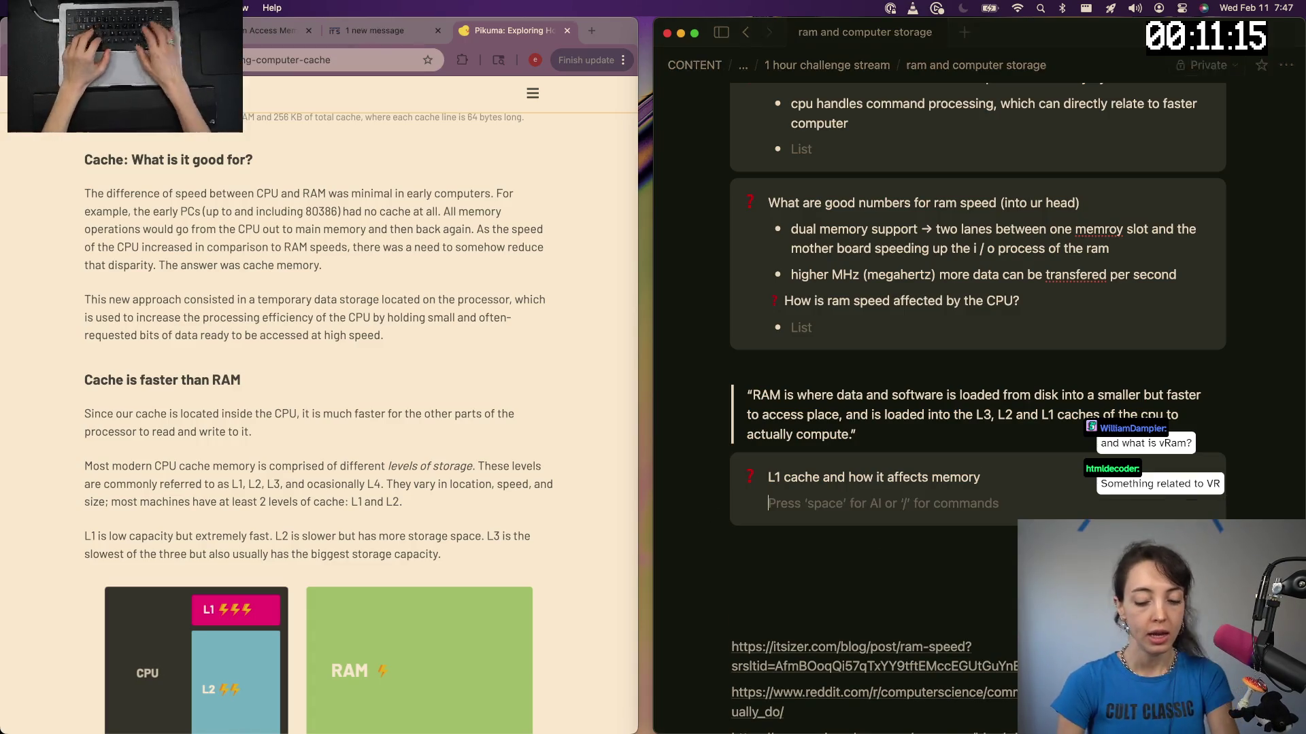
text(Cache)
Add bullets noting caches sit in the CPU and are fast to read and write
key(BackSpace)
key(BackSpace)
key(BackSpace)
text(- ca)
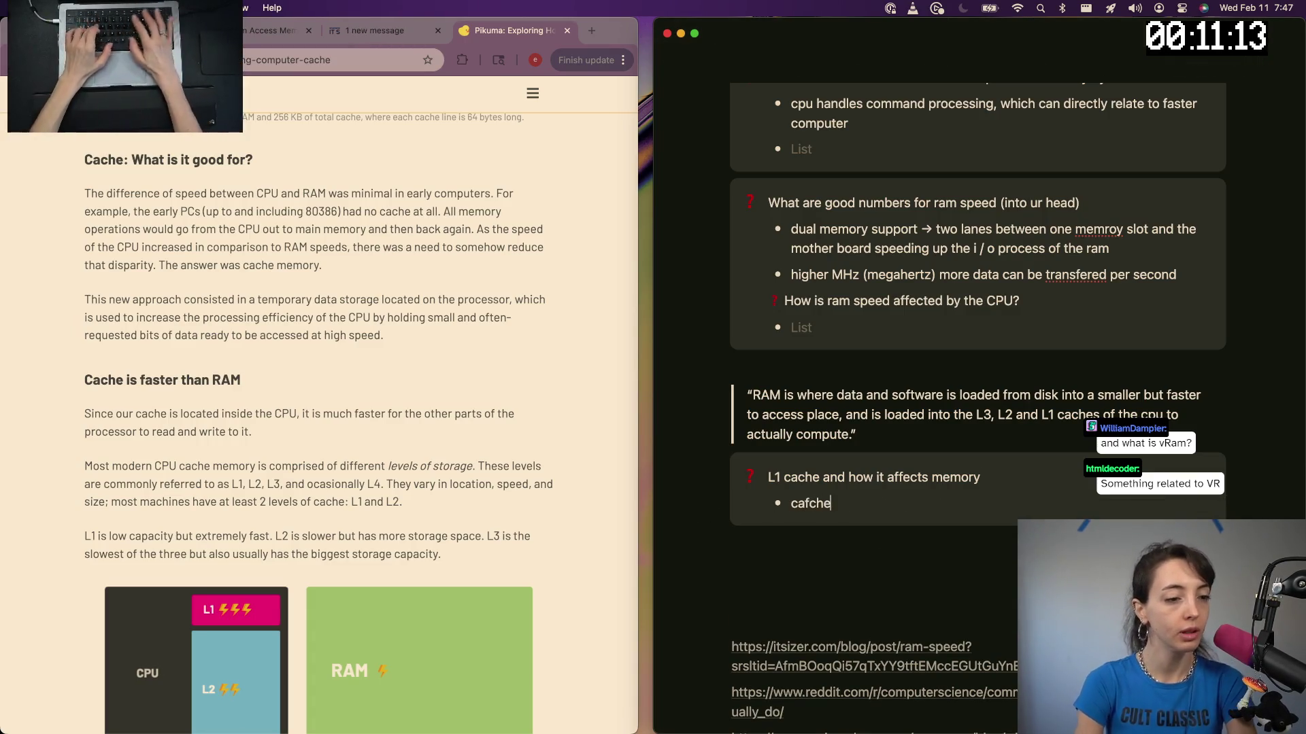
key(BackSpace)
key(BackSpace)
key(BackSpace)
text(re )
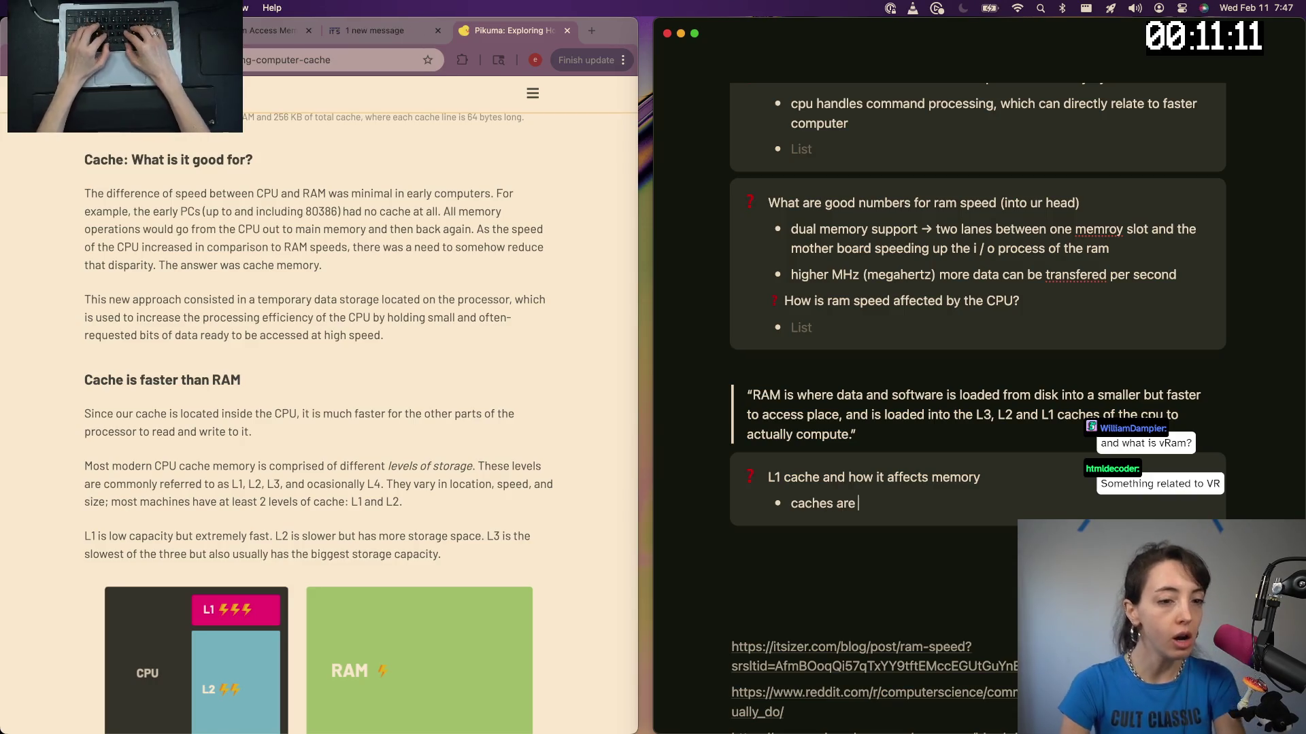
text(l)
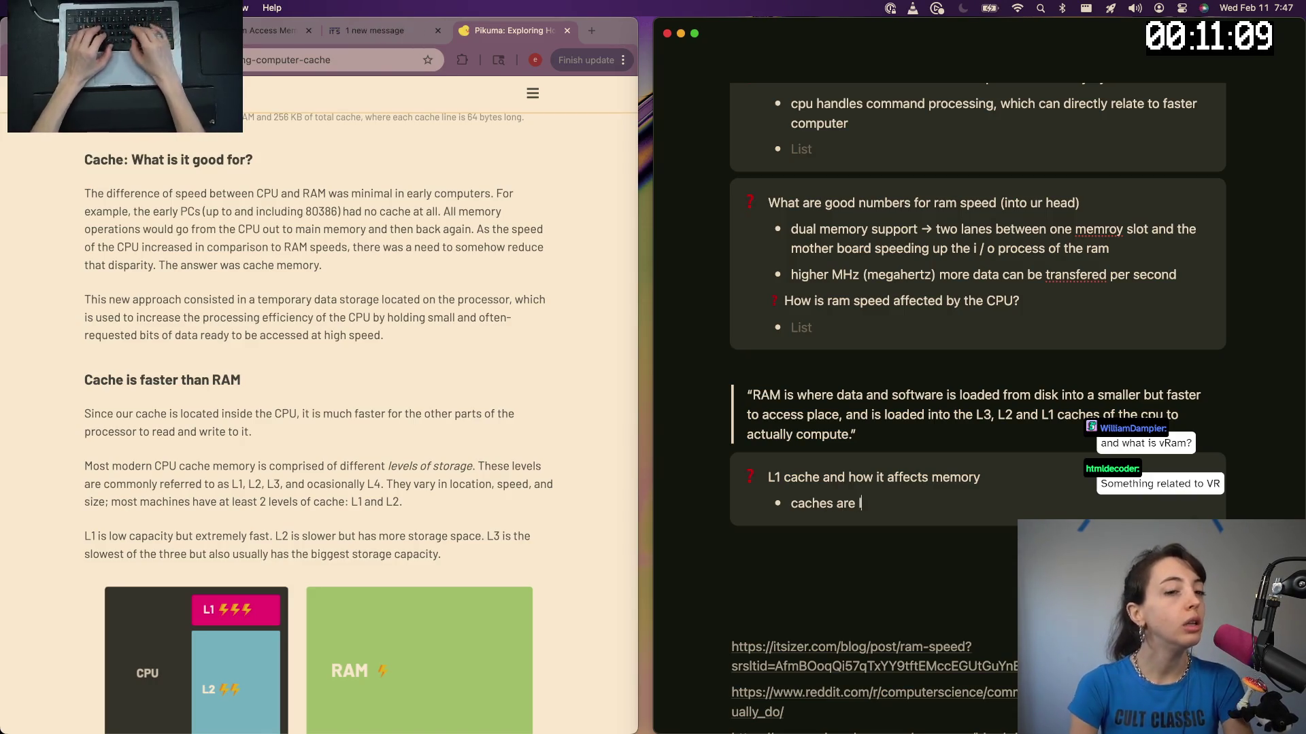
text(ocated in)
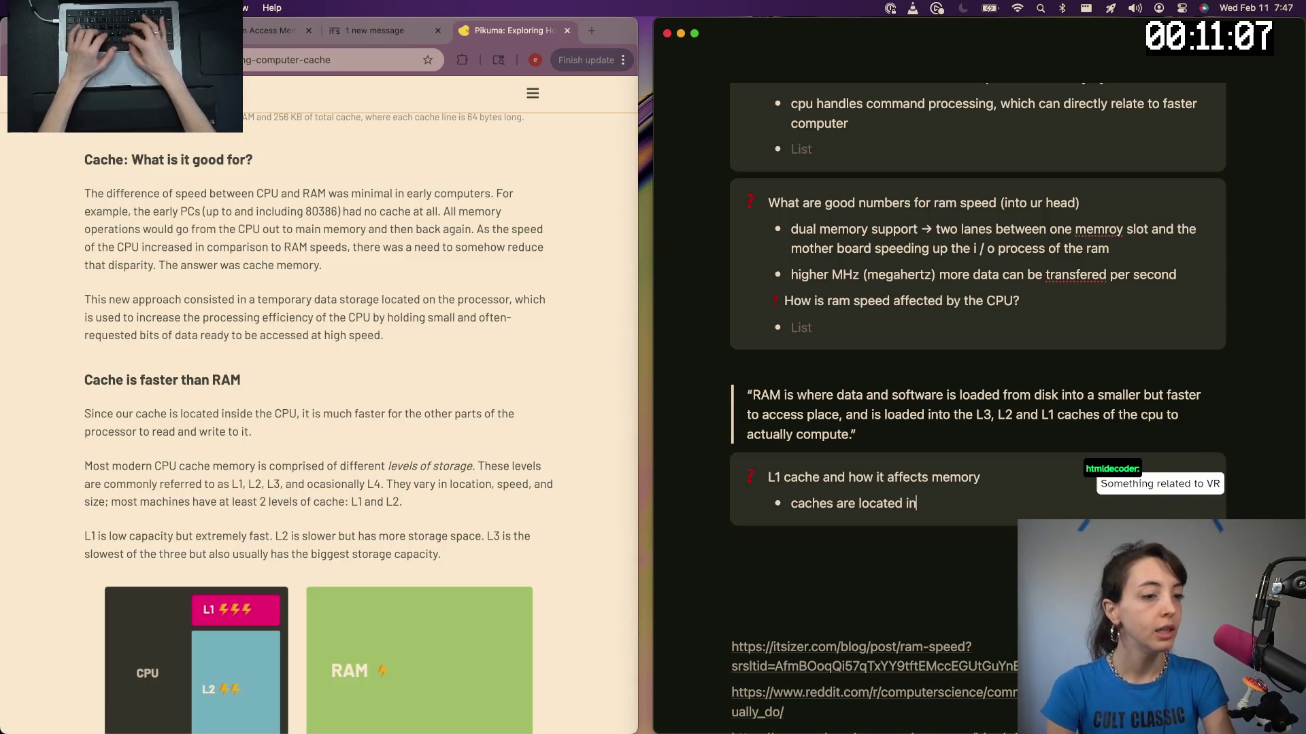
text( the CPU)
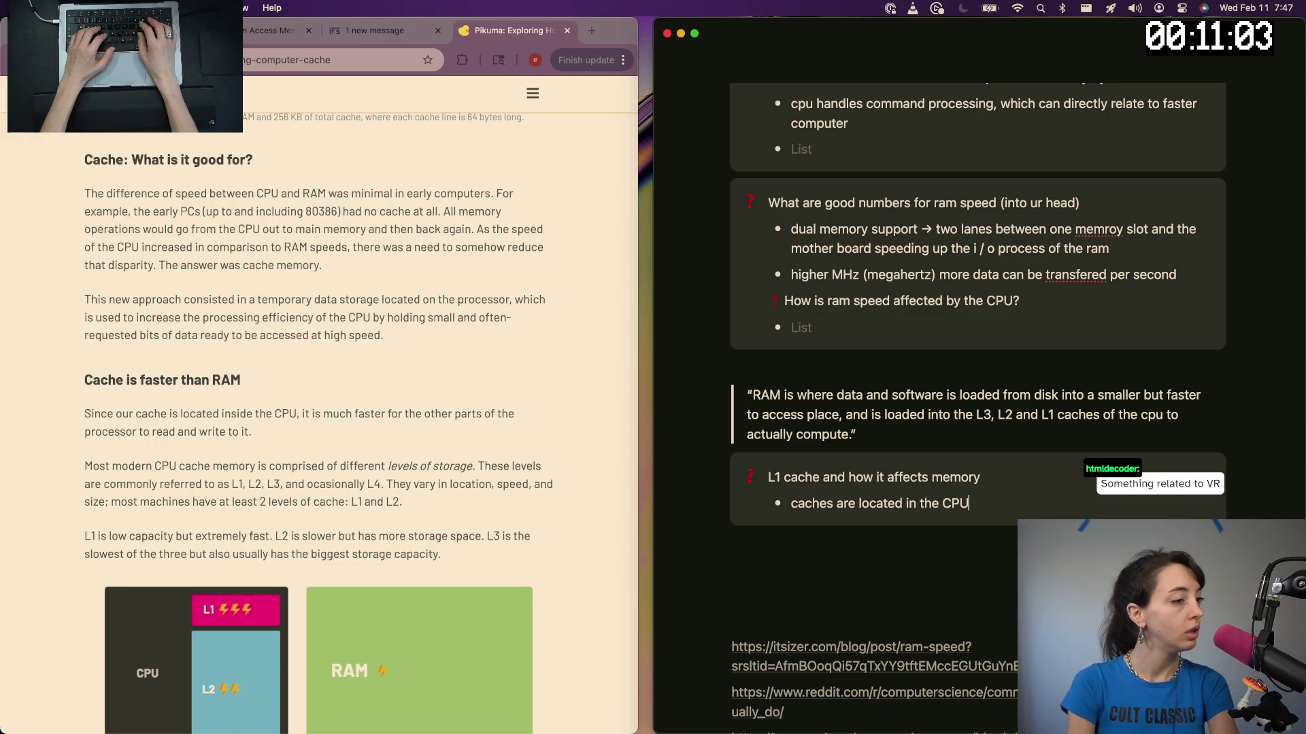
key(Return)
text(fast for other parts of processor)
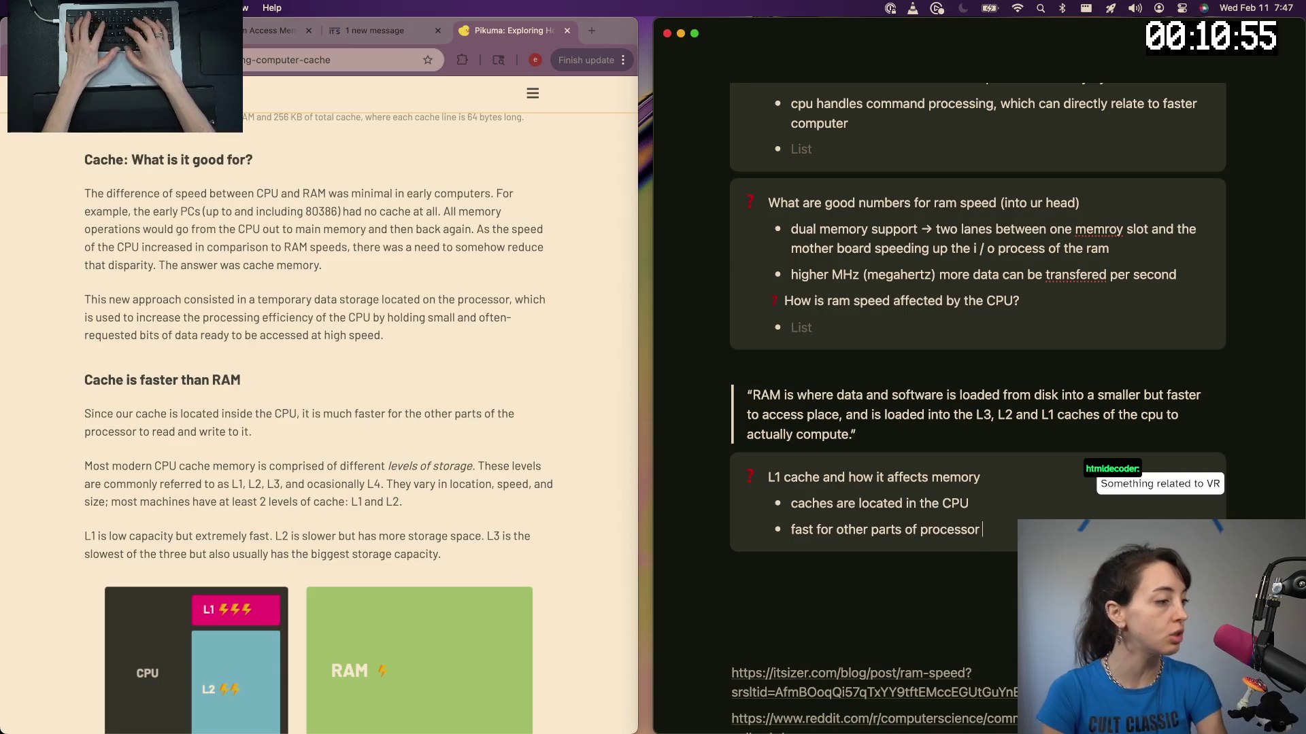
text(to rea)
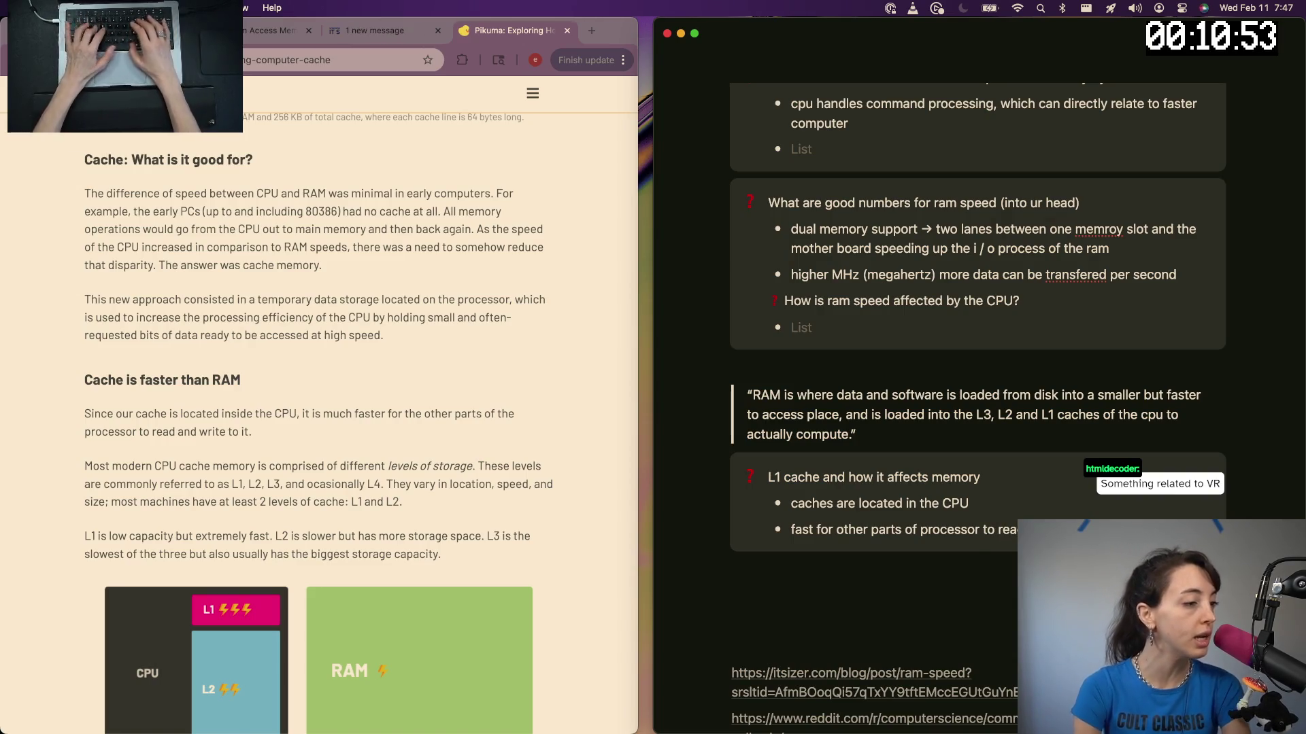
key(Return)
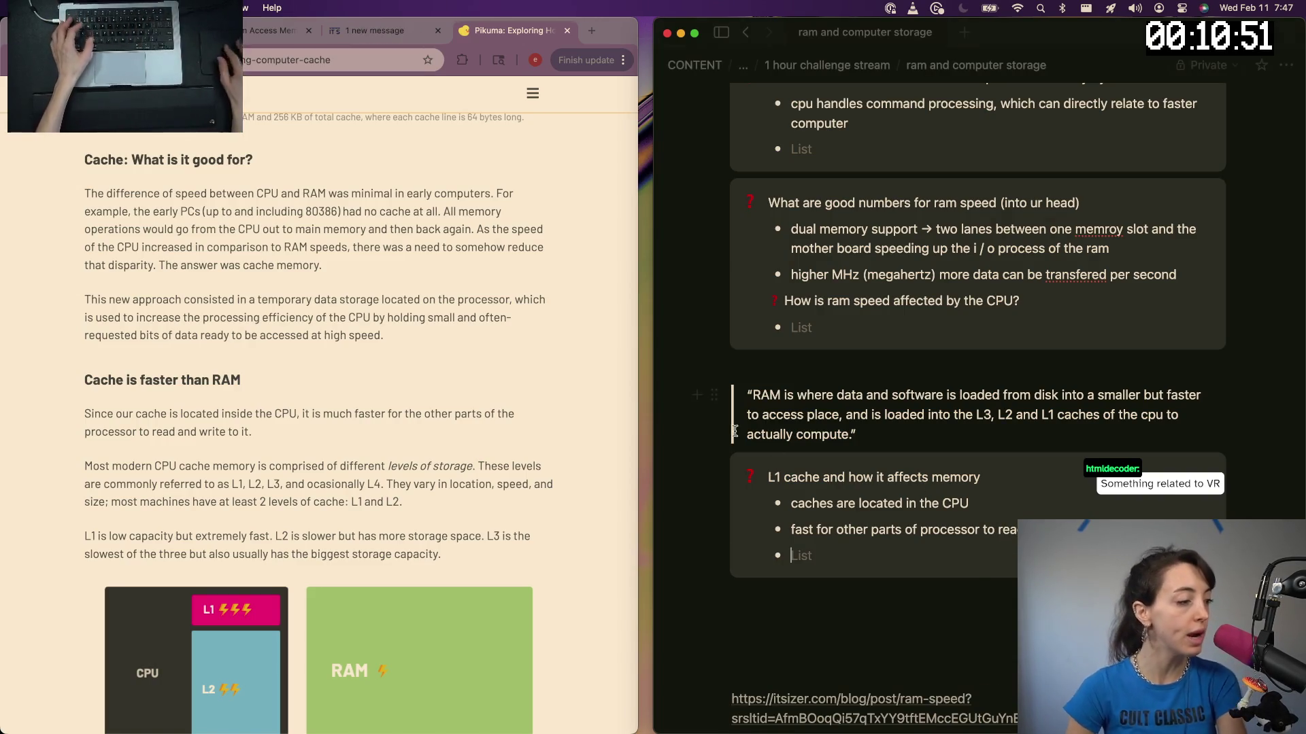
scroll(757, 402, down, 3)
Paste the Pikuma article link under the sources, remove the empty bullet, and go to the 1 hour challenge stream page
key(super+Tab)
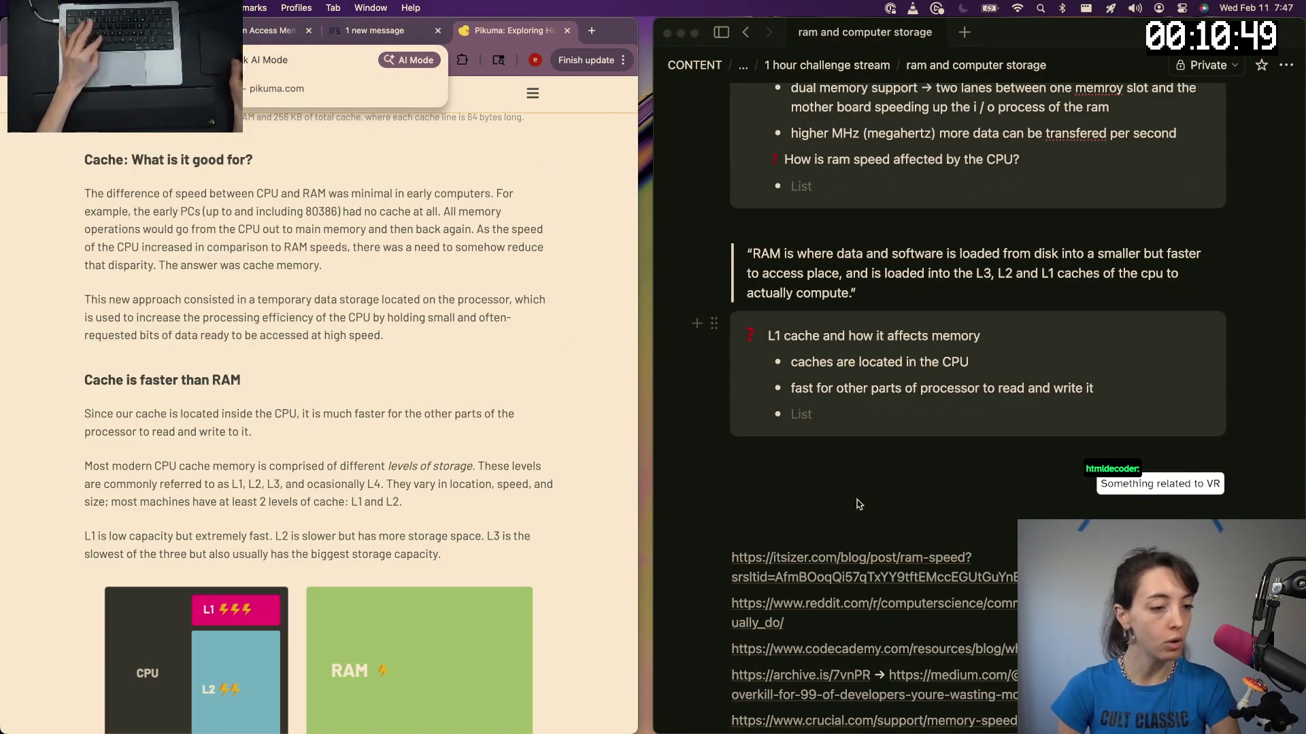
scroll(756, 403, down, 5)
click(772, 583)
key(super+v)
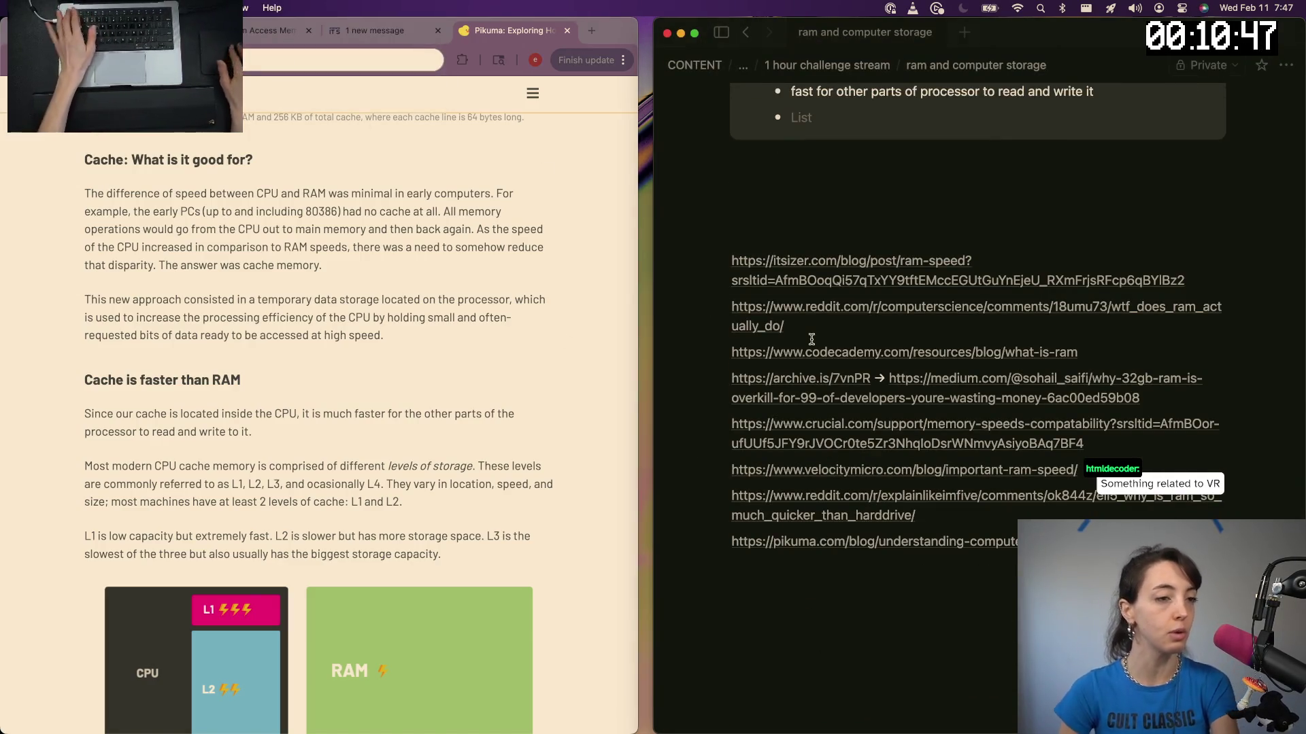
scroll(778, 336, up, 3)
key(BackSpace)
key(BackSpace)
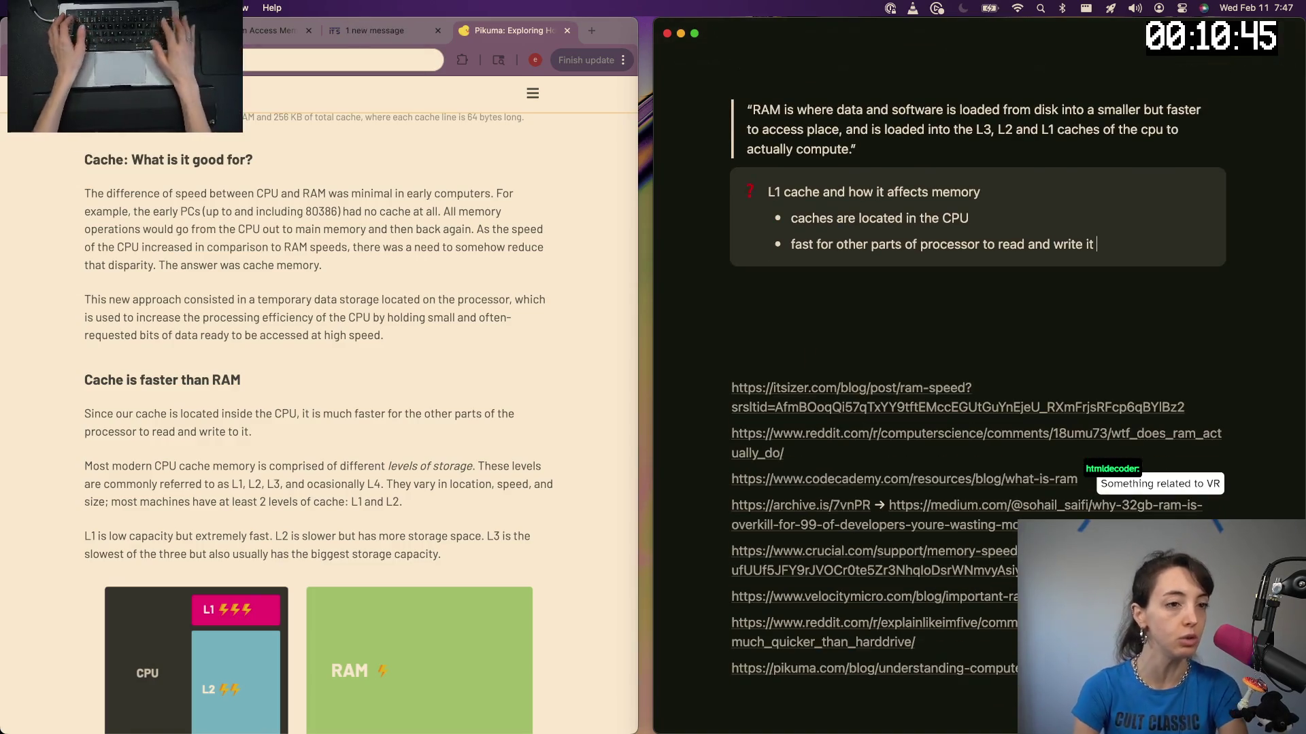
scroll(712, 591, up, 3)
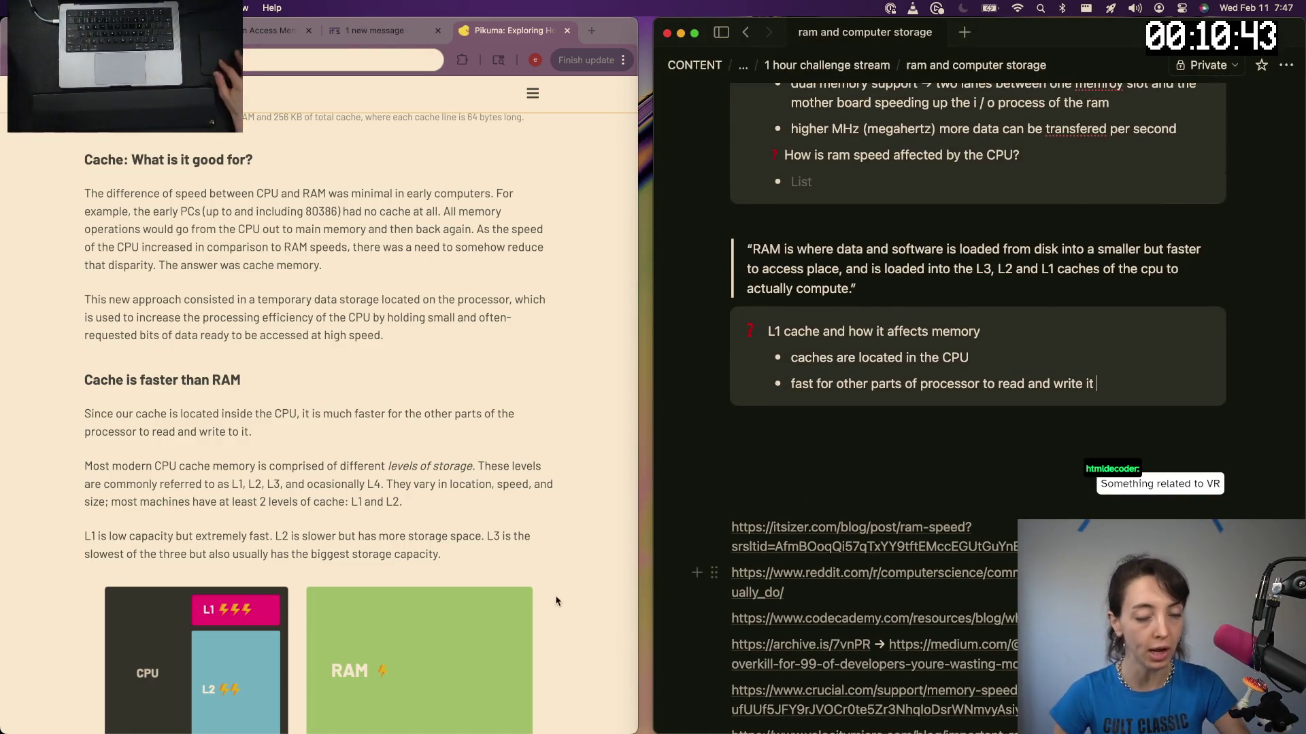
click(781, 67)
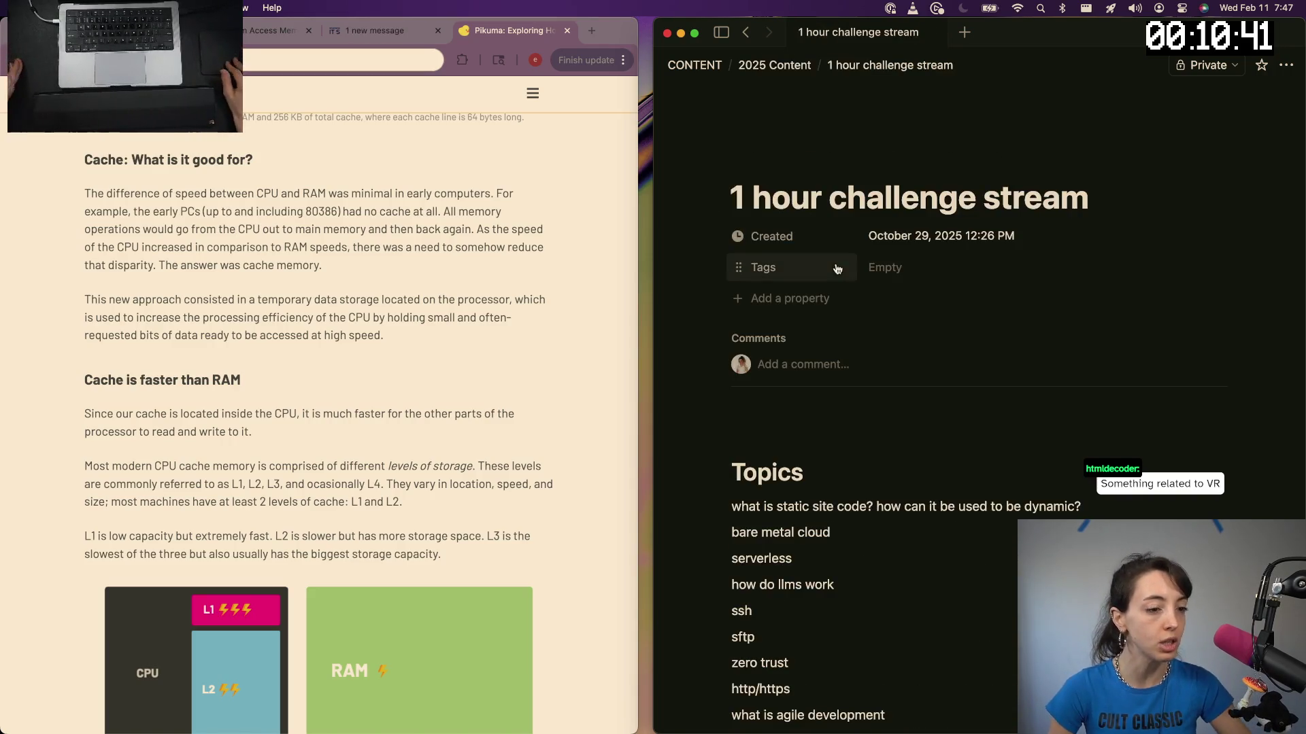
scroll(781, 583, down, 4)
scroll(784, 575, down, 4)
scroll(783, 574, down, 4)
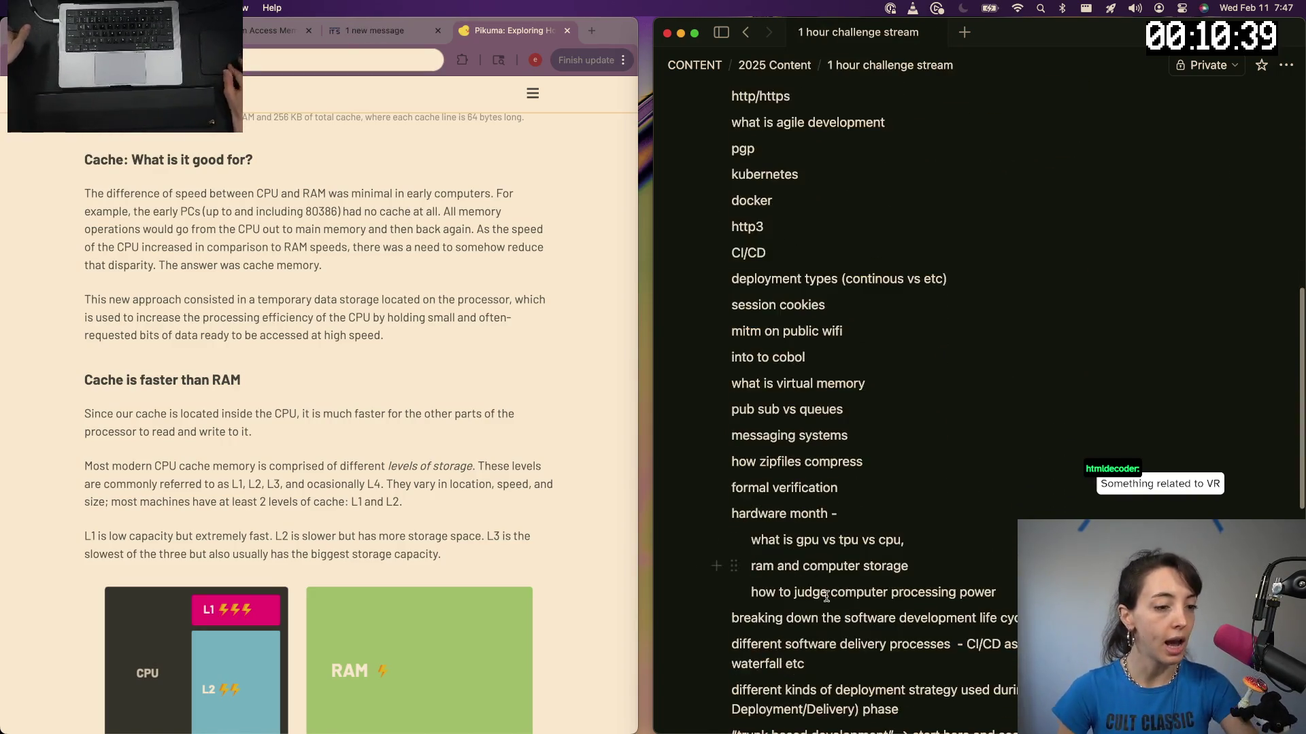
scroll(991, 579, down, 4)
Add topics cpu, cpu and caches, motherboard writing and processor chips below the servers item
click(991, 579)
key(Return)
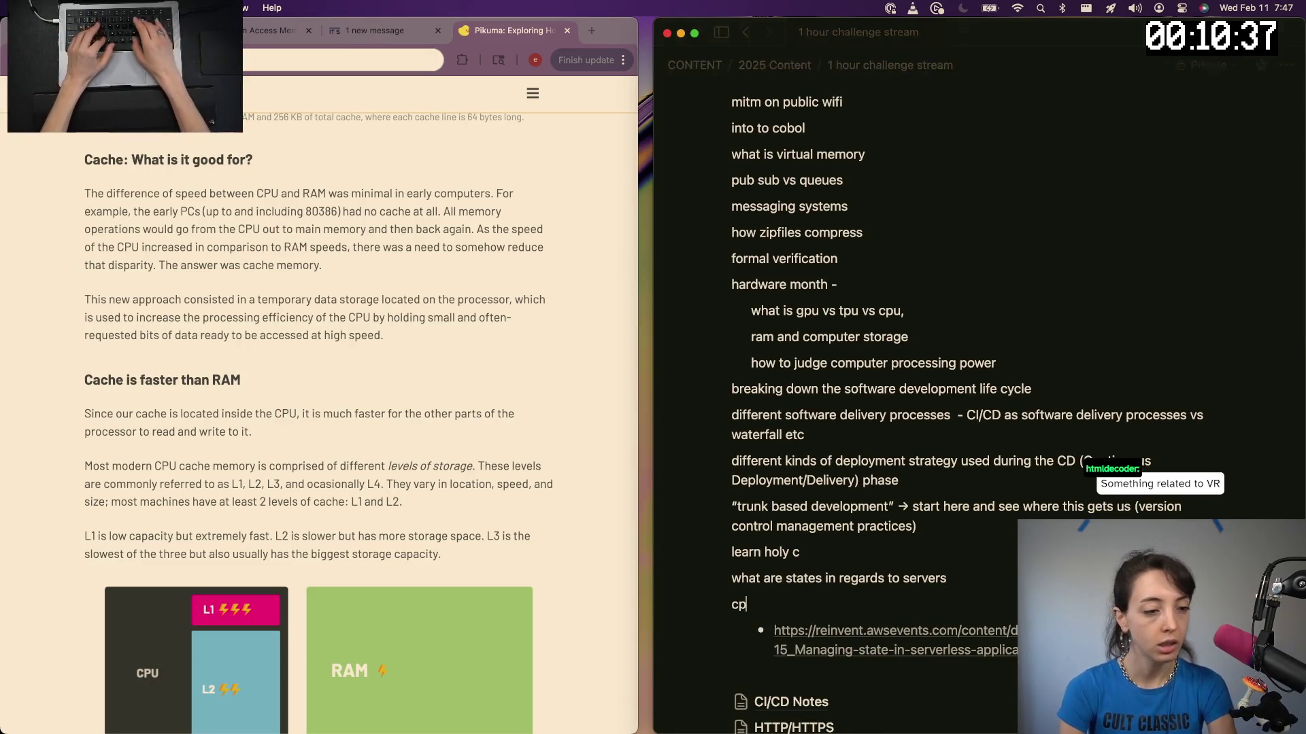
text(cpu)
key(Return)
text(cpu and caches)
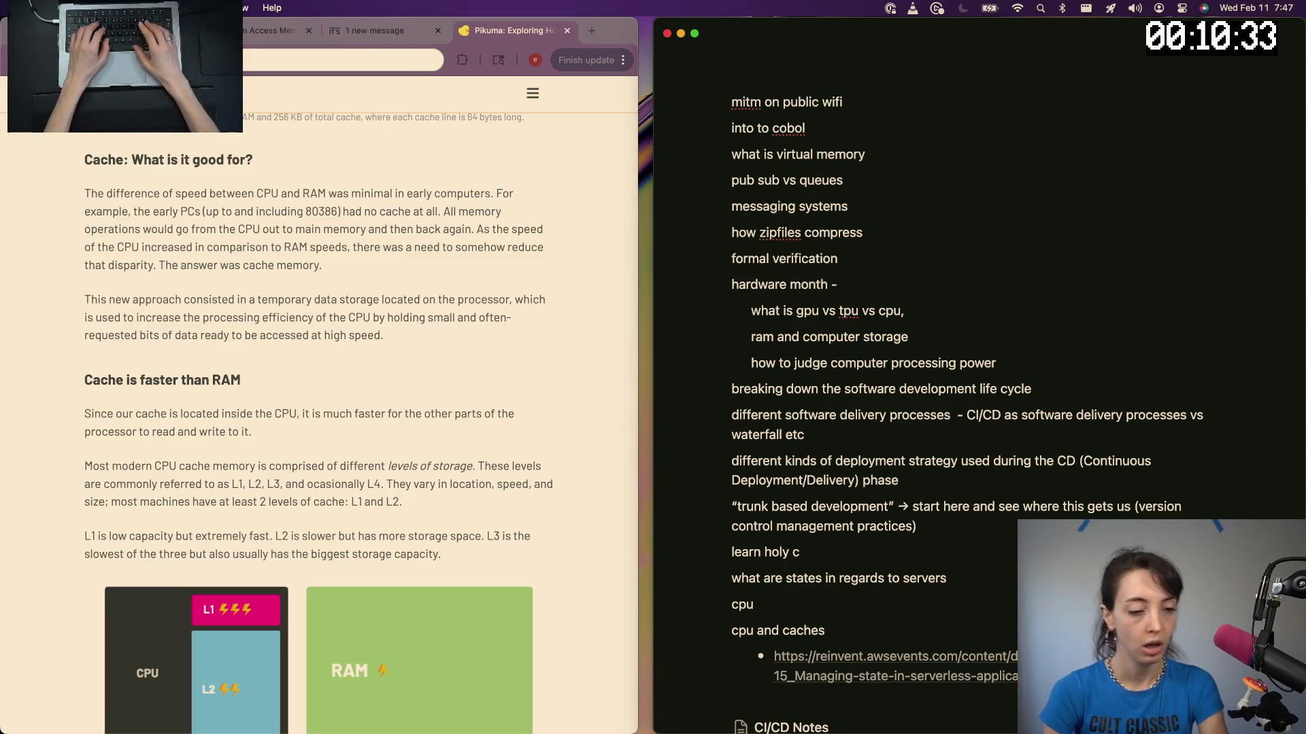
key(Return)
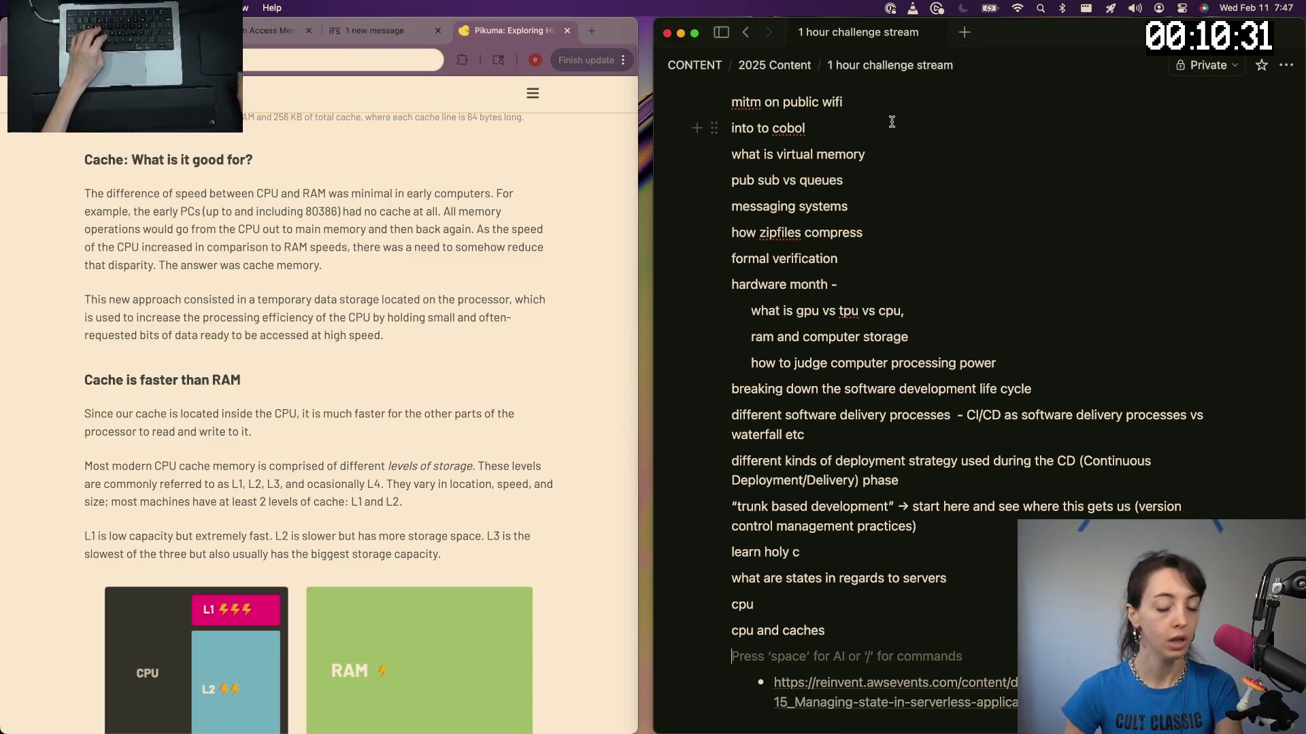
text(motherboard )
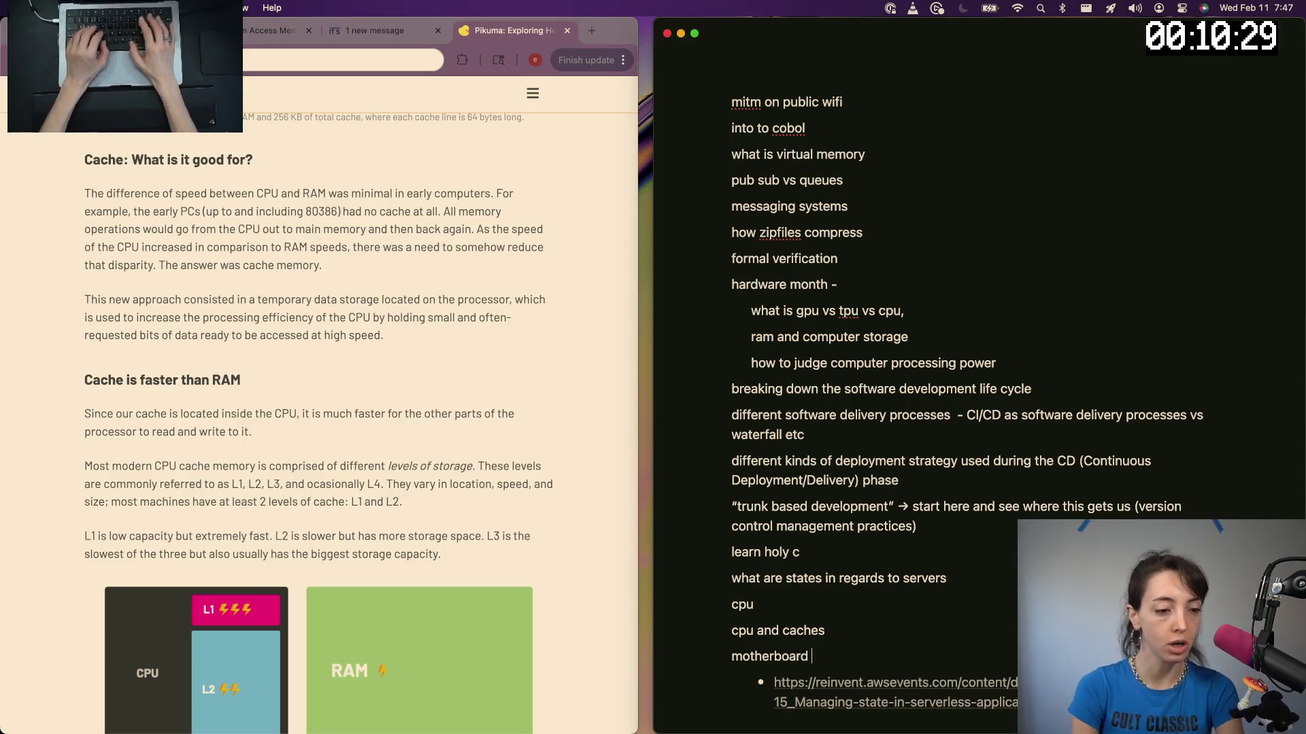
text(an)
key(BackSpace)
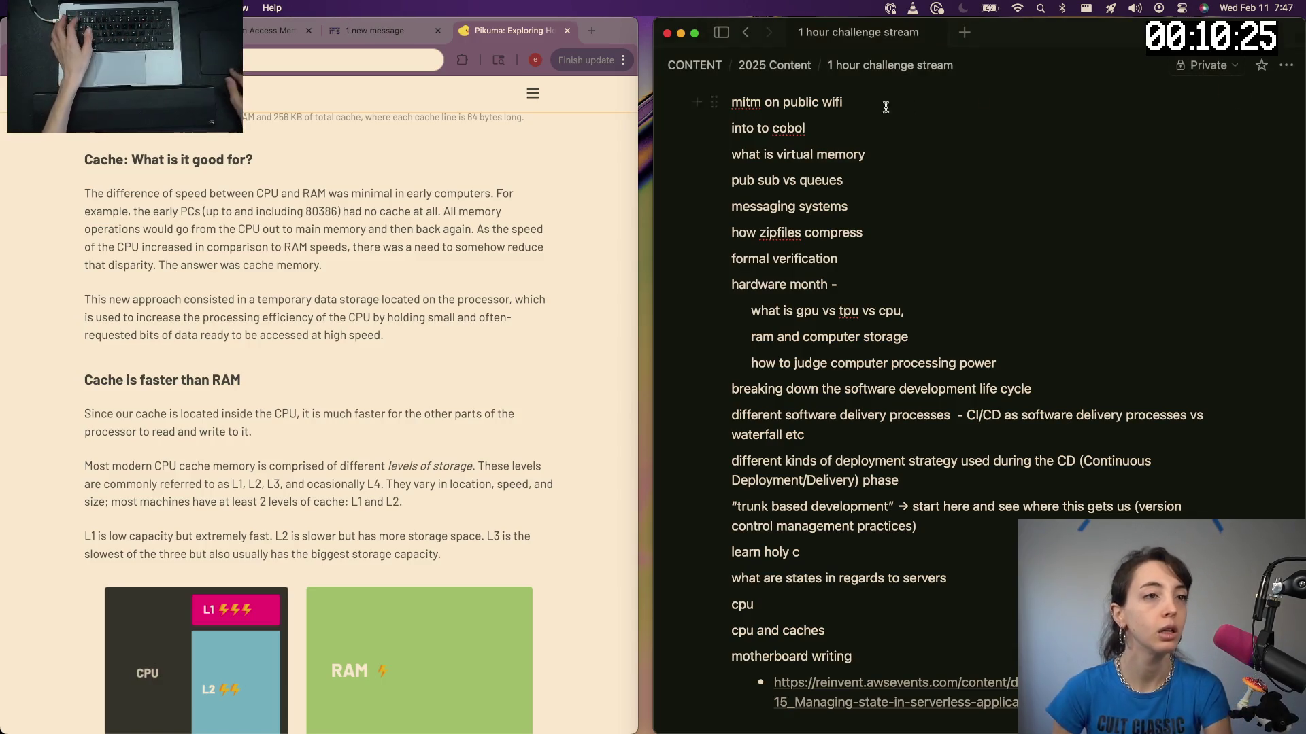
key(Return)
text(r)
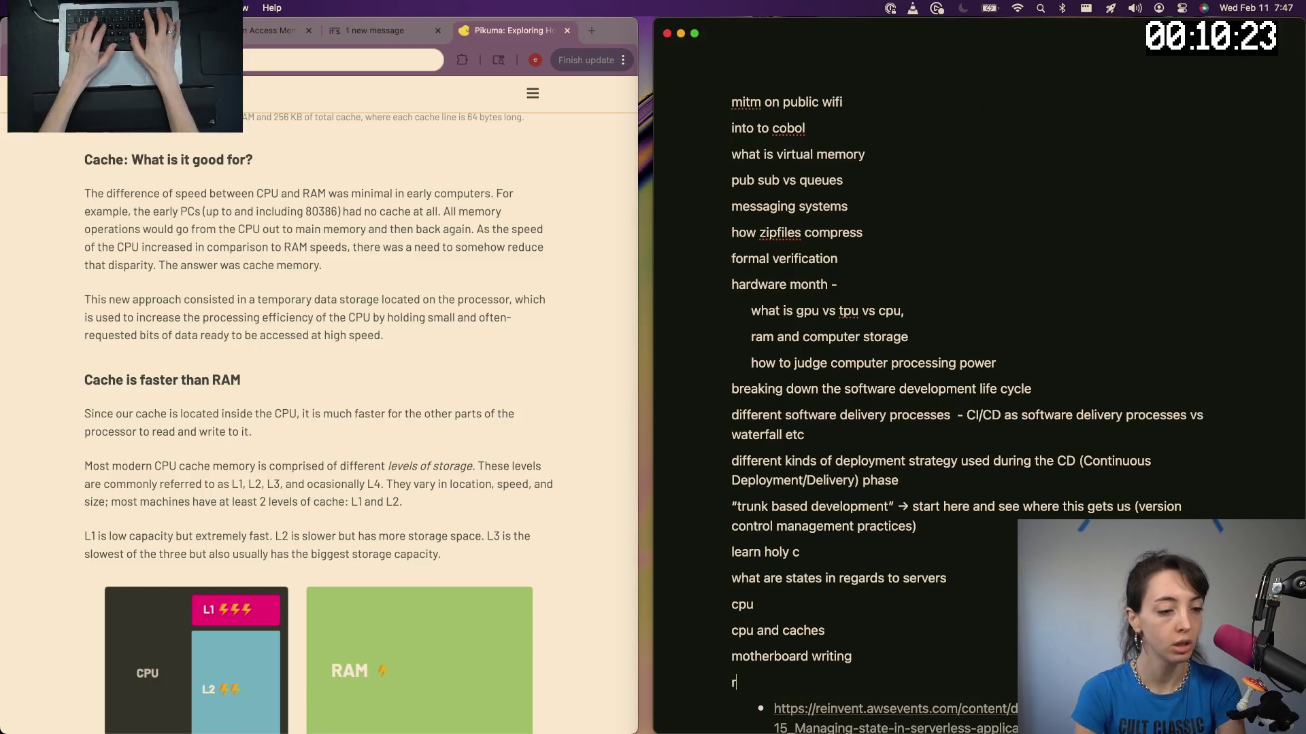
text(pcro sh)
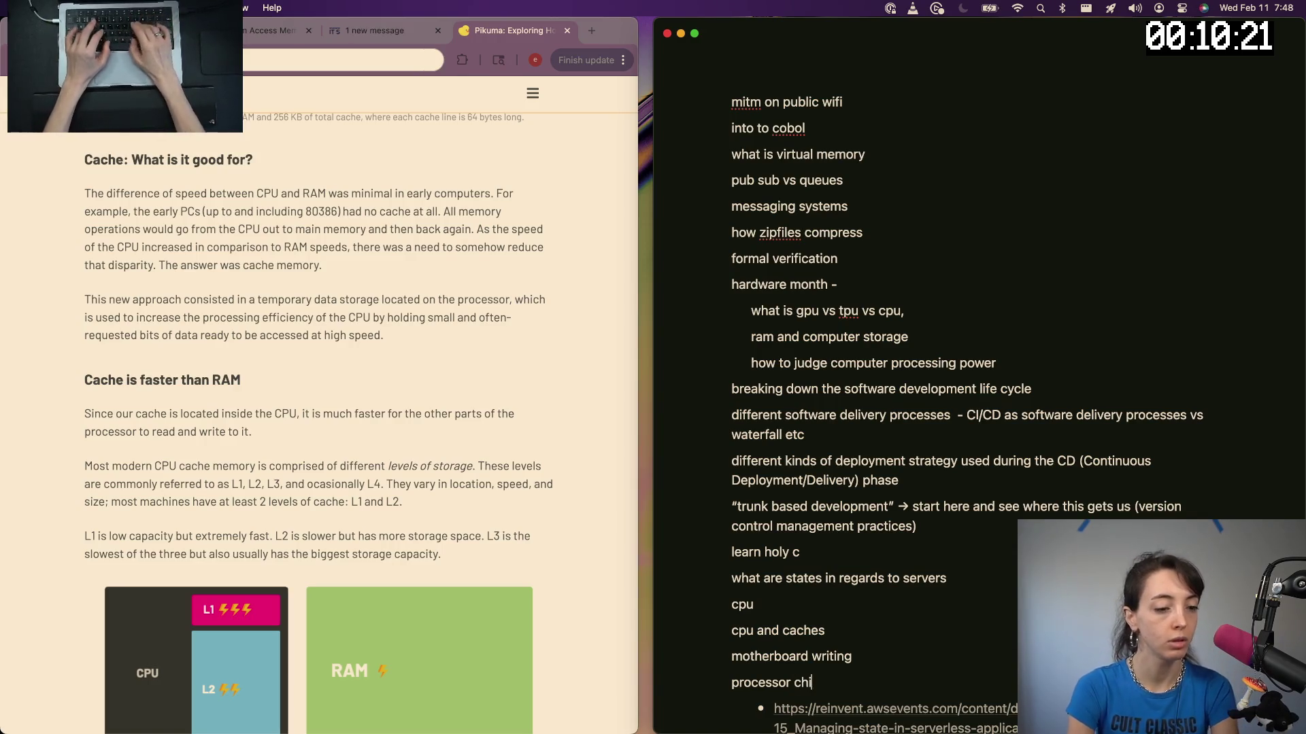
text(ps)
key(Return)
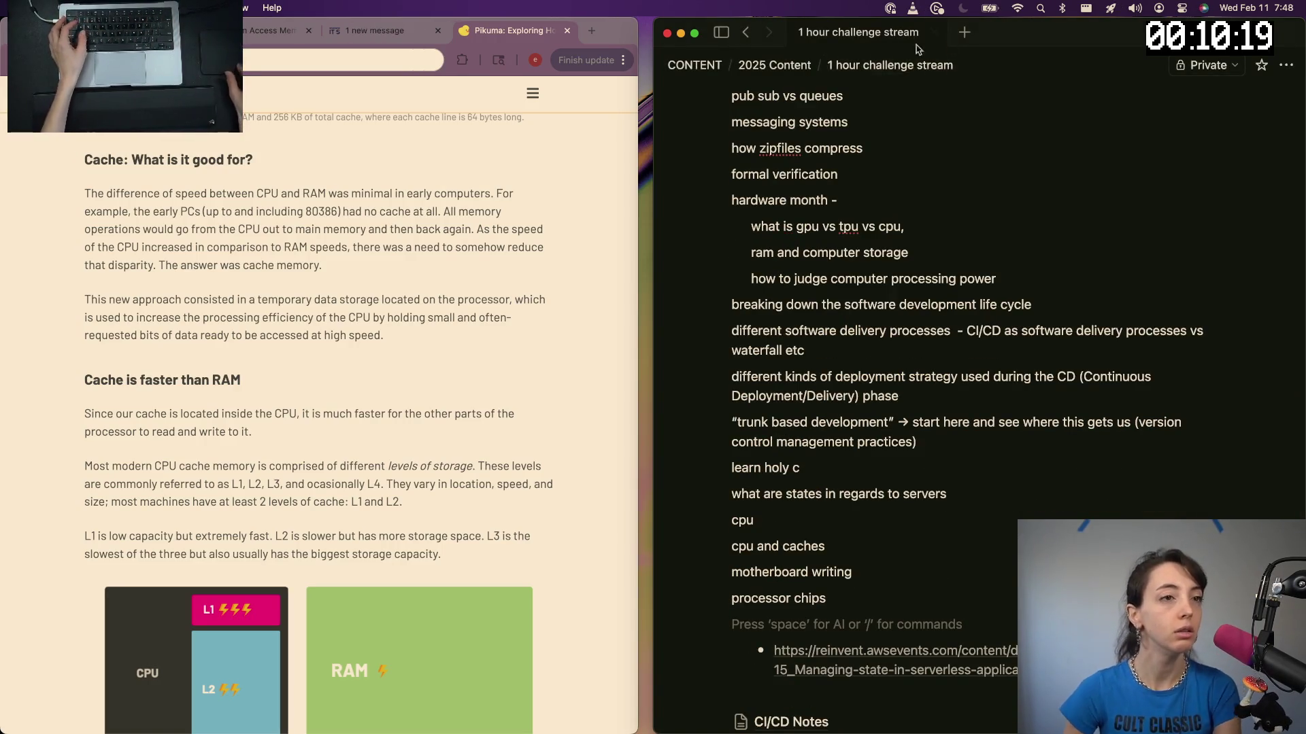
scroll(743, 321, down, 5)
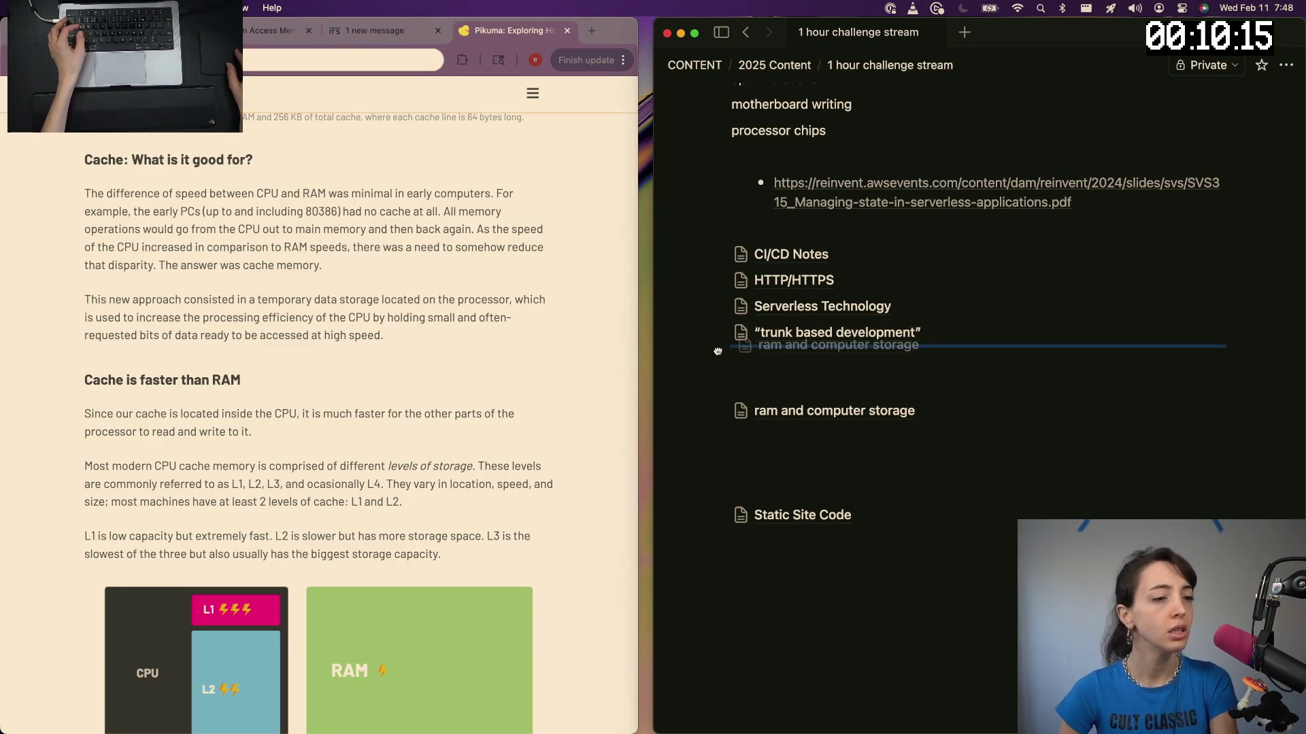
Move the ram and computer storage link under trunk based development, reopen it, and select the Pikuma URL in Chrome
drag(712, 414, 864, 372)
click(863, 370)
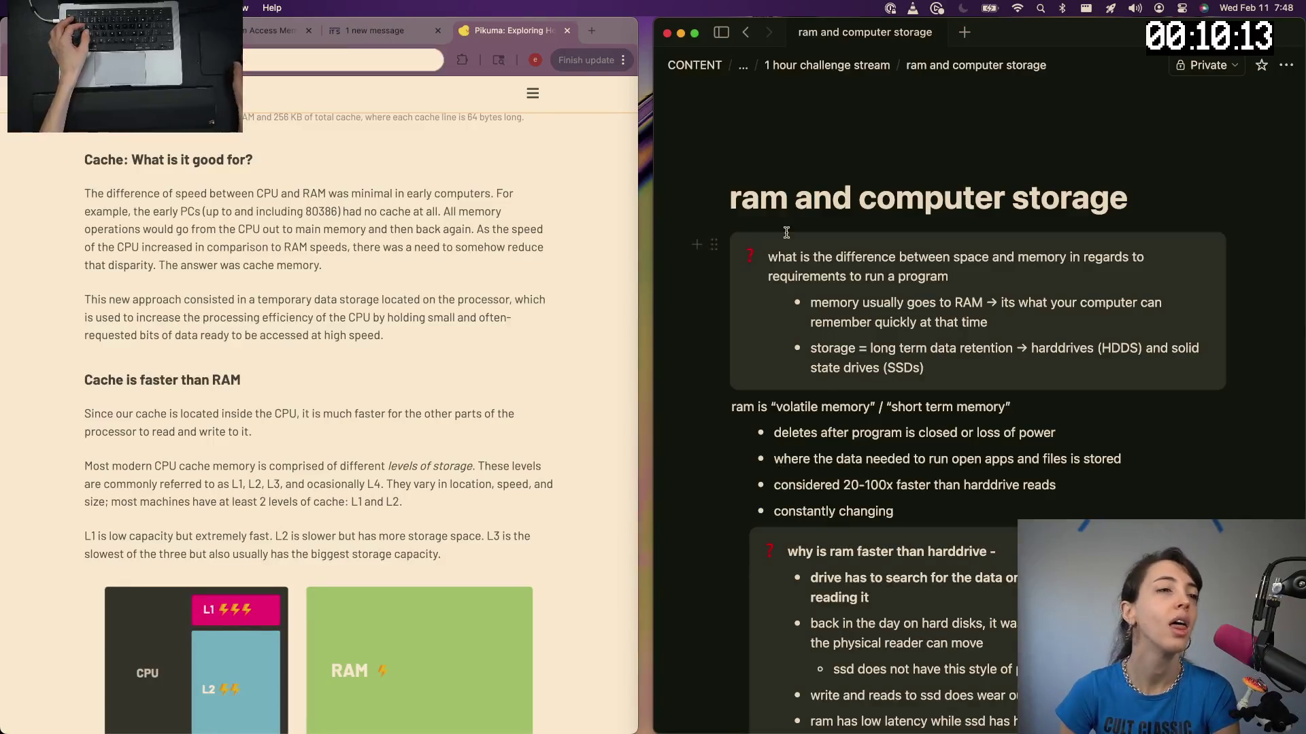
scroll(785, 232, down, 15)
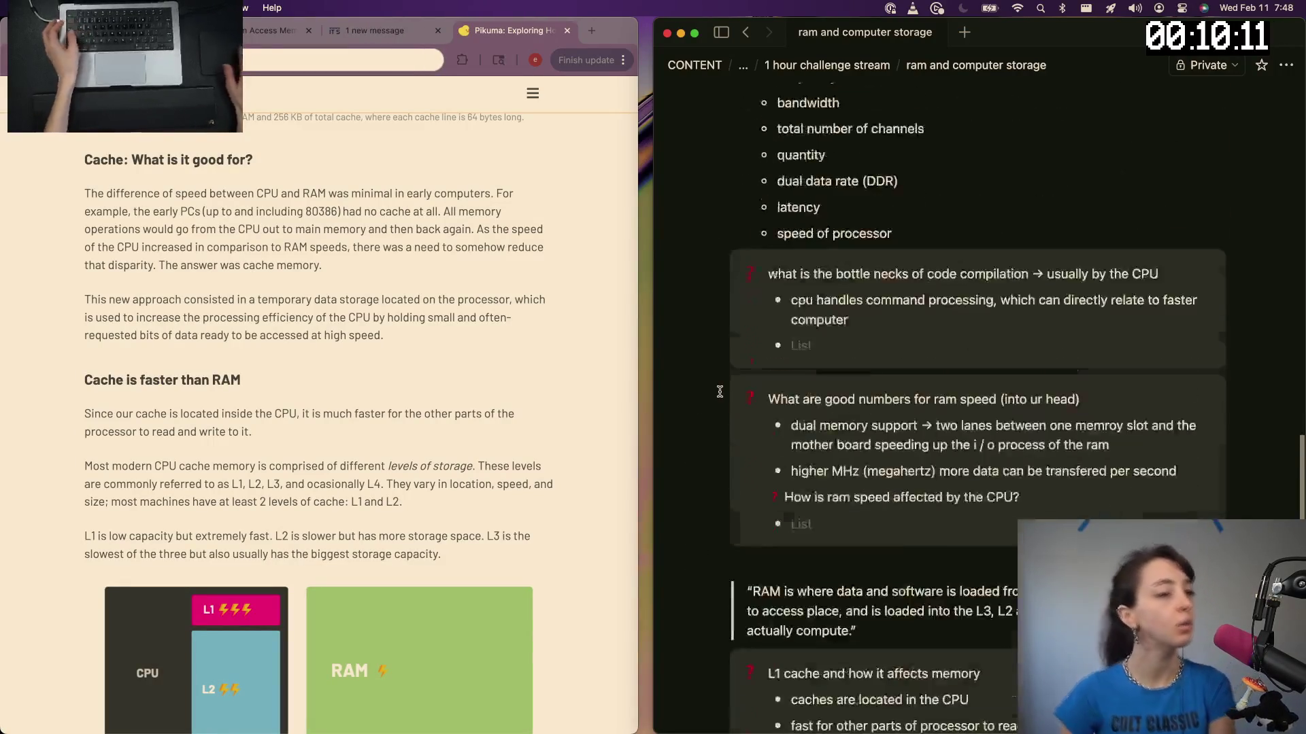
scroll(719, 391, down, 5)
scroll(178, 502, down, 5)
scroll(178, 502, down, 4)
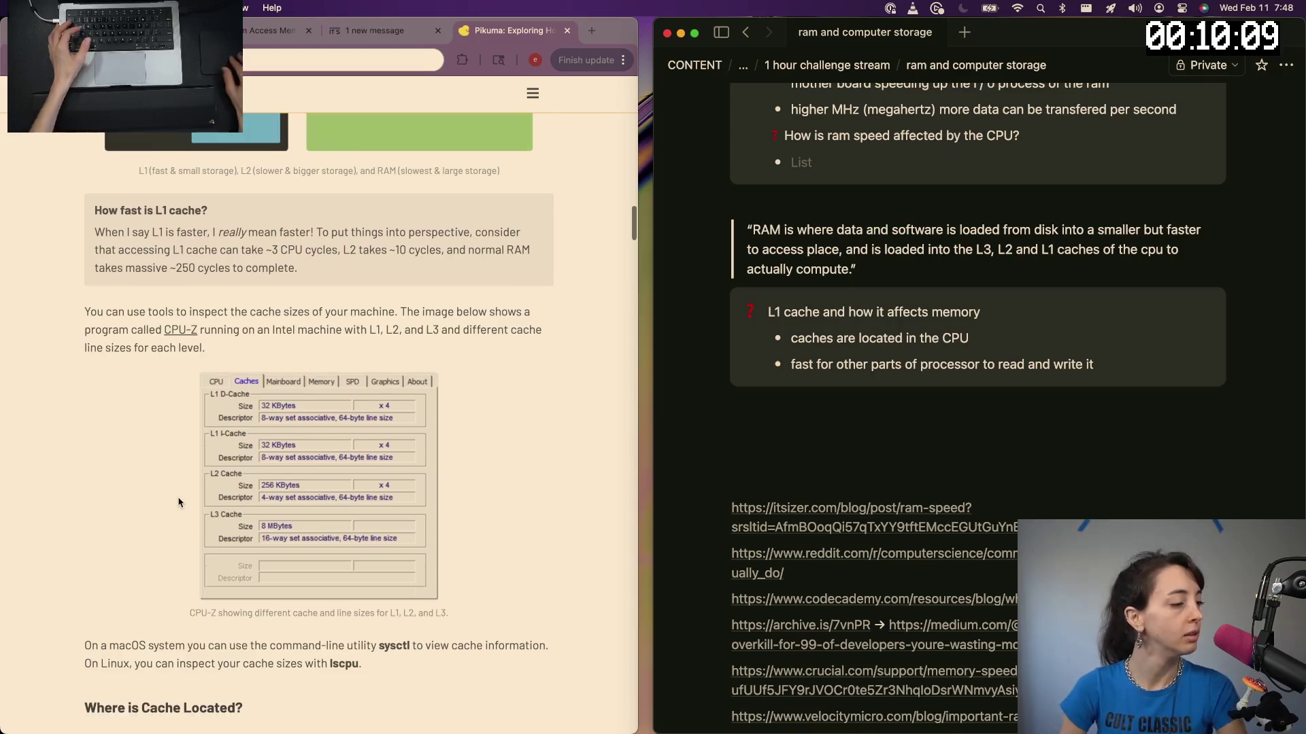
scroll(179, 501, down, 3)
scroll(182, 480, down, 5)
click(184, 452)
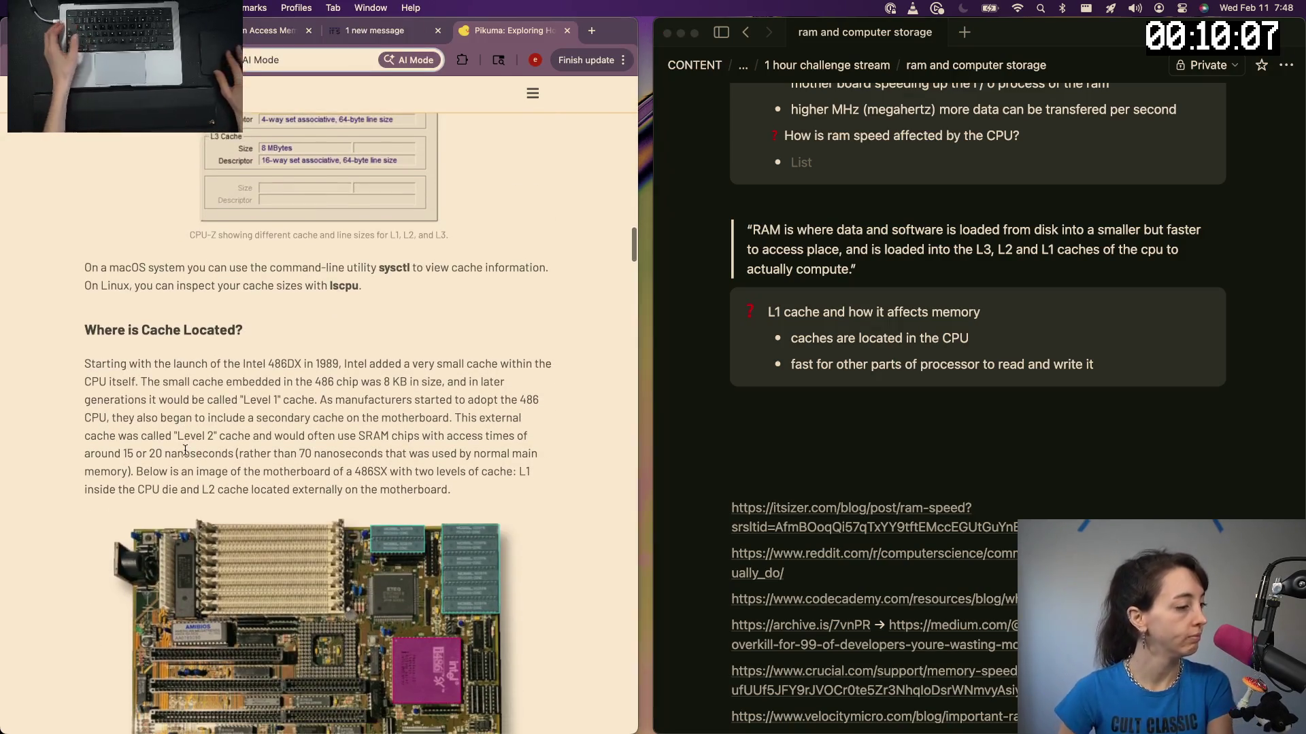
scroll(185, 452, down, 10)
scroll(184, 452, down, 3)
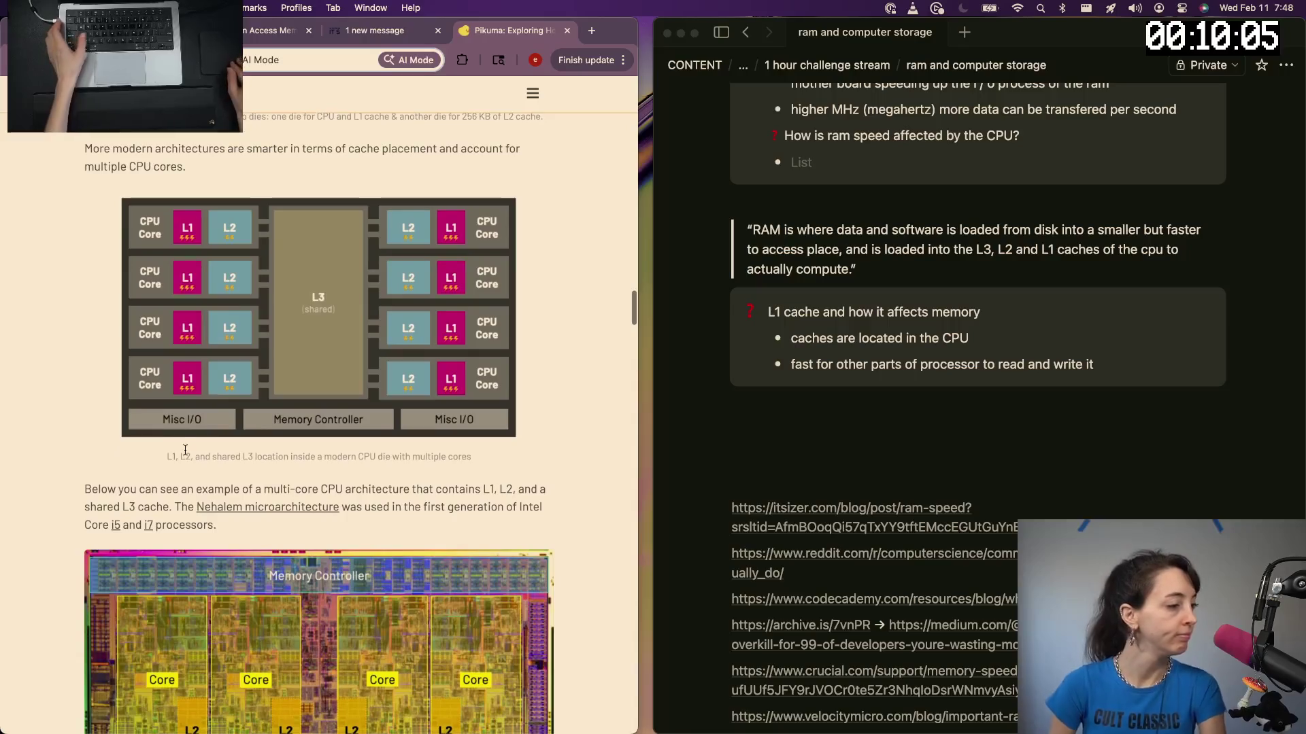
scroll(185, 453, down, 3)
scroll(185, 449, down, 3)
scroll(185, 451, down, 1)
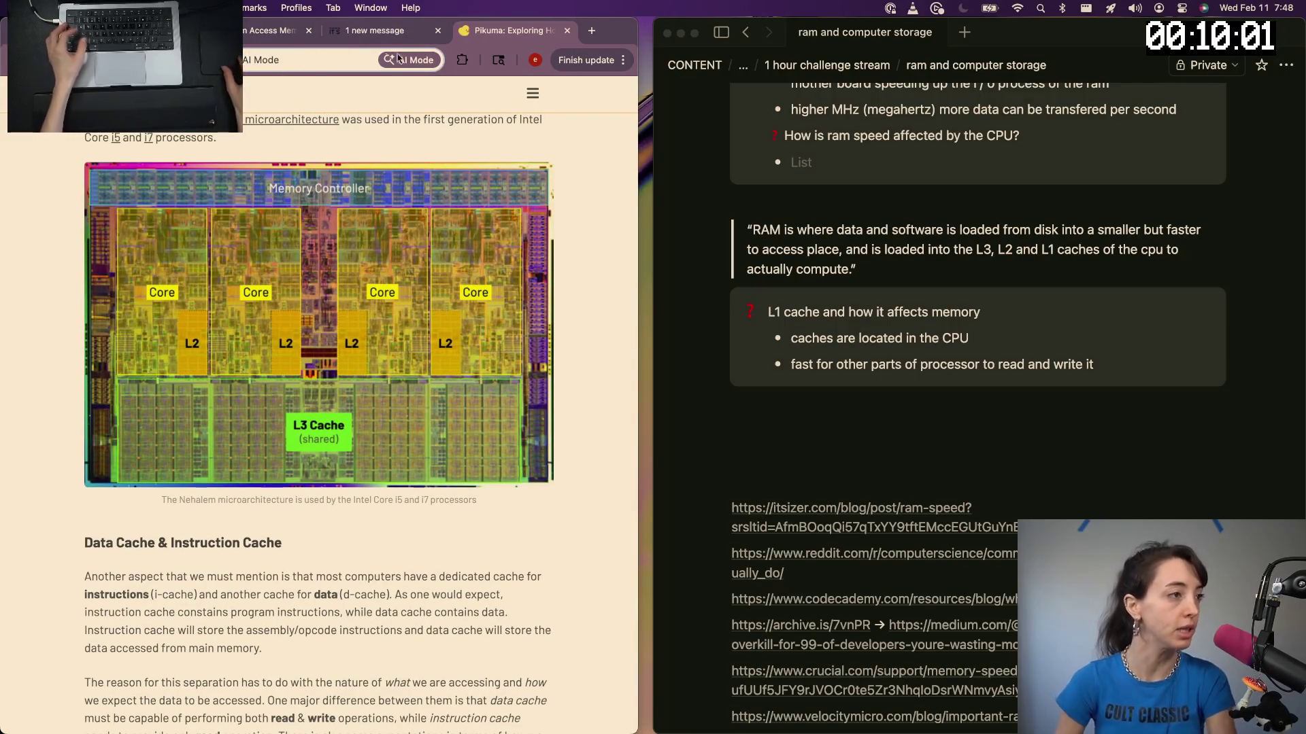
key(Escape)
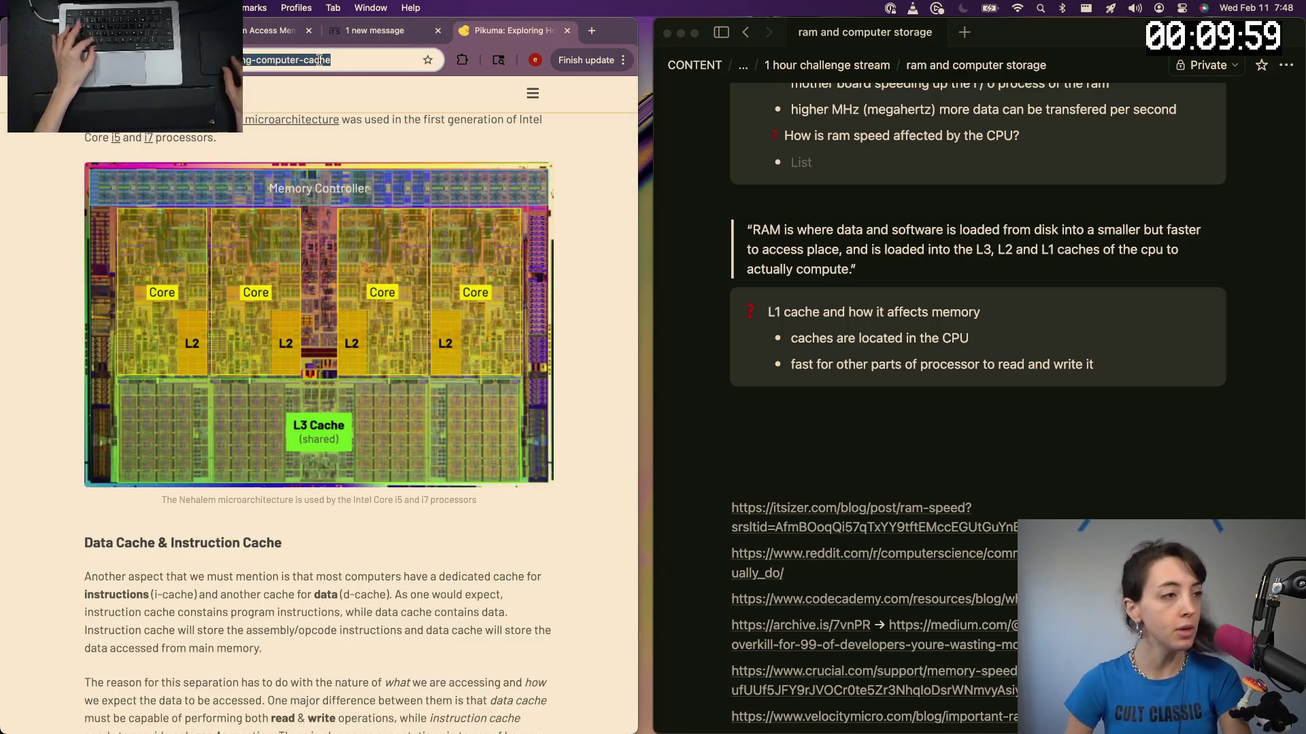
Paste the Pikuma link as a bullet under cpu and caches, return to the RAM page, and go back to the L1 cache results in Chrome
click(817, 64)
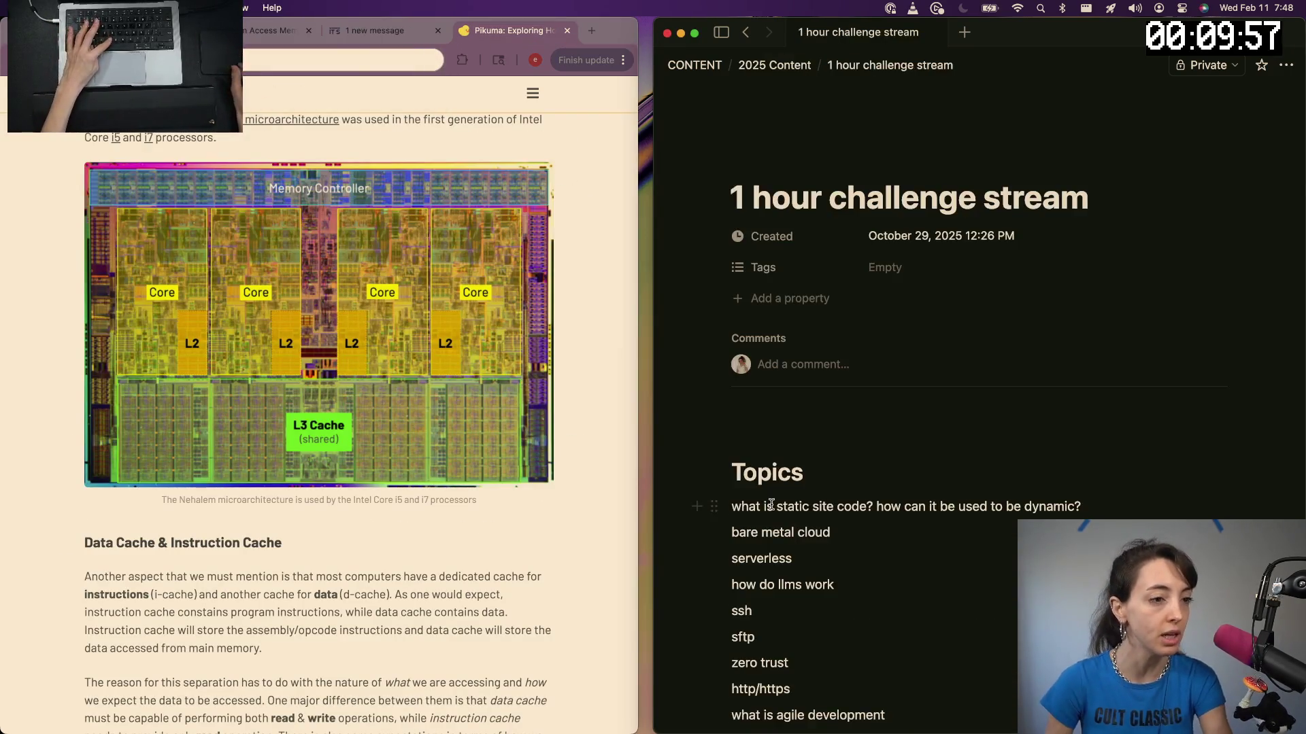
scroll(770, 504, down, 5)
scroll(780, 511, down, 5)
scroll(793, 519, down, 5)
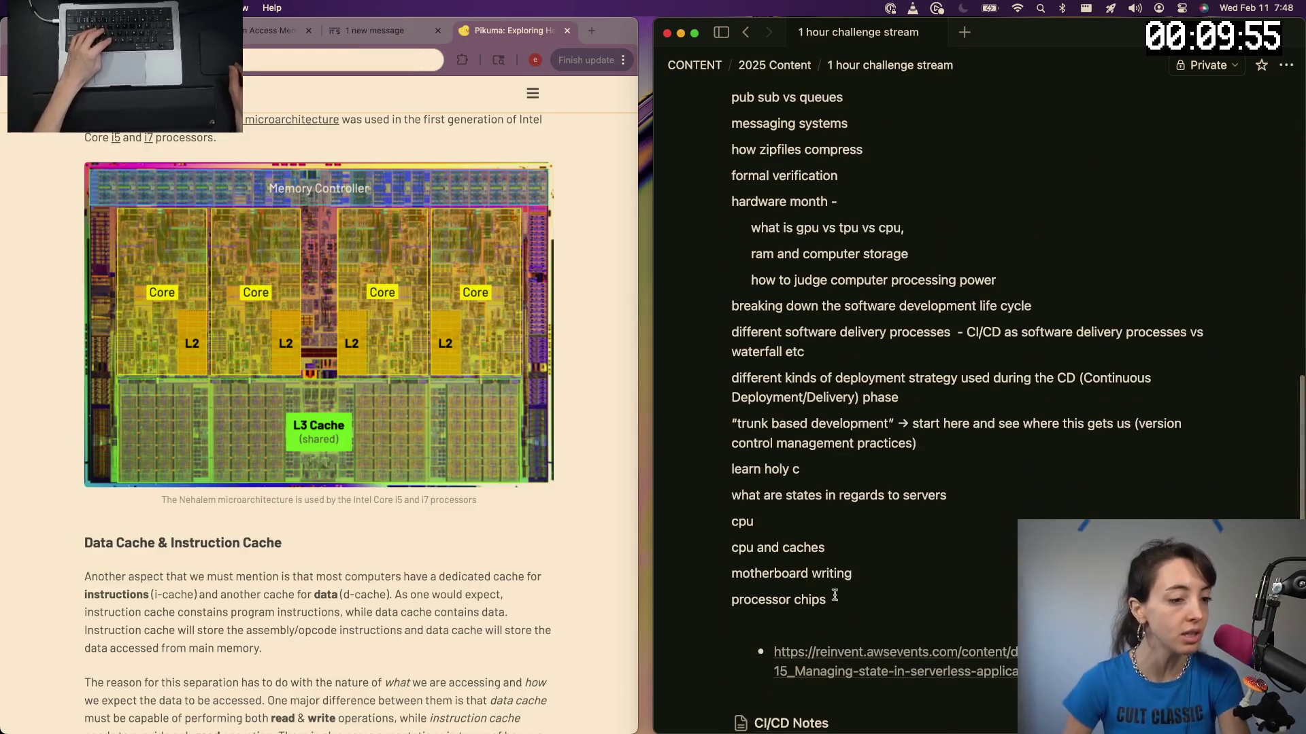
key(Return)
text(-)
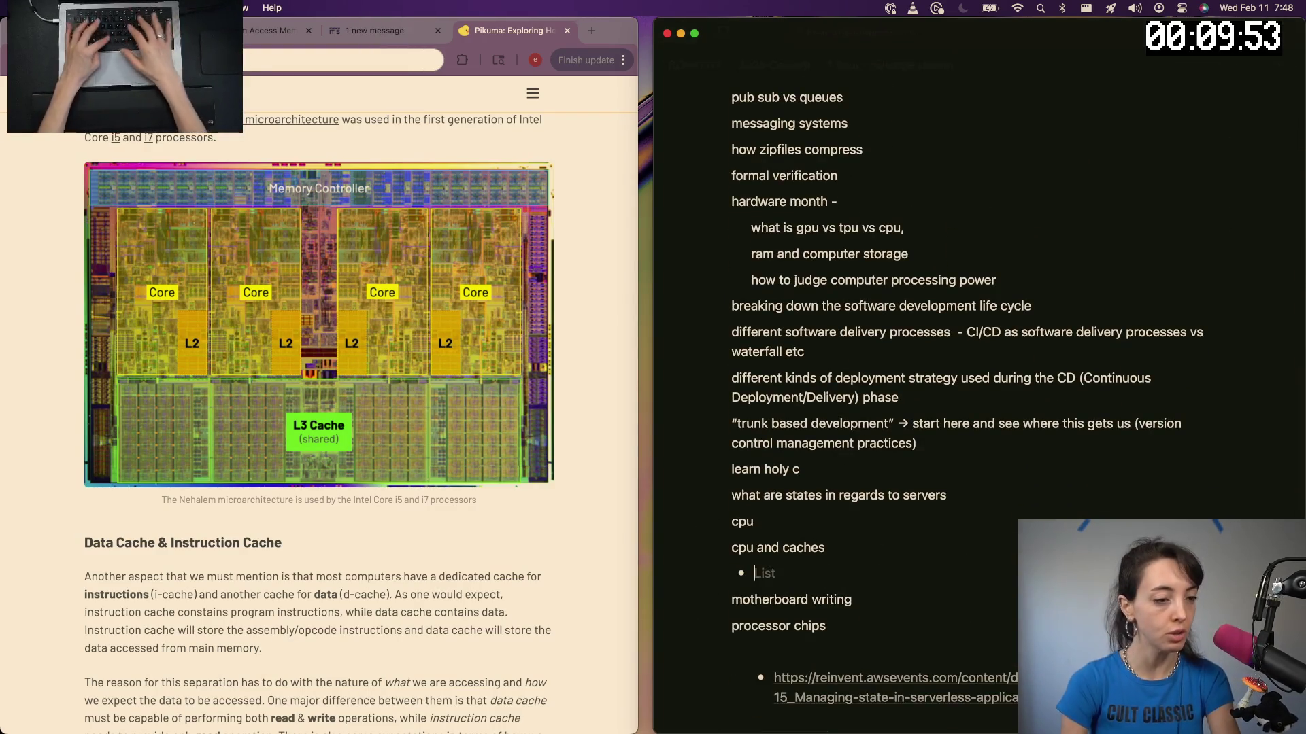
key(super+v)
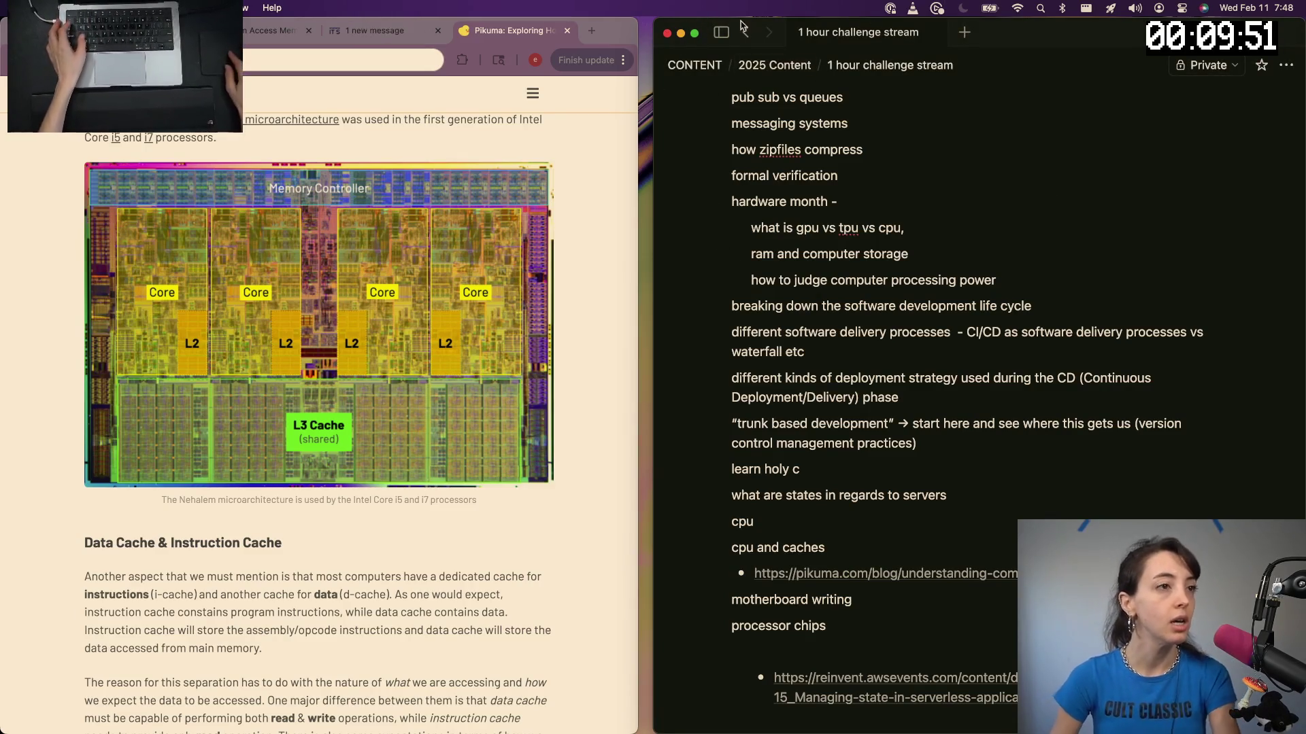
click(745, 32)
click(344, 190)
key(super+bracketleft)
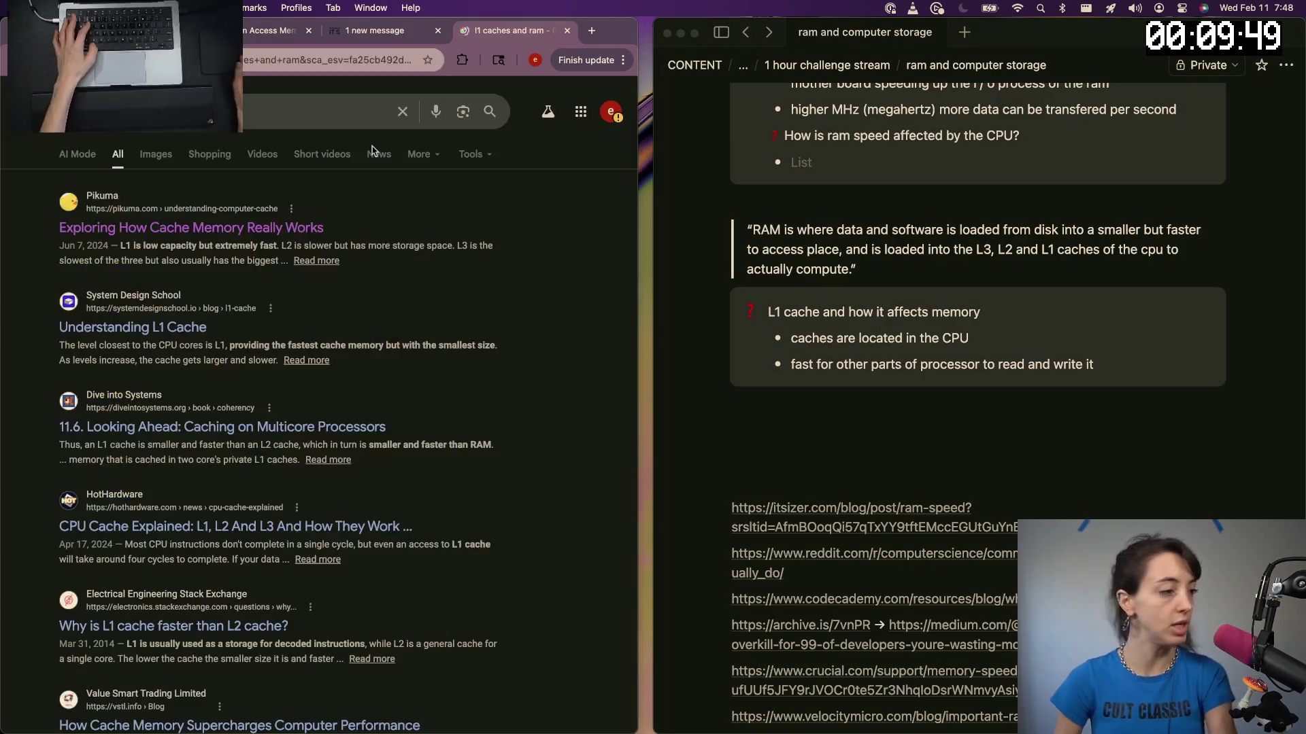
scroll(755, 254, up, 2)
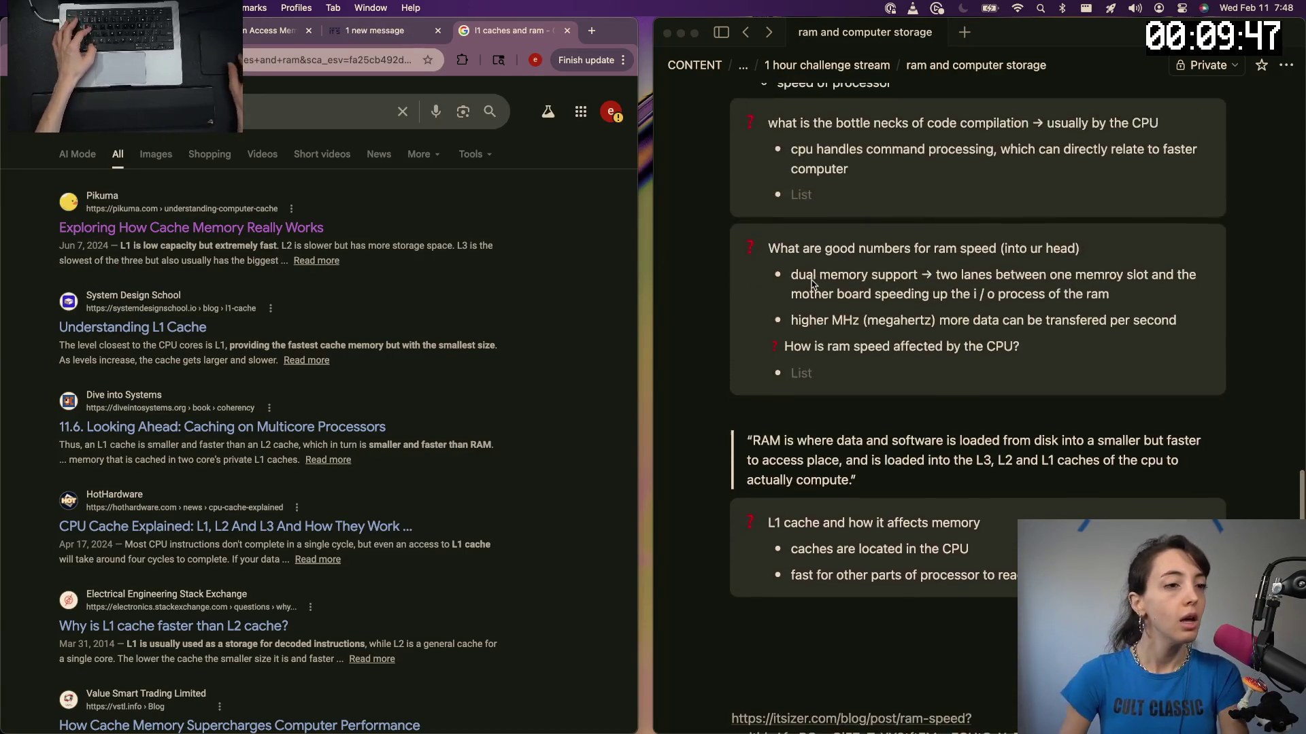
scroll(817, 408, up, 4)
scroll(862, 595, up, 1)
scroll(862, 595, down, 2)
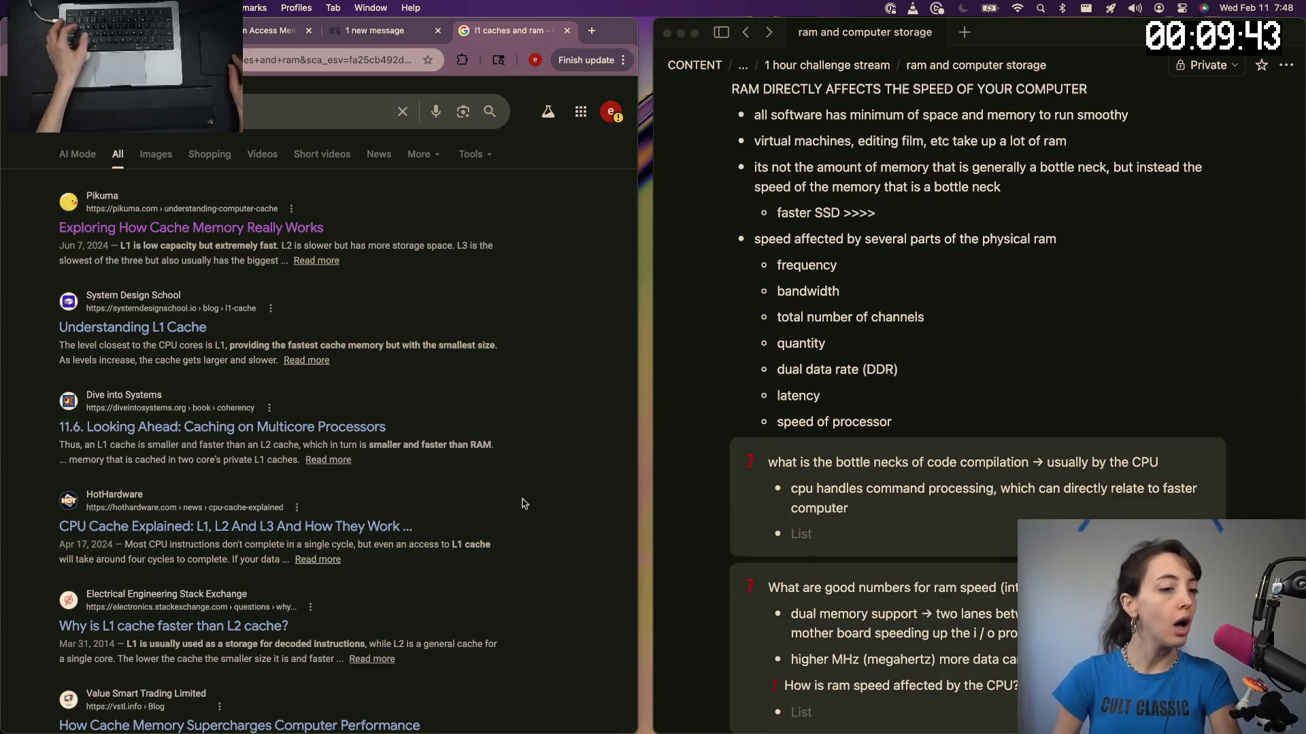
scroll(487, 501, down, 3)
scroll(487, 501, up, 5)
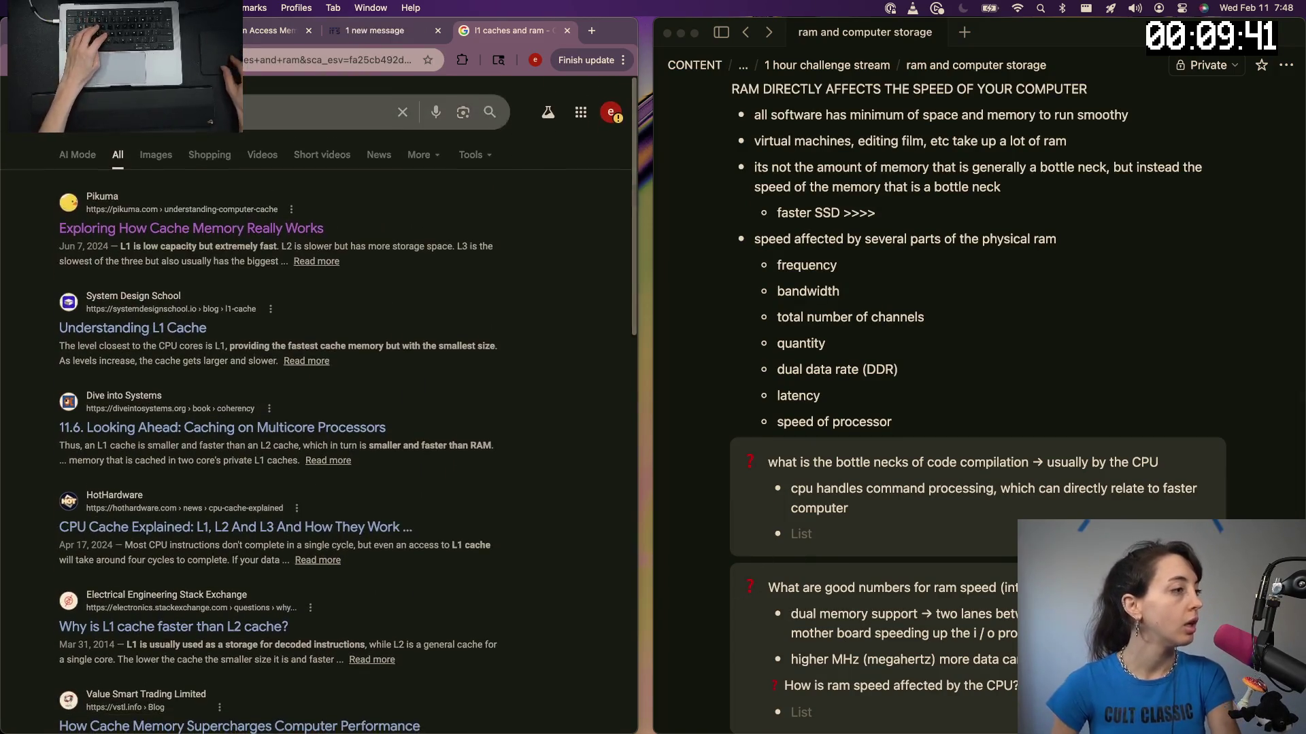
Start a new Google search to research caching for the L1 cache note
click(164, 112)
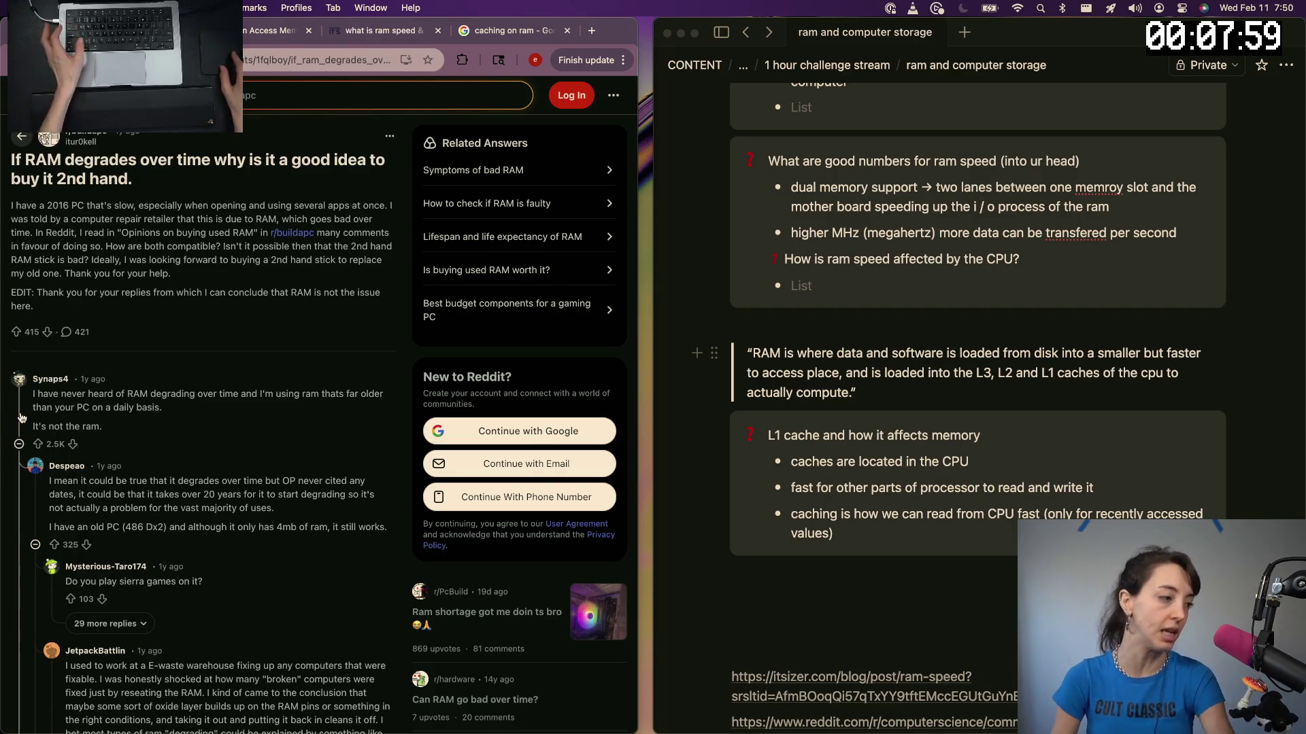
scroll(20, 416, down, 1)
scroll(20, 416, left, 5)
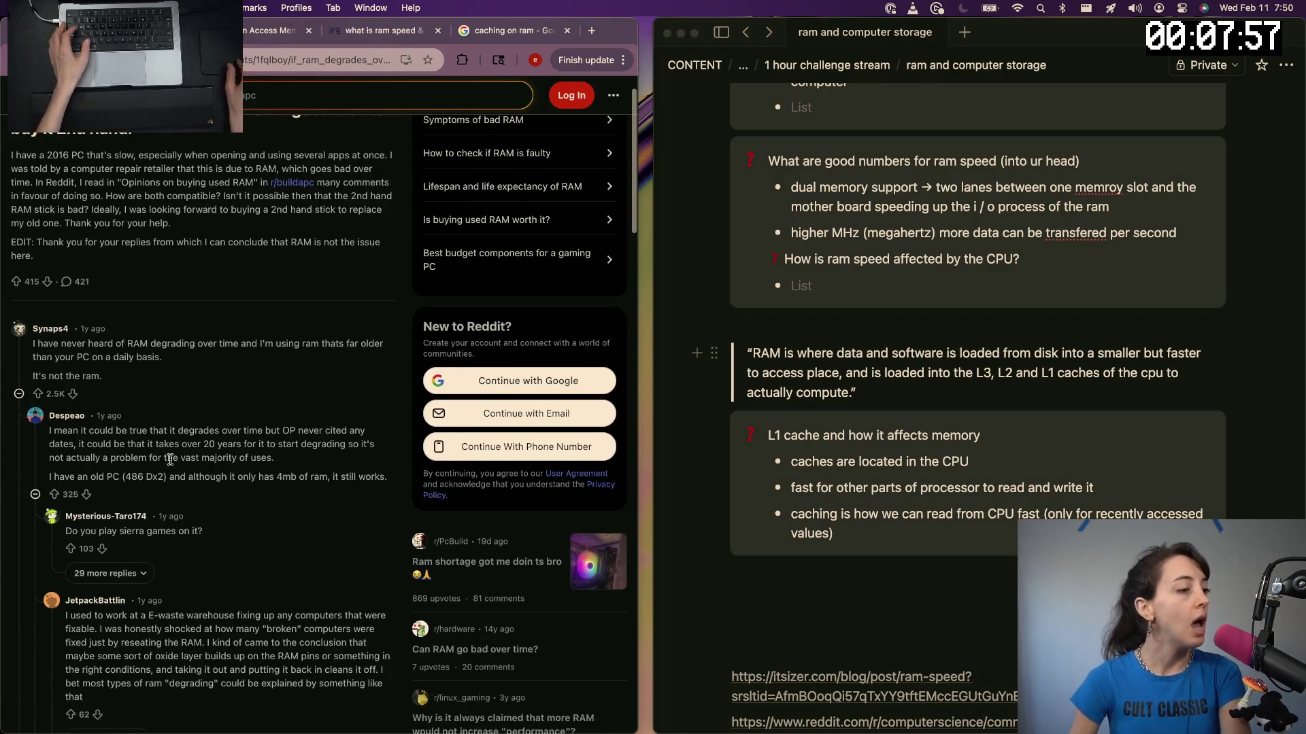
scroll(161, 349, down, 2)
scroll(163, 409, down, 6)
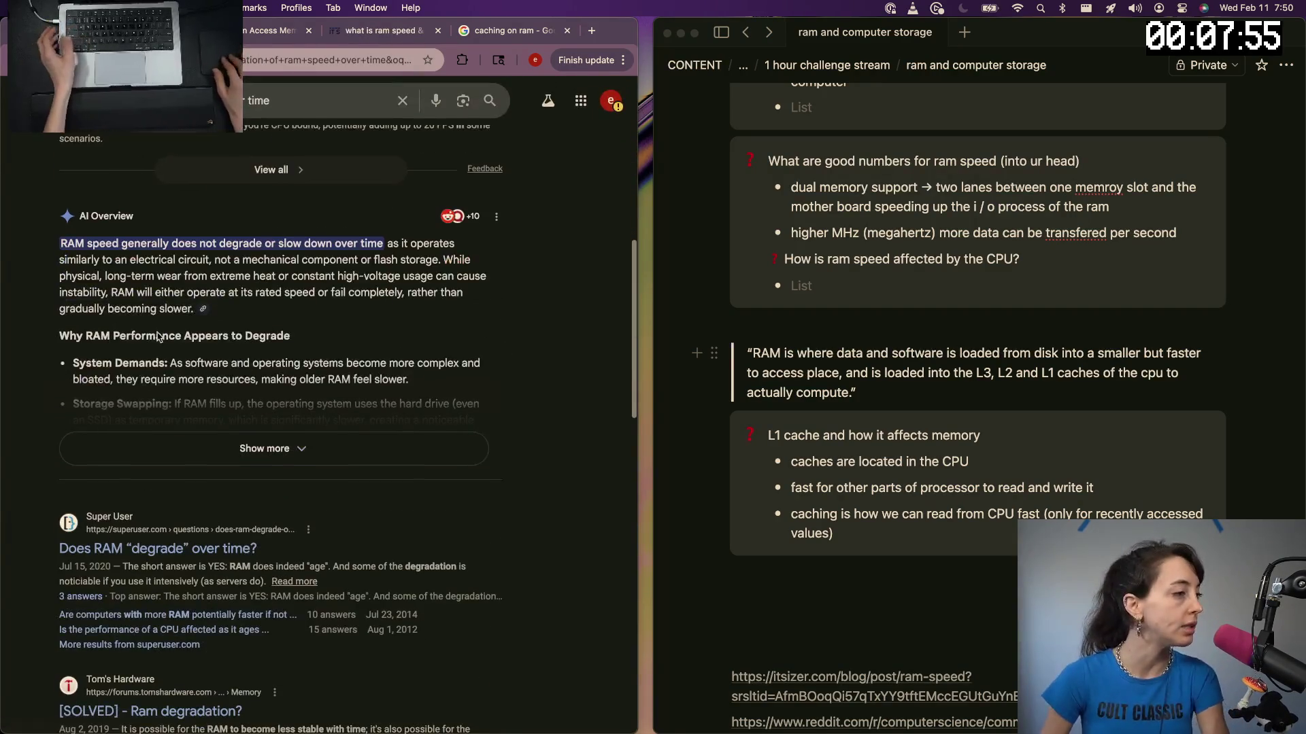
scroll(164, 453, down, 1)
Read the Super User answer on RAM degrading, dismissing its popups, then open the Geeks on Site RAM lifespan article
click(175, 463)
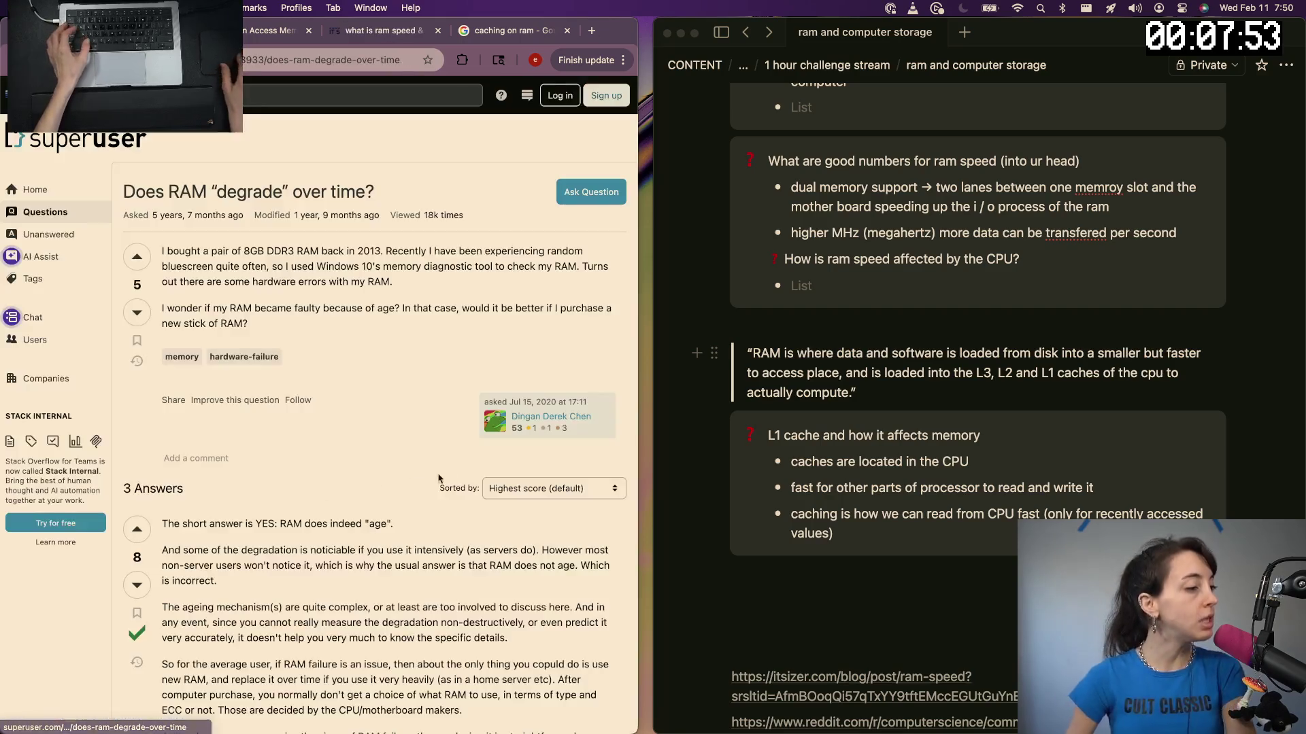
scroll(258, 472, down, 2)
scroll(258, 471, down, 1)
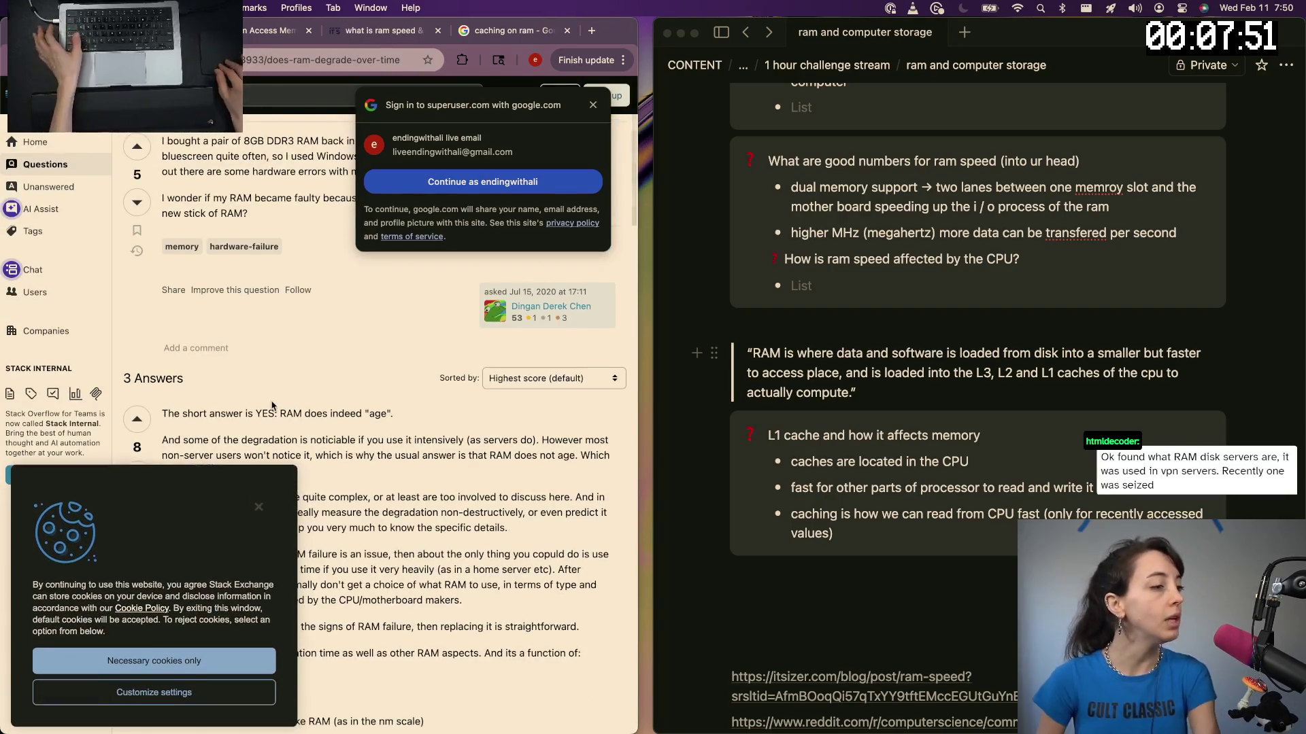
scroll(259, 472, down, 2)
click(589, 109)
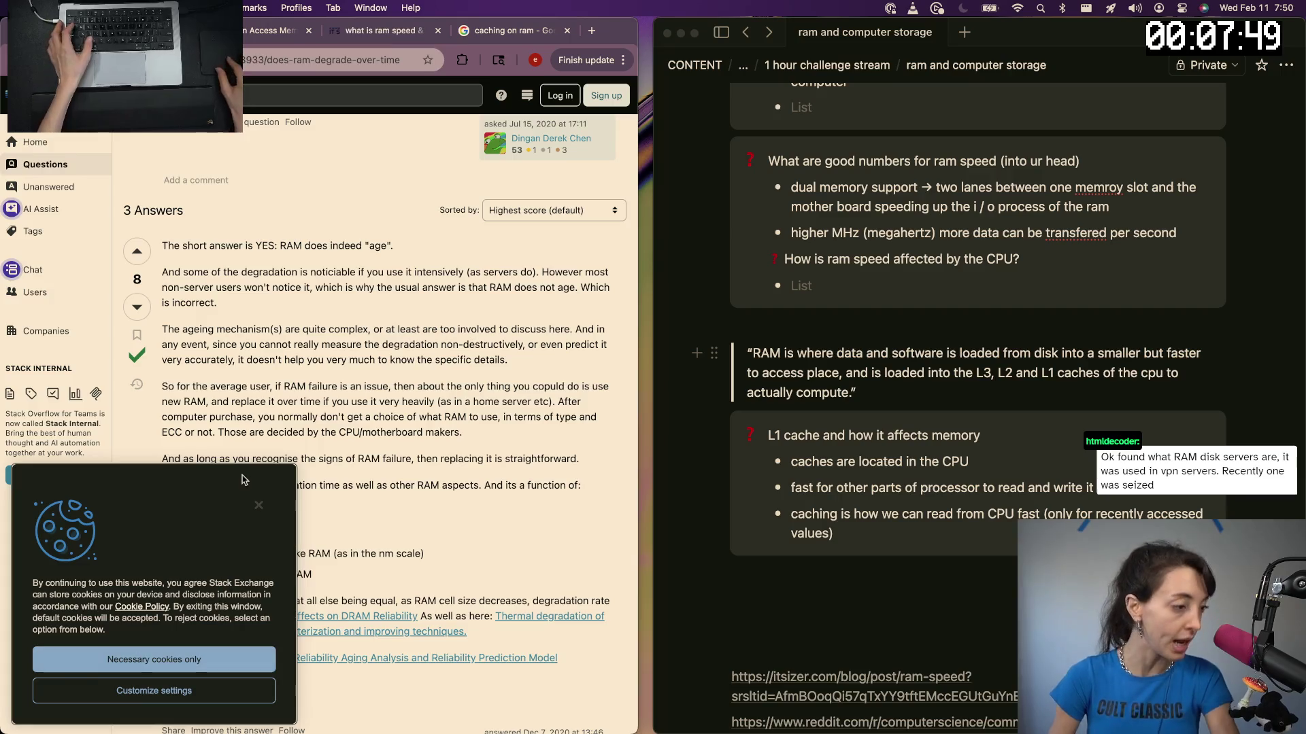
click(153, 659)
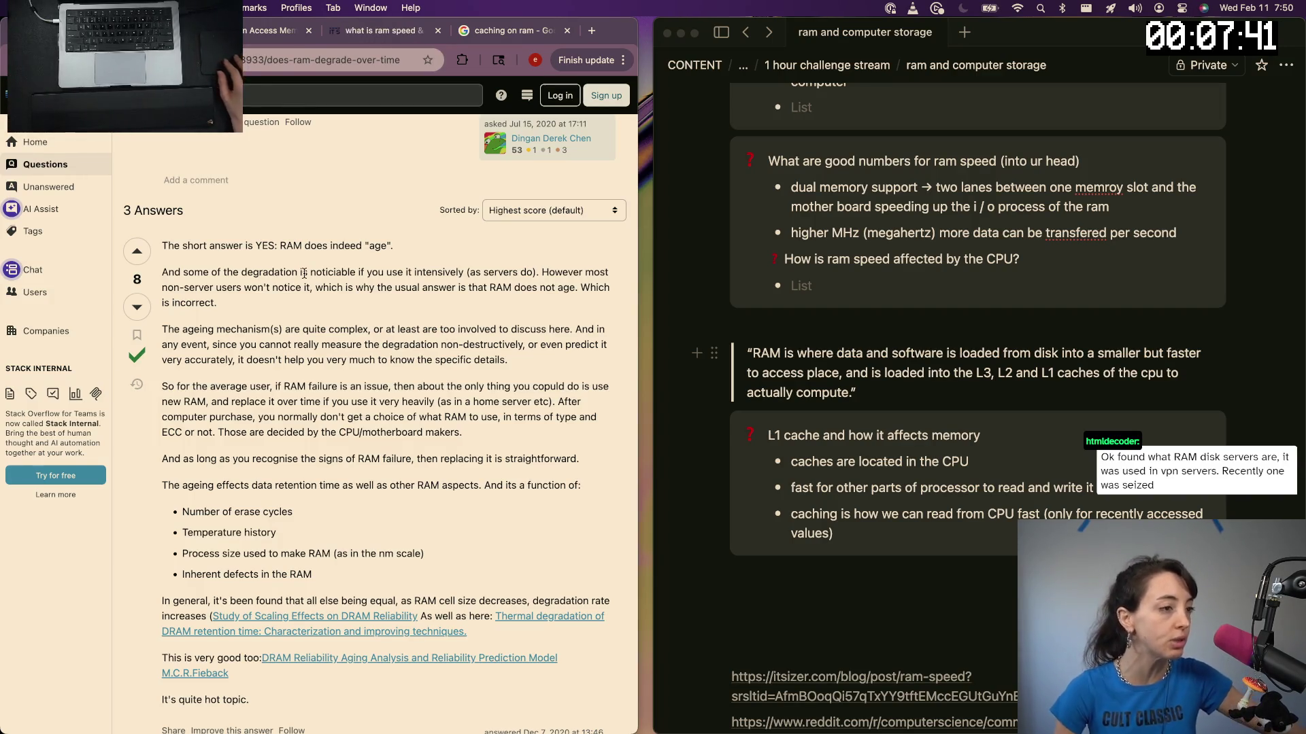
scroll(308, 286, left, 5)
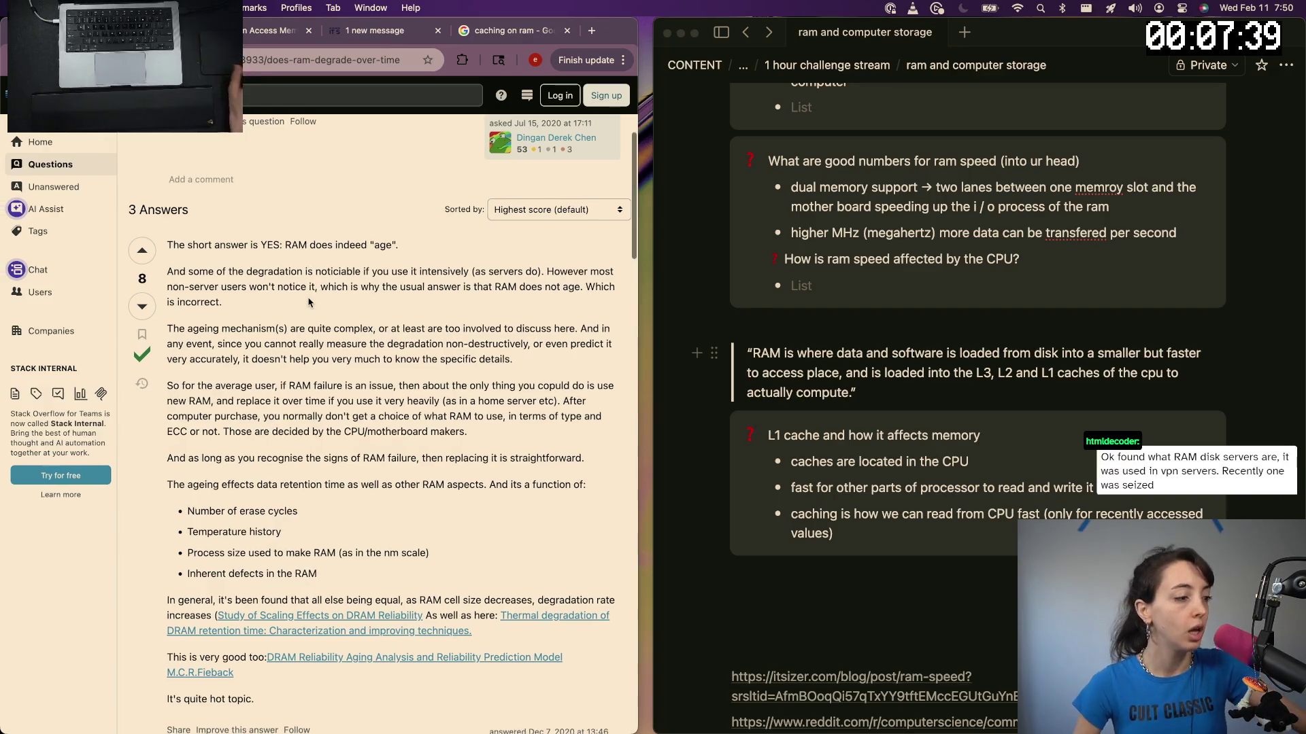
scroll(262, 365, down, 2)
scroll(246, 408, down, 2)
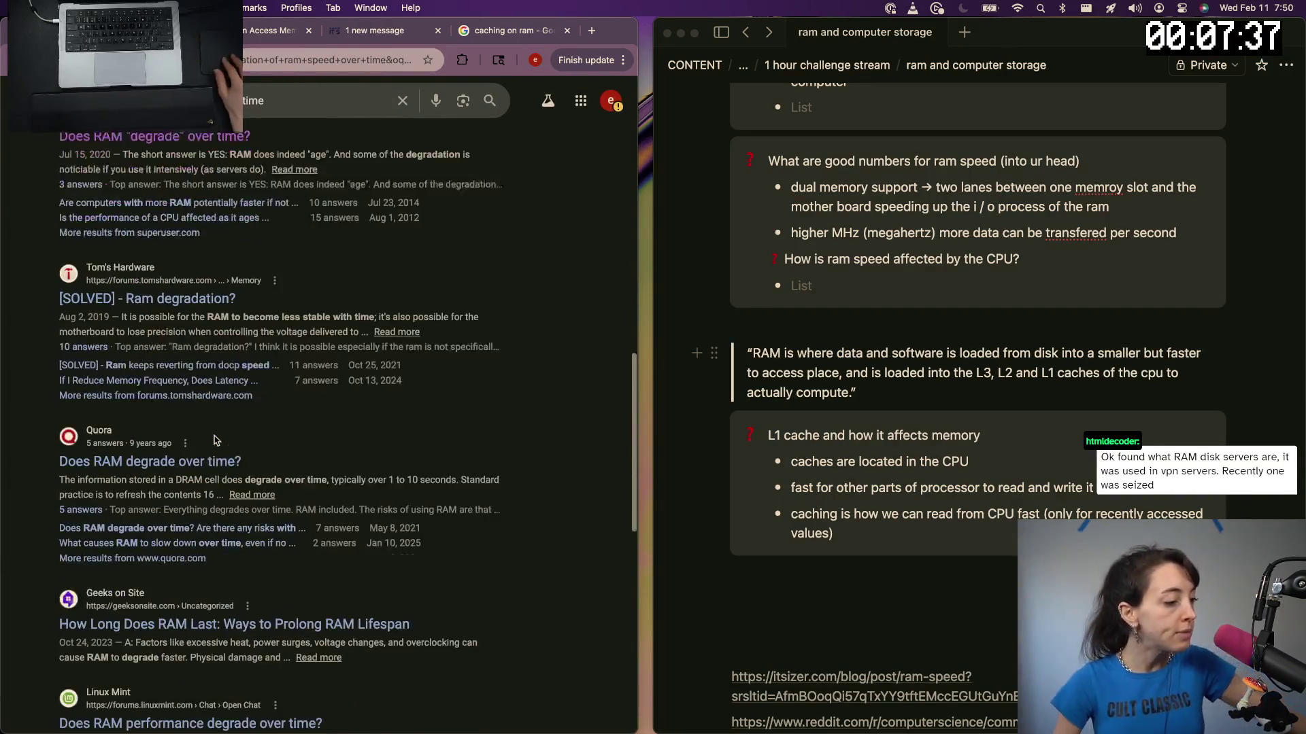
scroll(224, 439, down, 1)
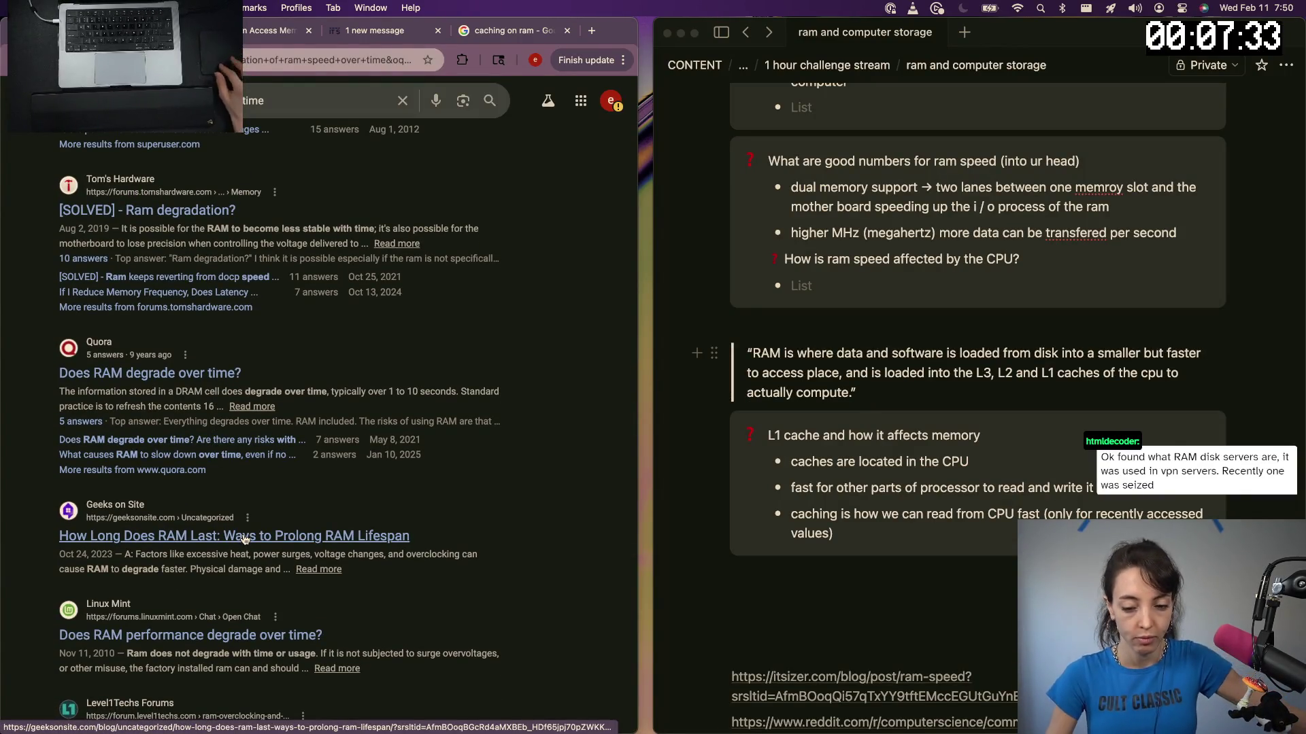
click(244, 539)
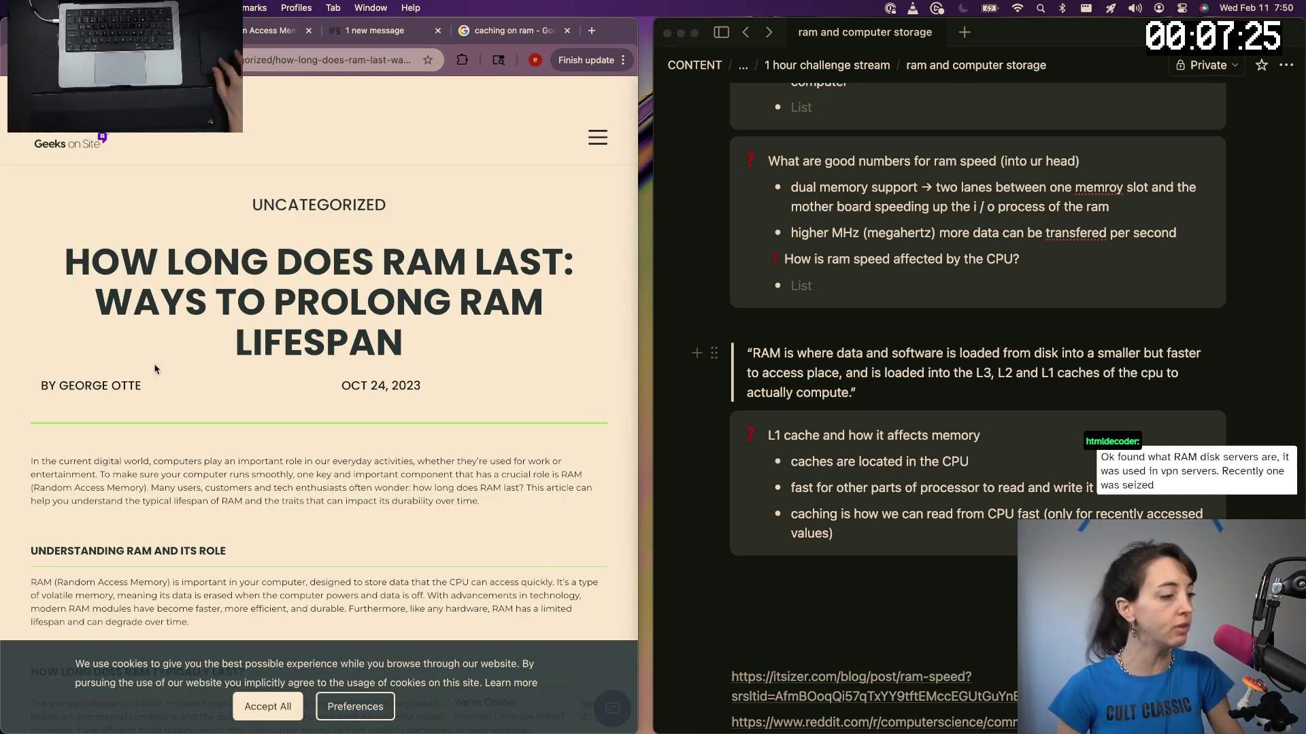
scroll(155, 369, down, 2)
scroll(155, 369, down, 1)
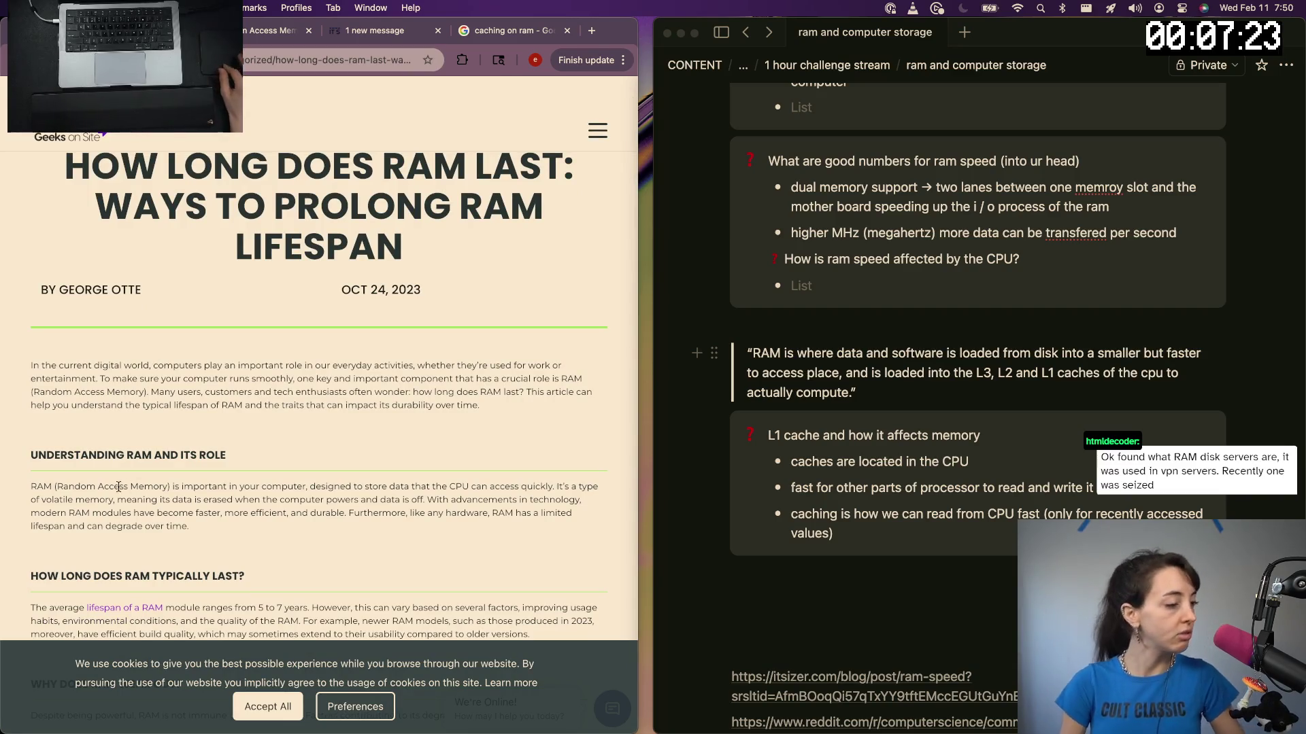
scroll(119, 487, down, 3)
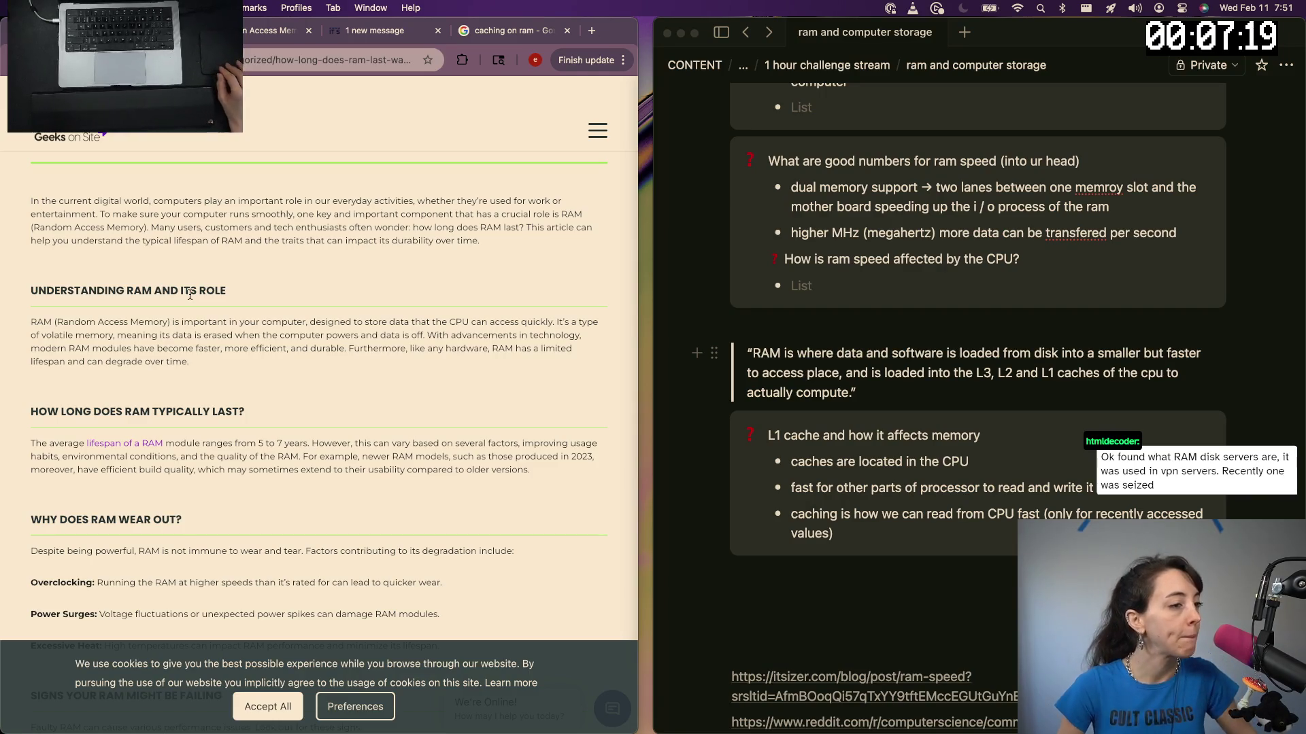
scroll(850, 520, up, 10)
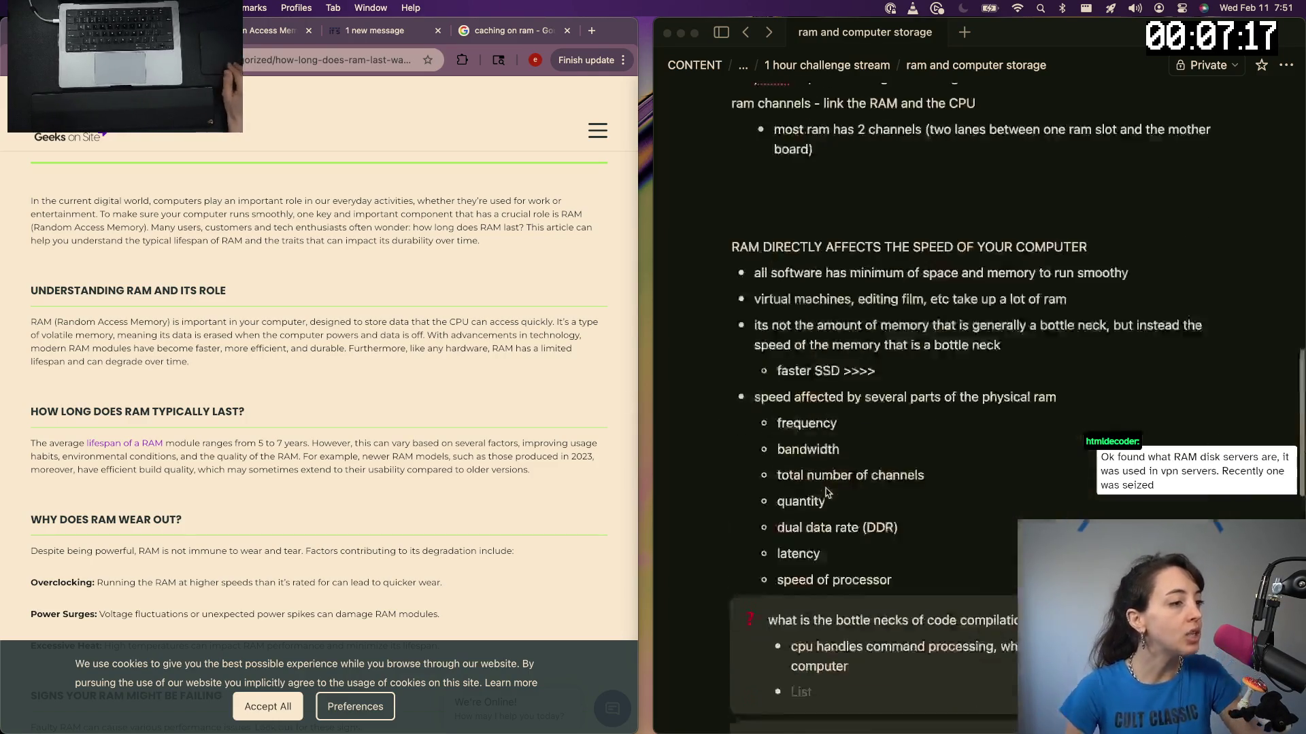
scroll(847, 429, up, 5)
scroll(846, 347, up, 2)
scroll(846, 306, up, 2)
scroll(845, 306, up, 2)
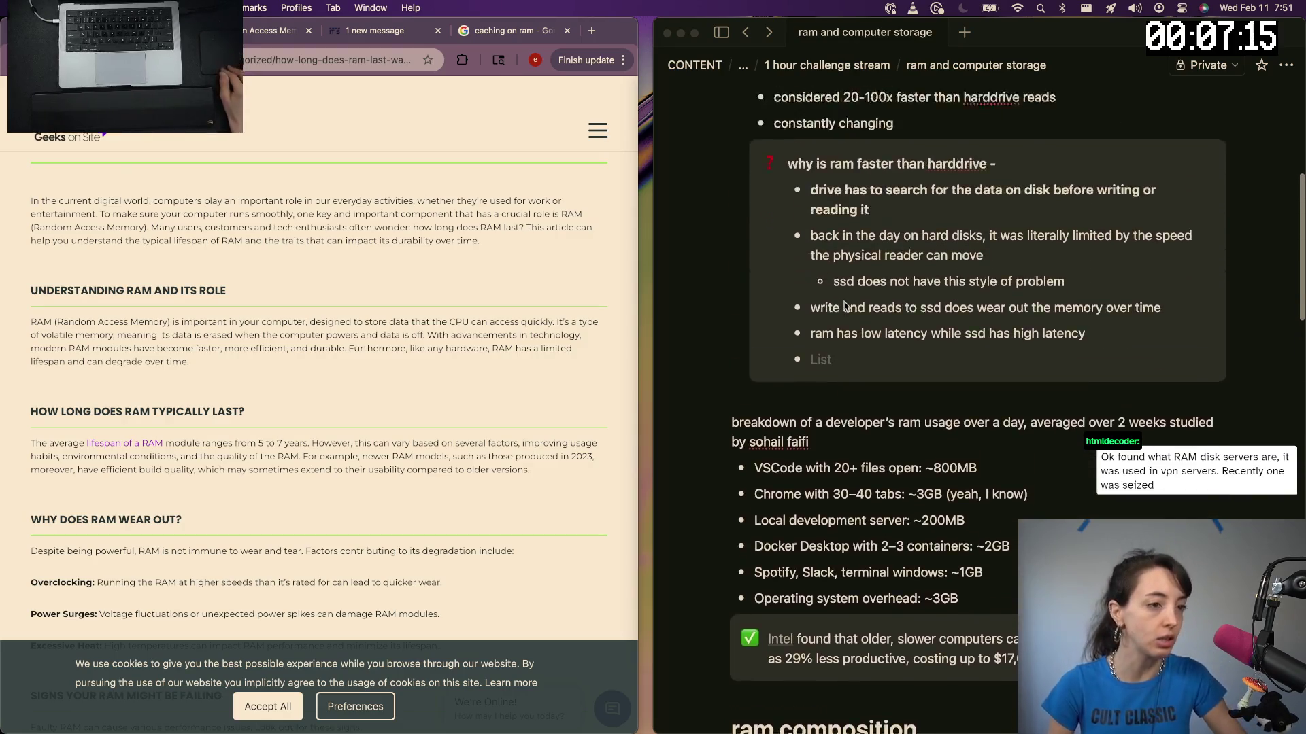
scroll(918, 347, up, 5)
scroll(1020, 398, up, 1)
Add a bullet under 'constantly changing' that RAM stores data for the CPU to access quickly
click(936, 494)
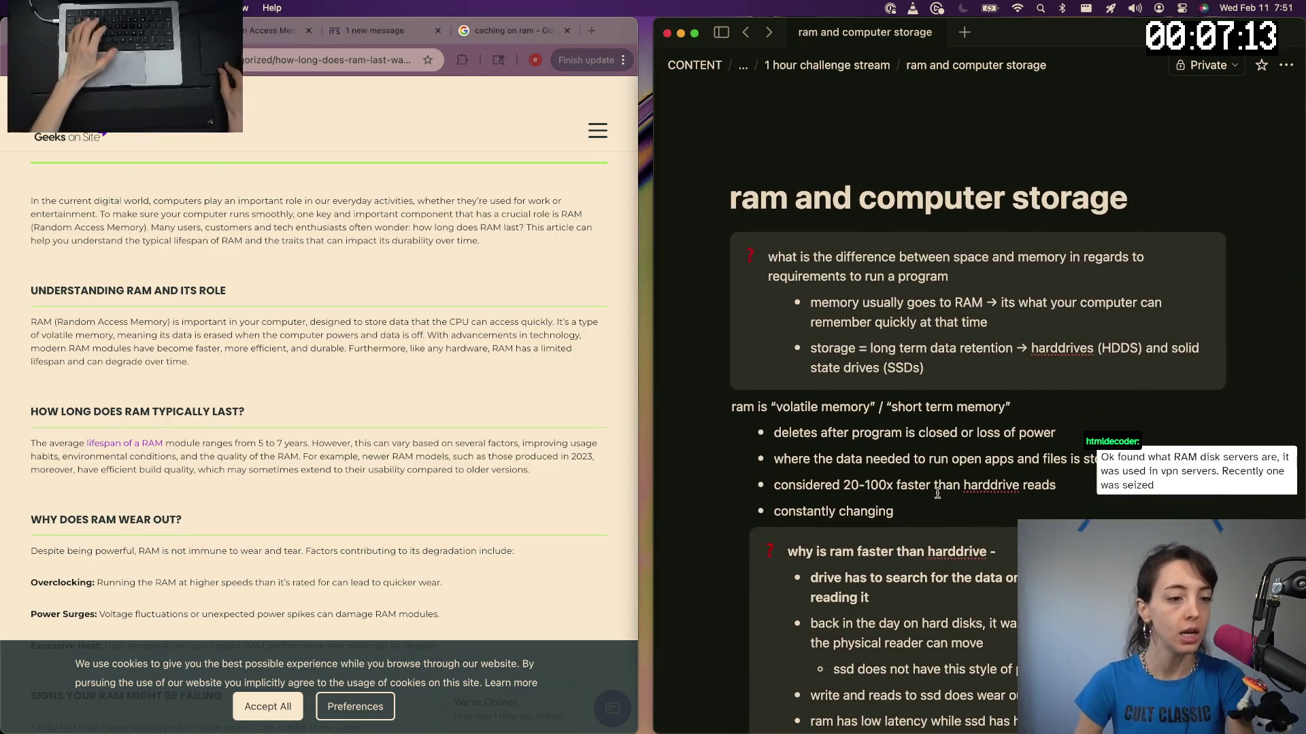
key(Return)
text(stores )
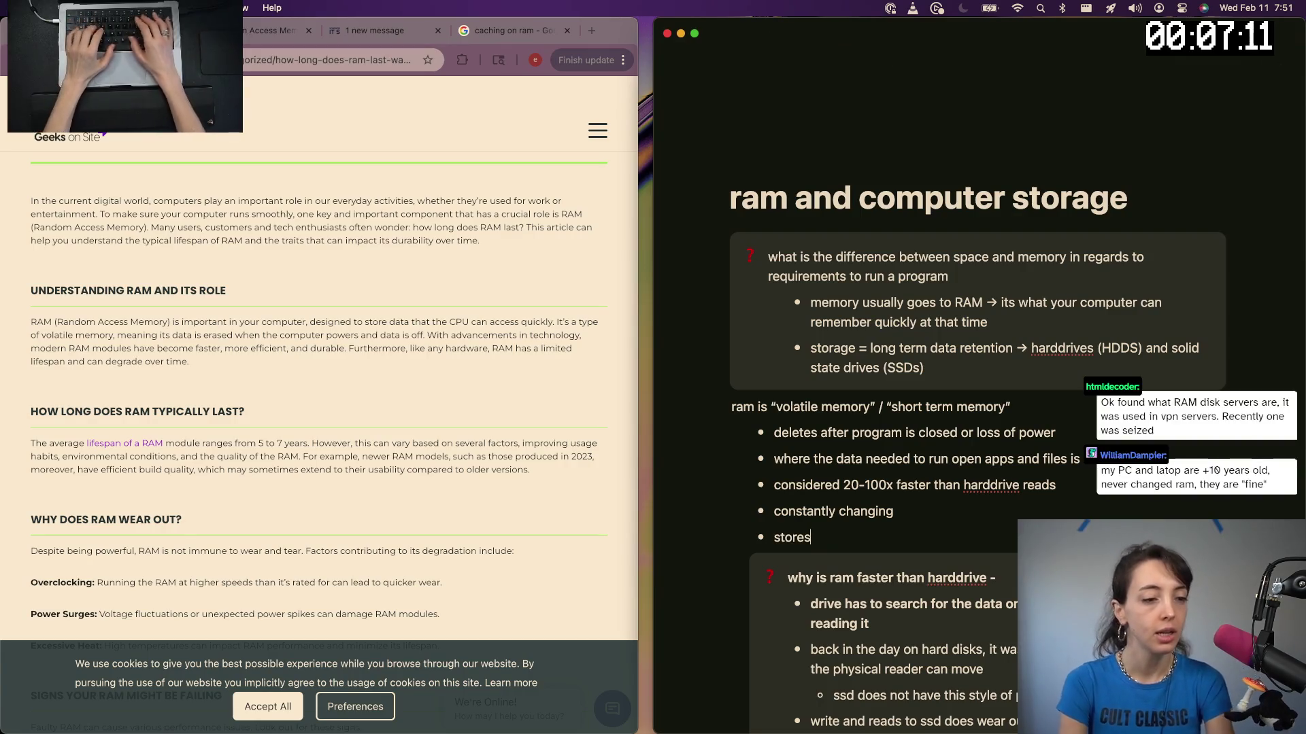
text(data for the CPU)
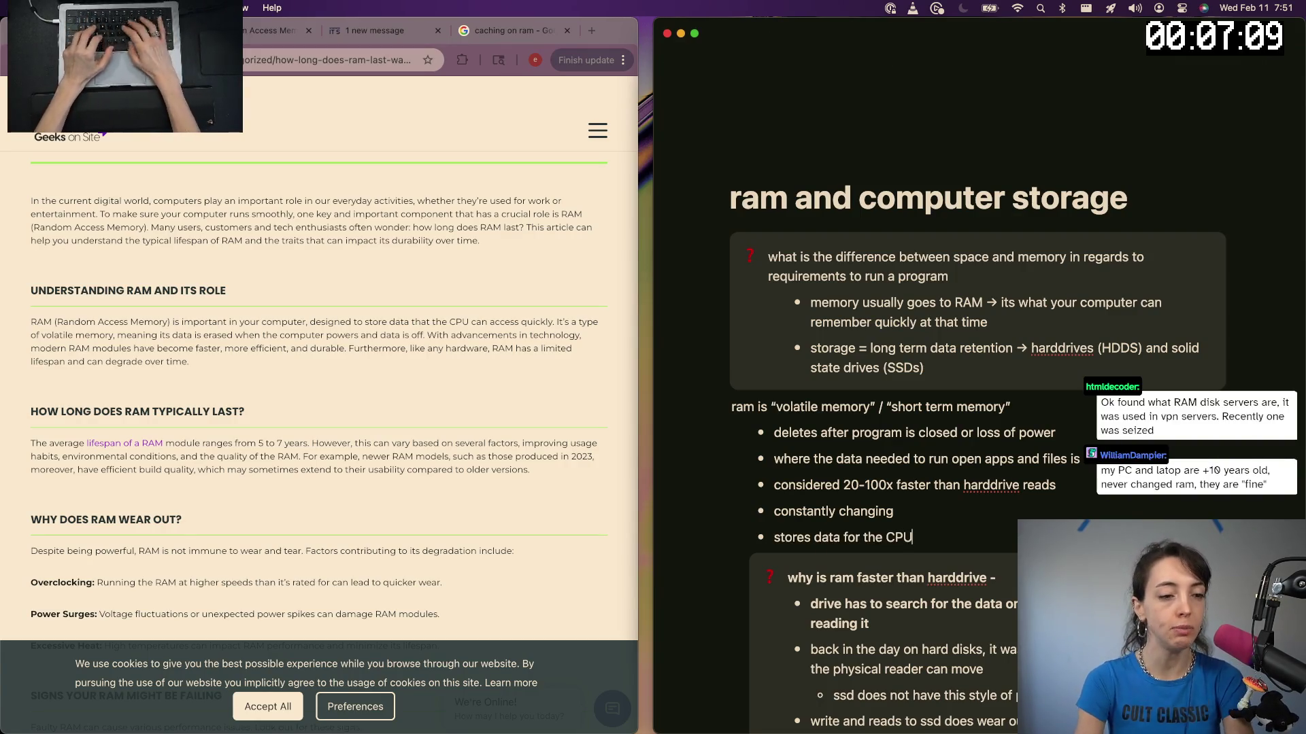
text( to access quickly)
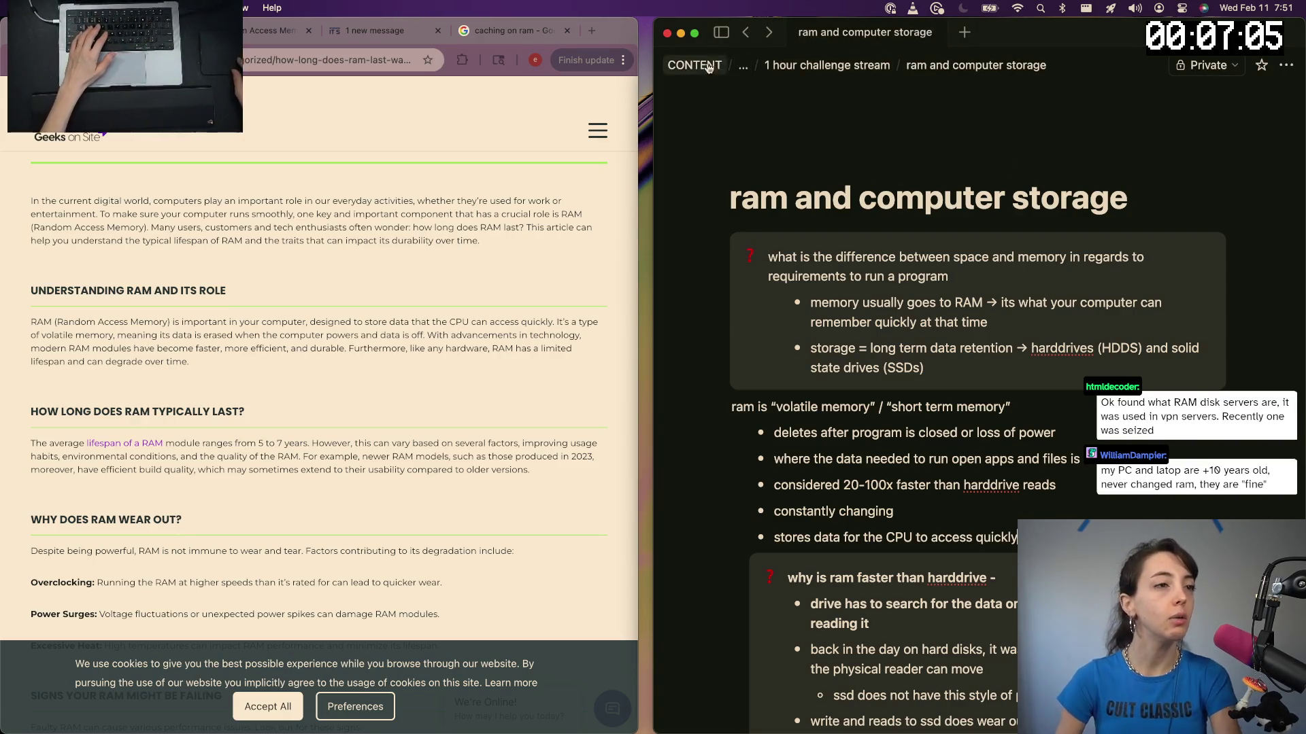
Add a 'cpu vs gpu and AI' line under 'processor chips' on the challenge stream page, then reopen the RAM notes page
click(826, 64)
scroll(775, 295, down, 2)
scroll(816, 337, down, 2)
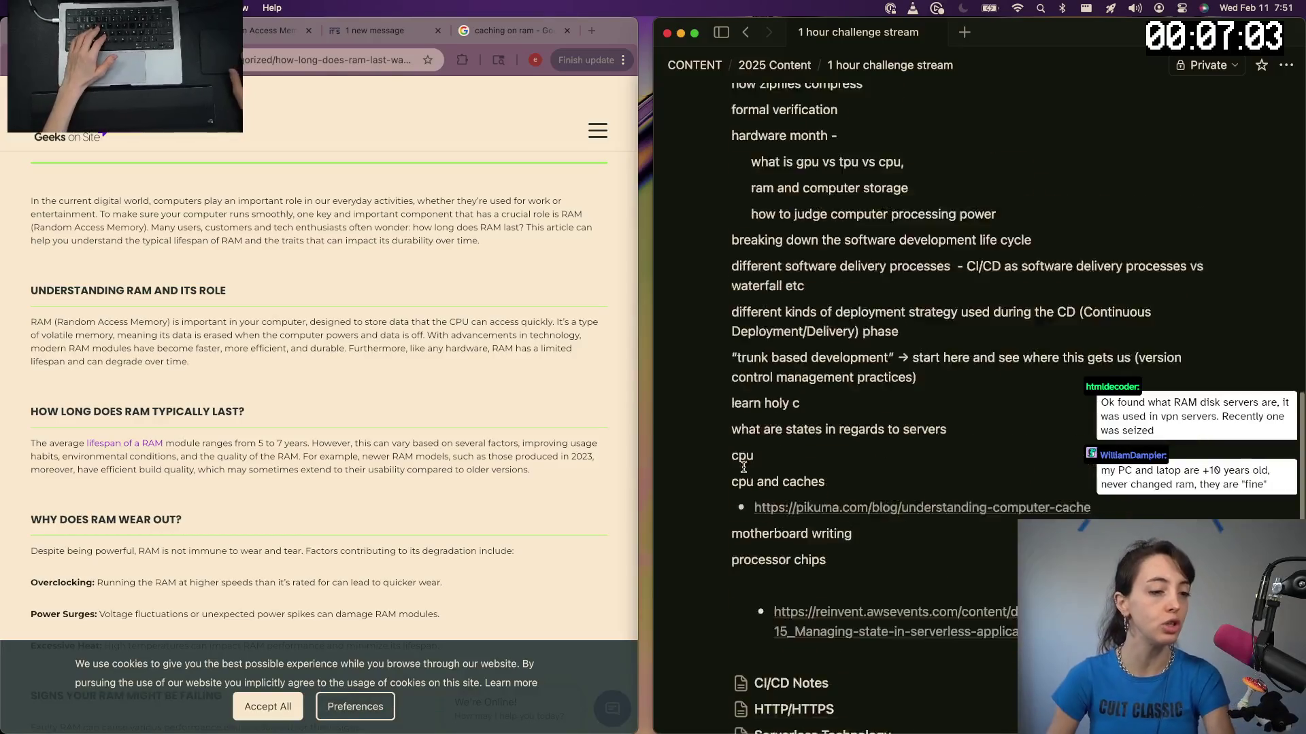
scroll(854, 383, down, 3)
key(Return)
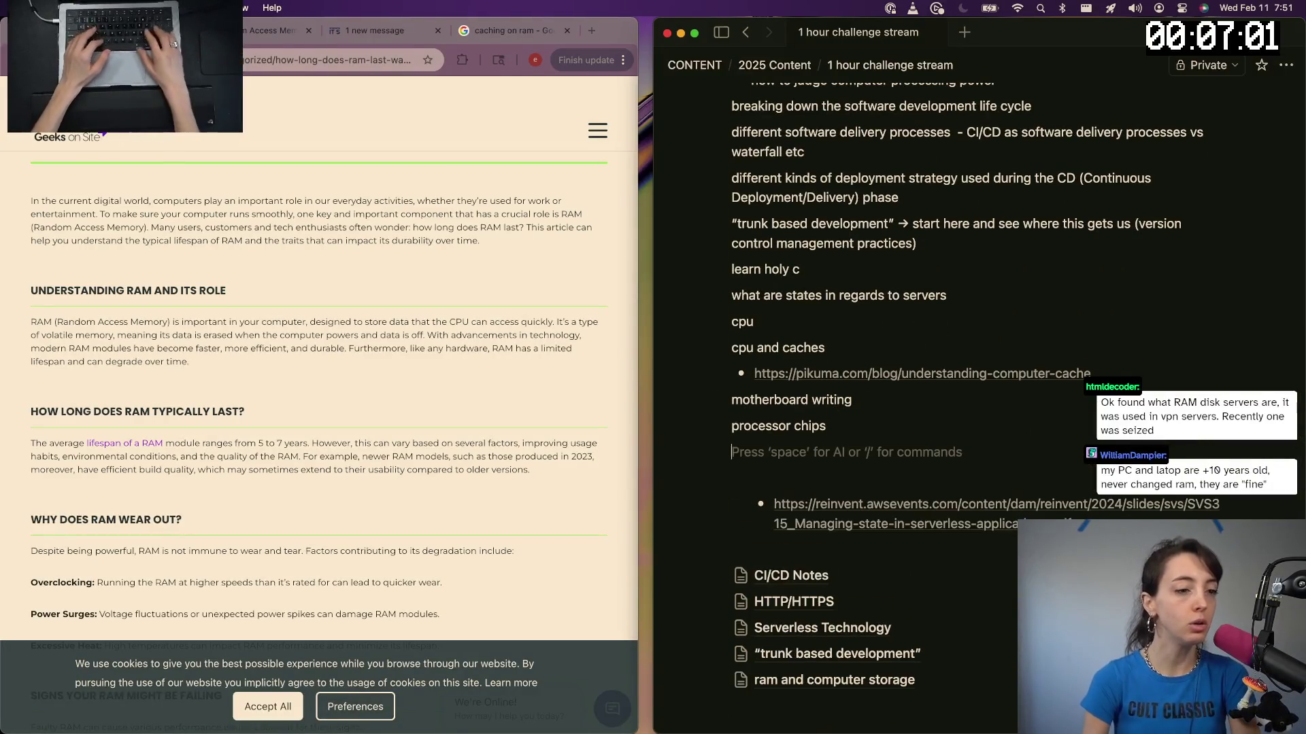
text(cp)
key(BackSpace)
text(vs gpu and )
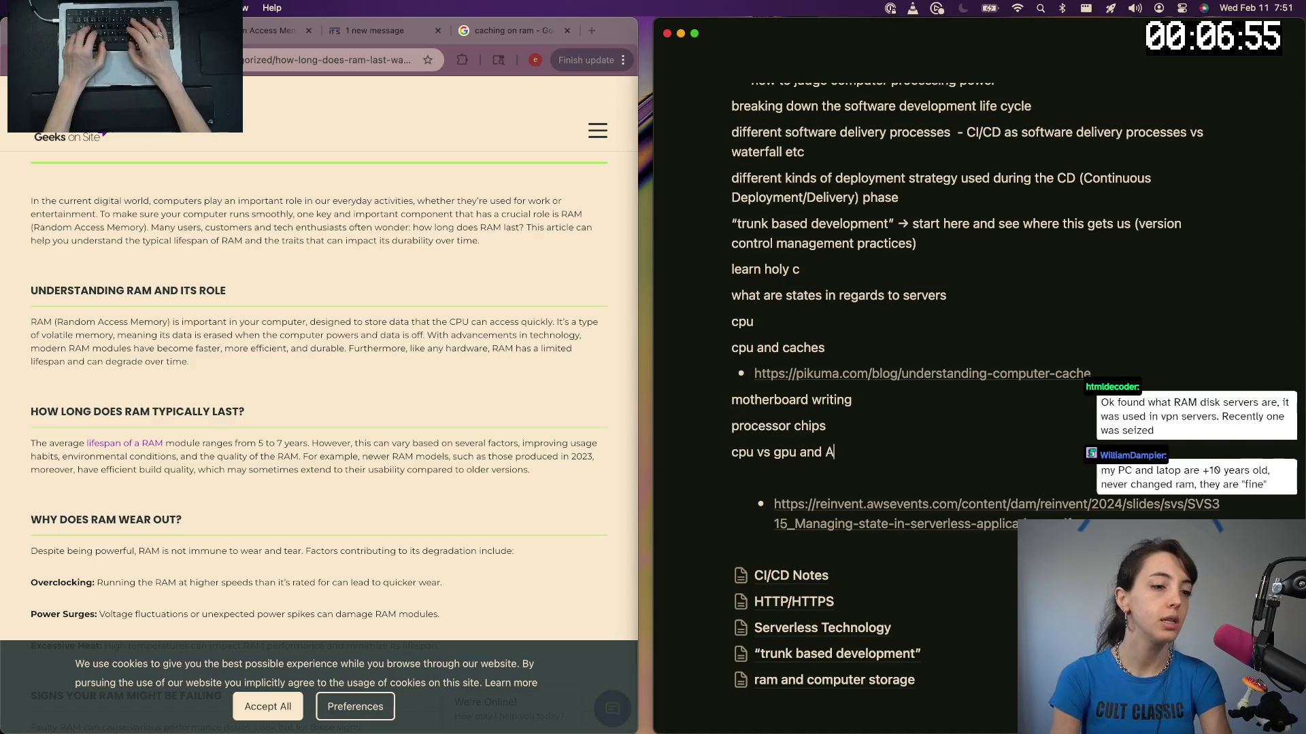
text(AI)
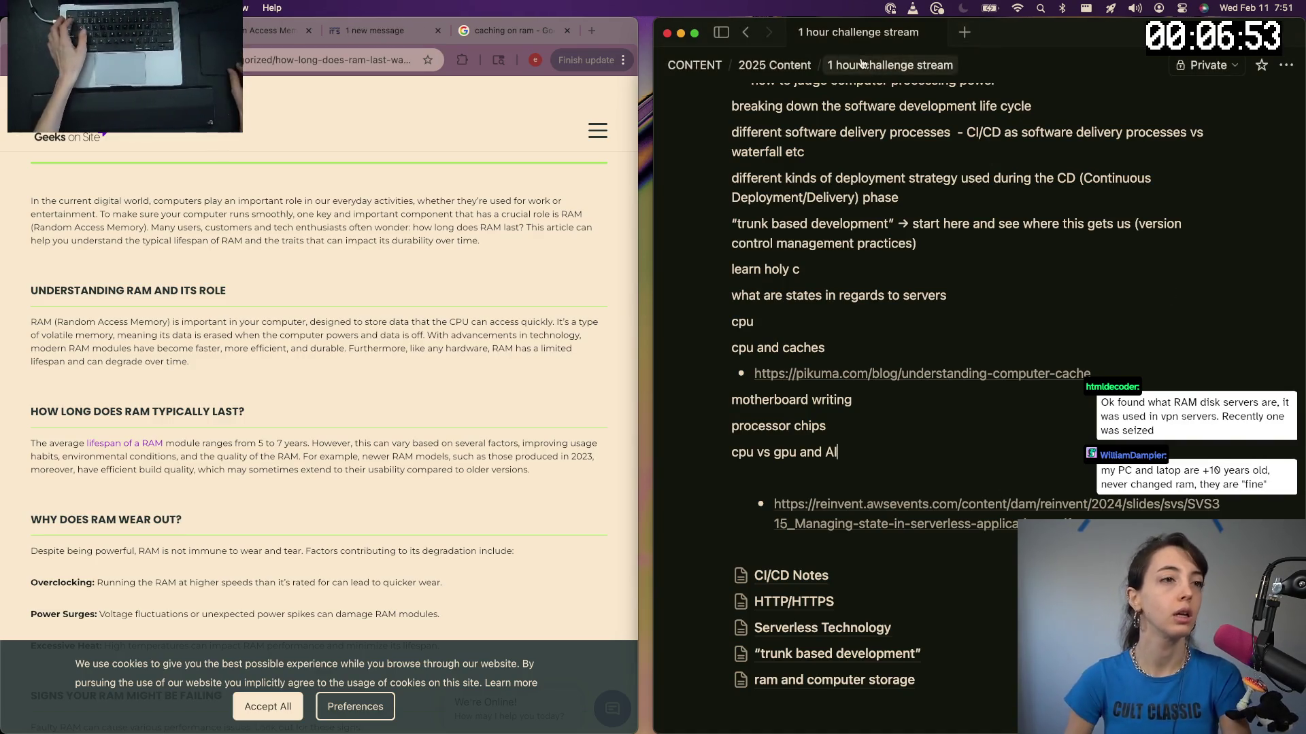
scroll(780, 575, down, 5)
click(806, 430)
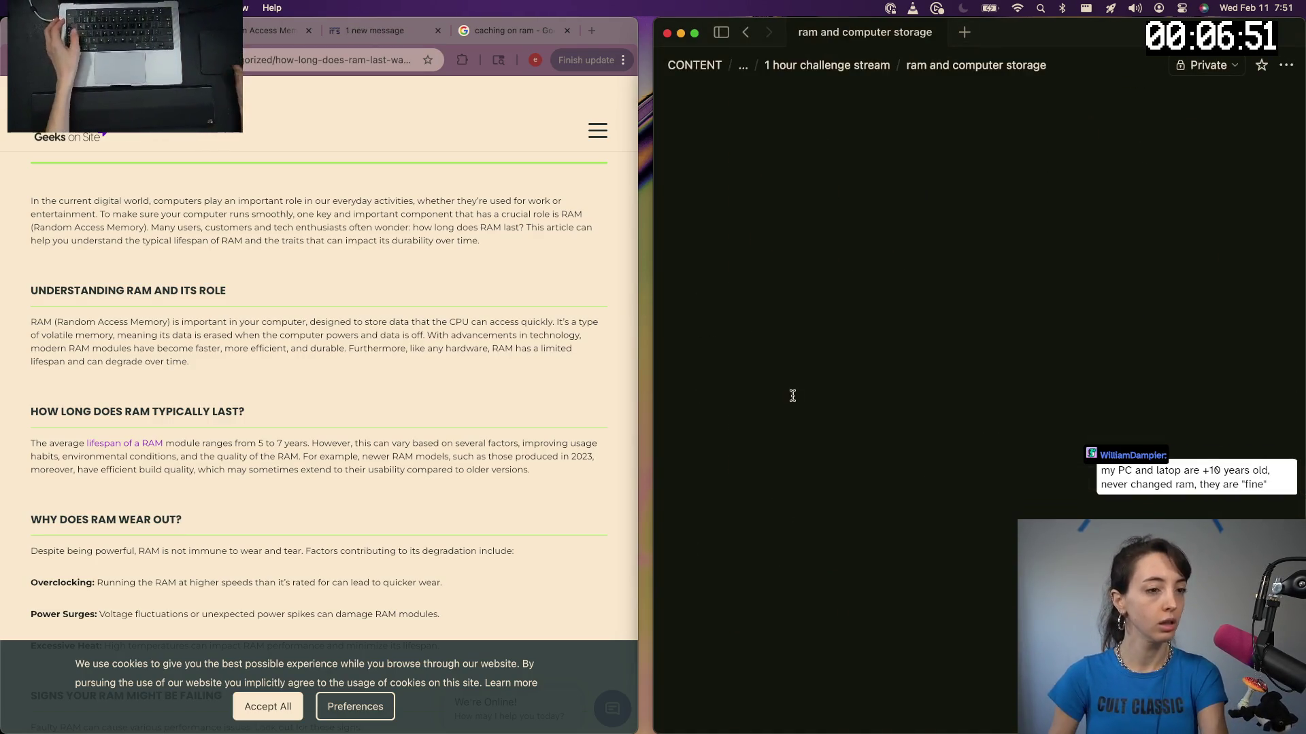
scroll(158, 586, down, 5)
scroll(158, 586, down, 5)
scroll(158, 587, down, 2)
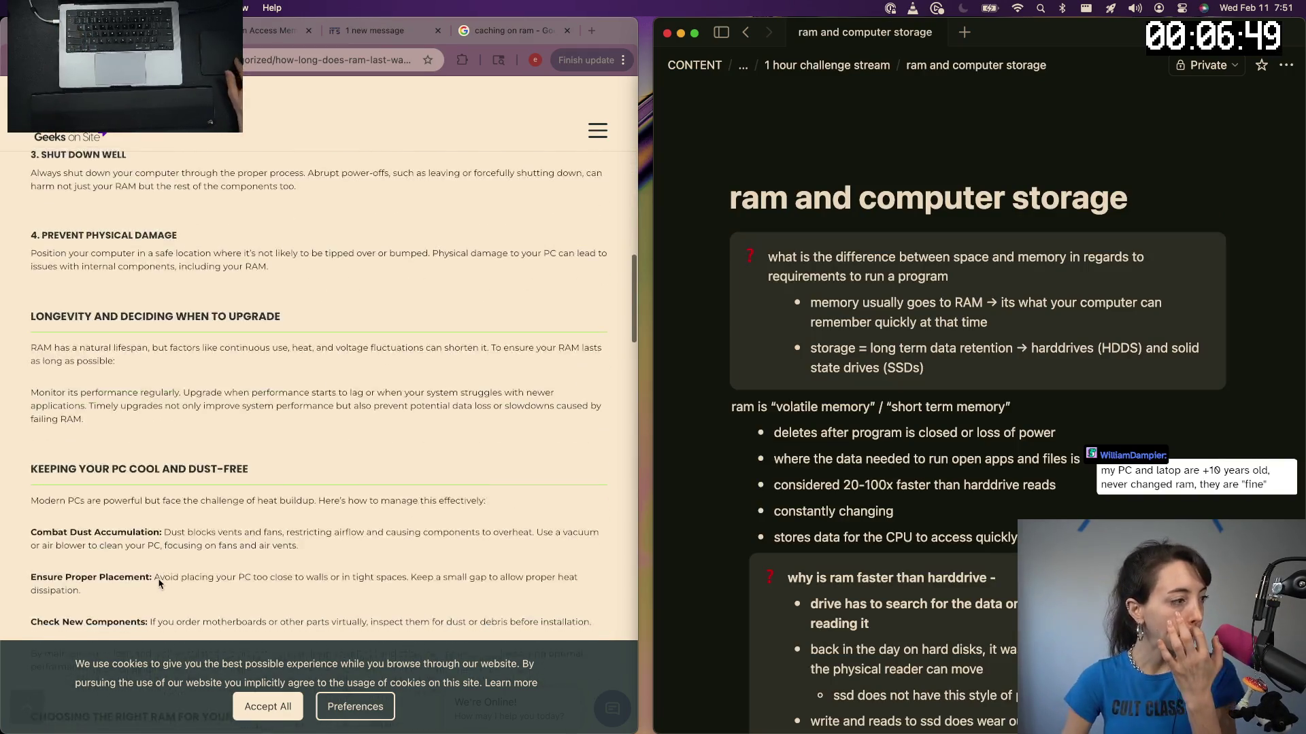
scroll(158, 585, up, 5)
scroll(159, 584, up, 2)
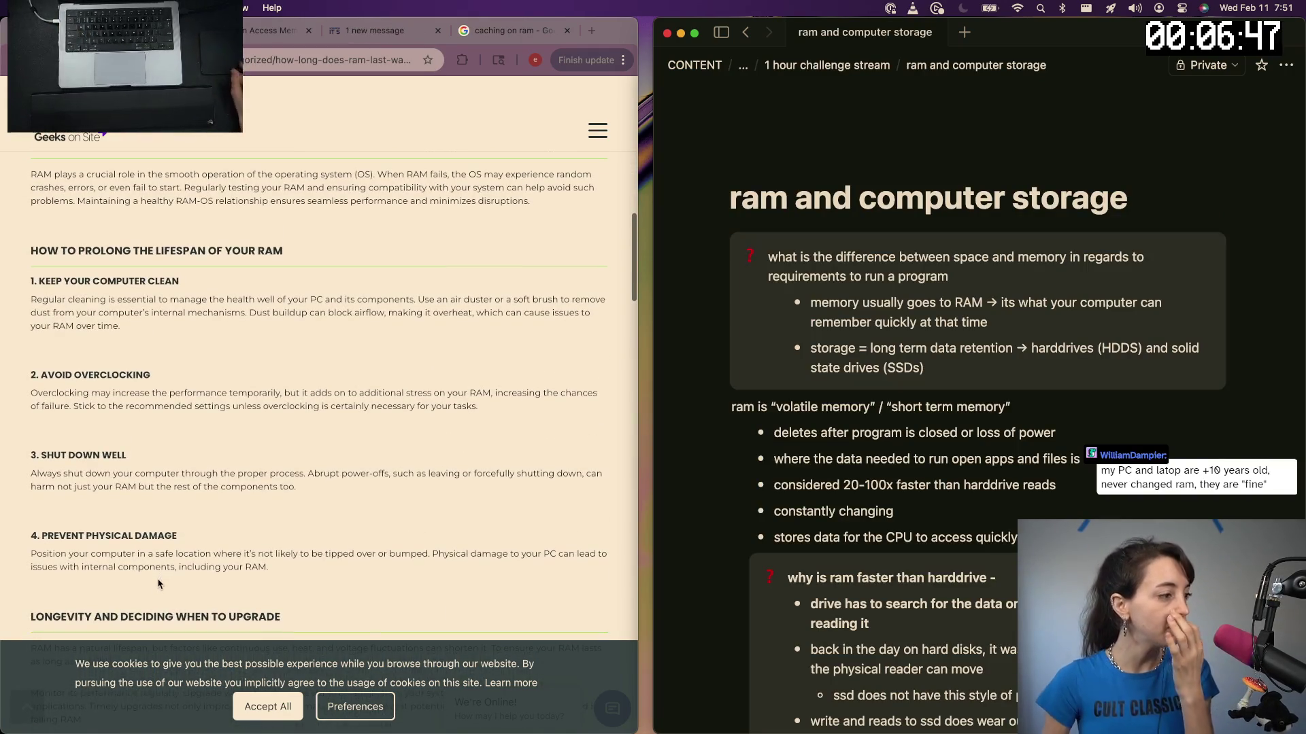
scroll(158, 584, left, 5)
scroll(167, 525, down, 2)
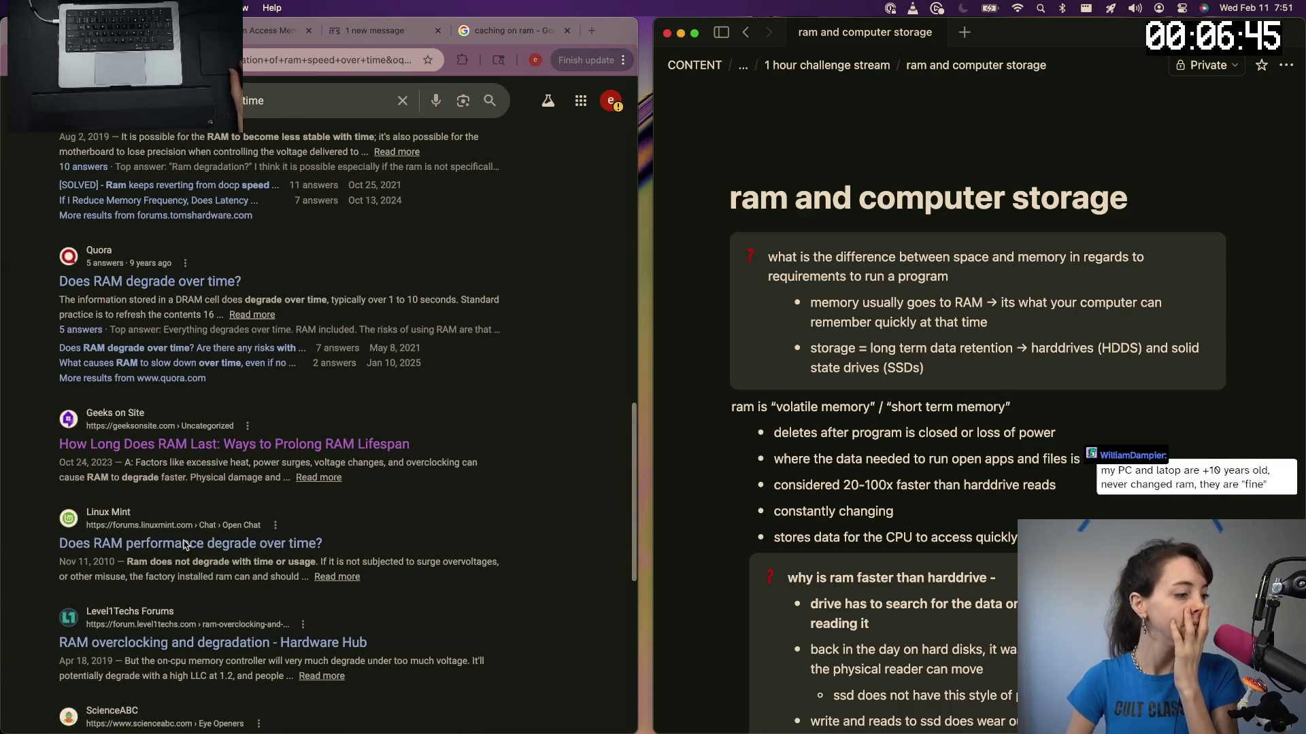
scroll(249, 549, down, 3)
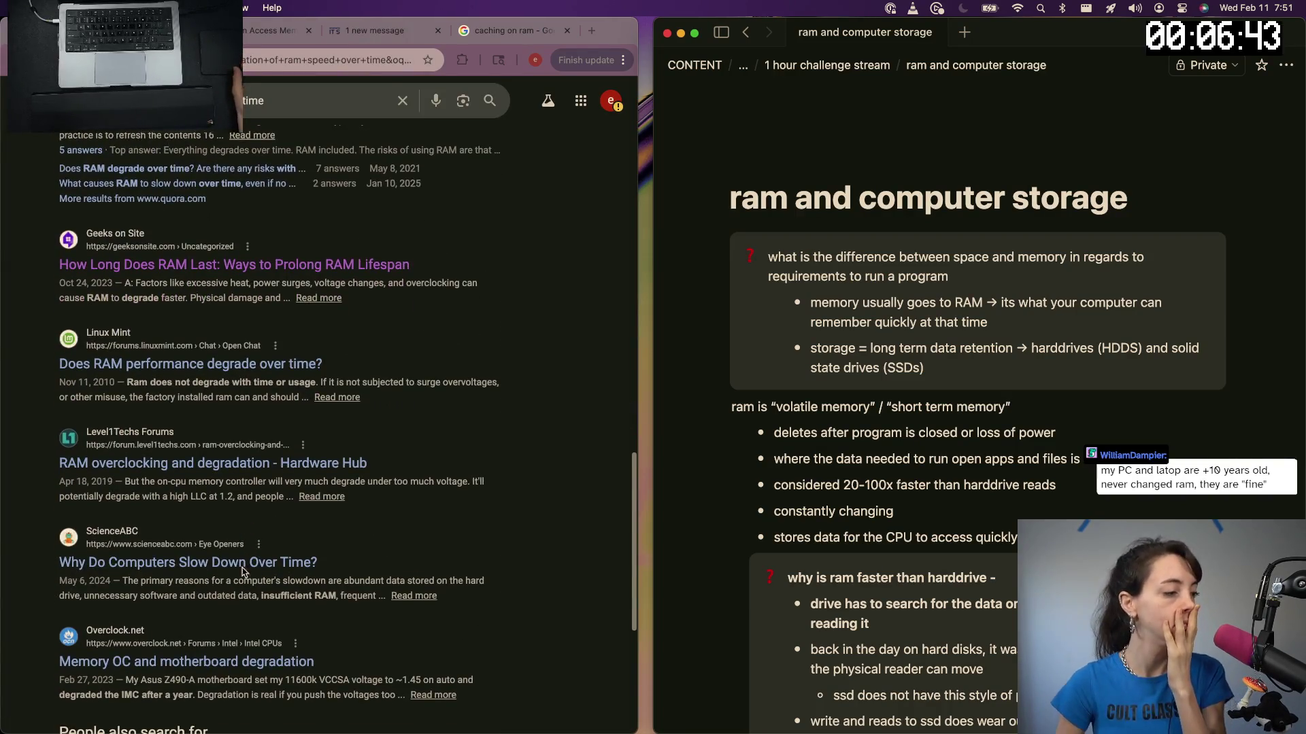
scroll(204, 572, down, 1)
scroll(194, 576, down, 1)
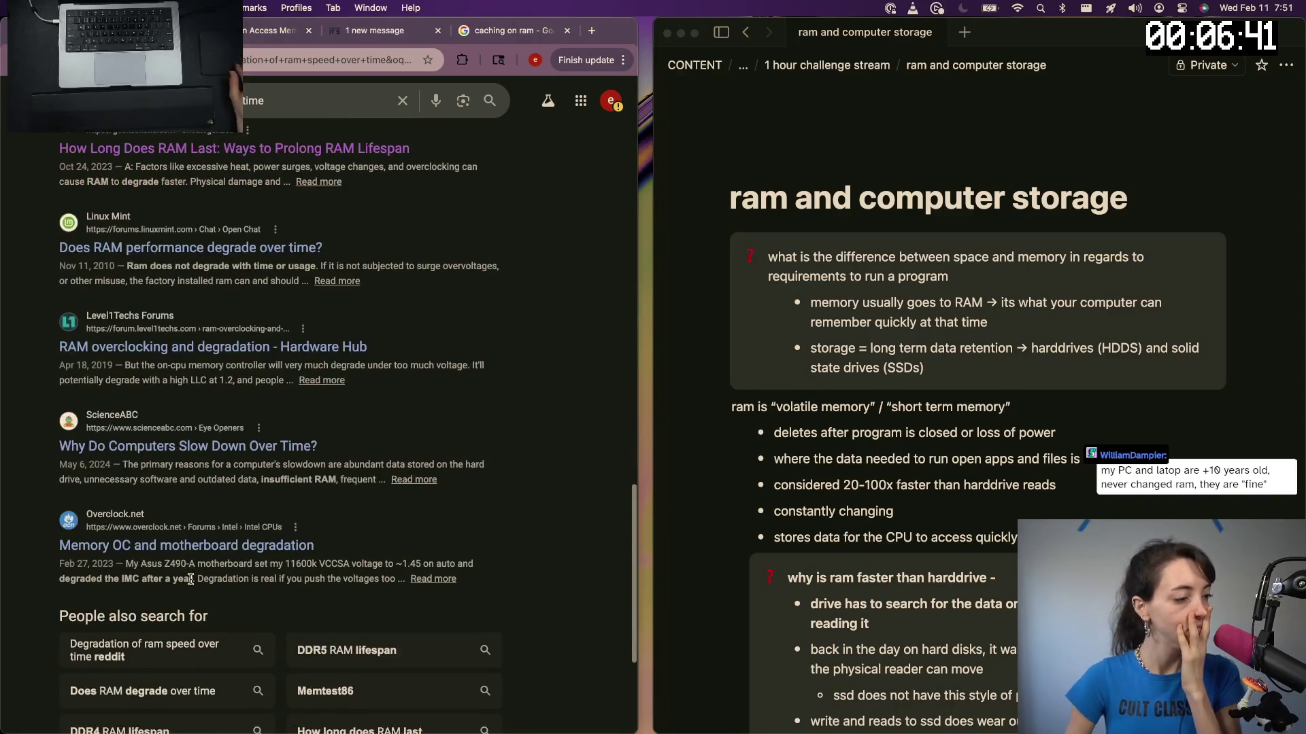
scroll(189, 578, down, 2)
scroll(190, 578, down, 1)
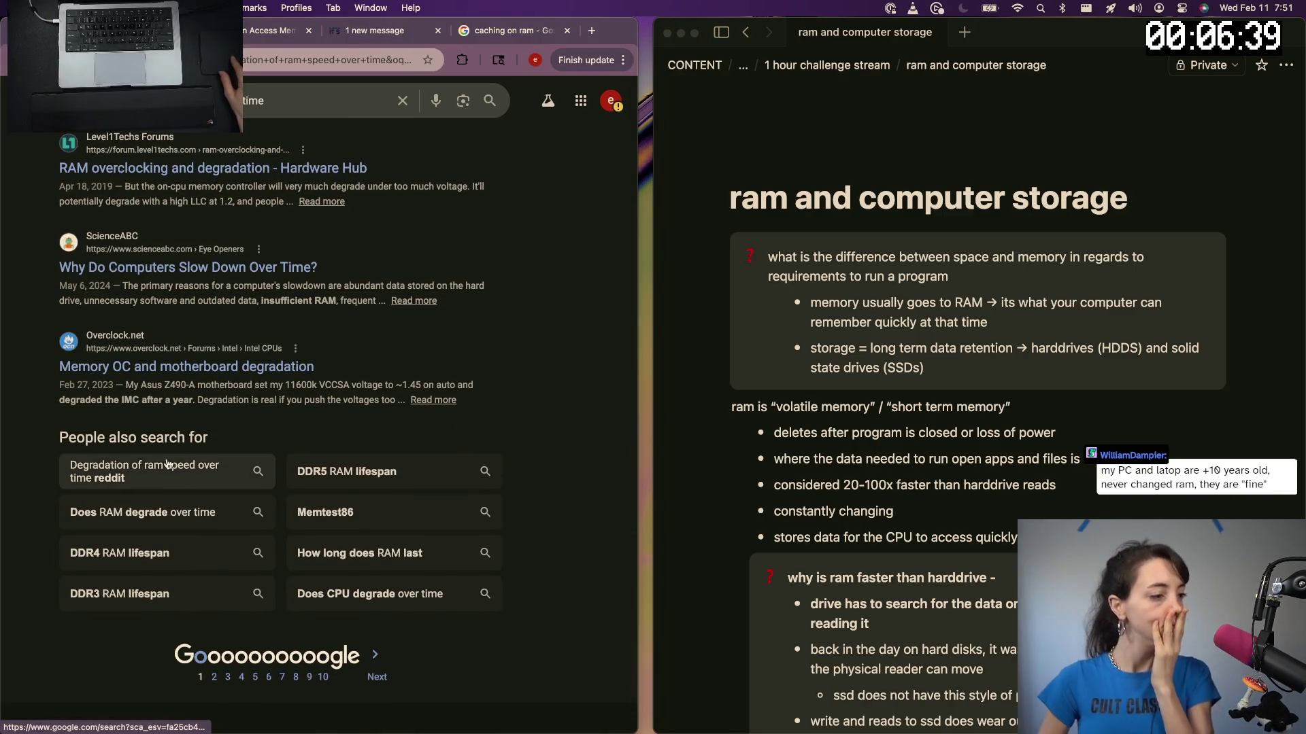
Load the next page of Google results about RAM degrading over time and start a new search
click(383, 676)
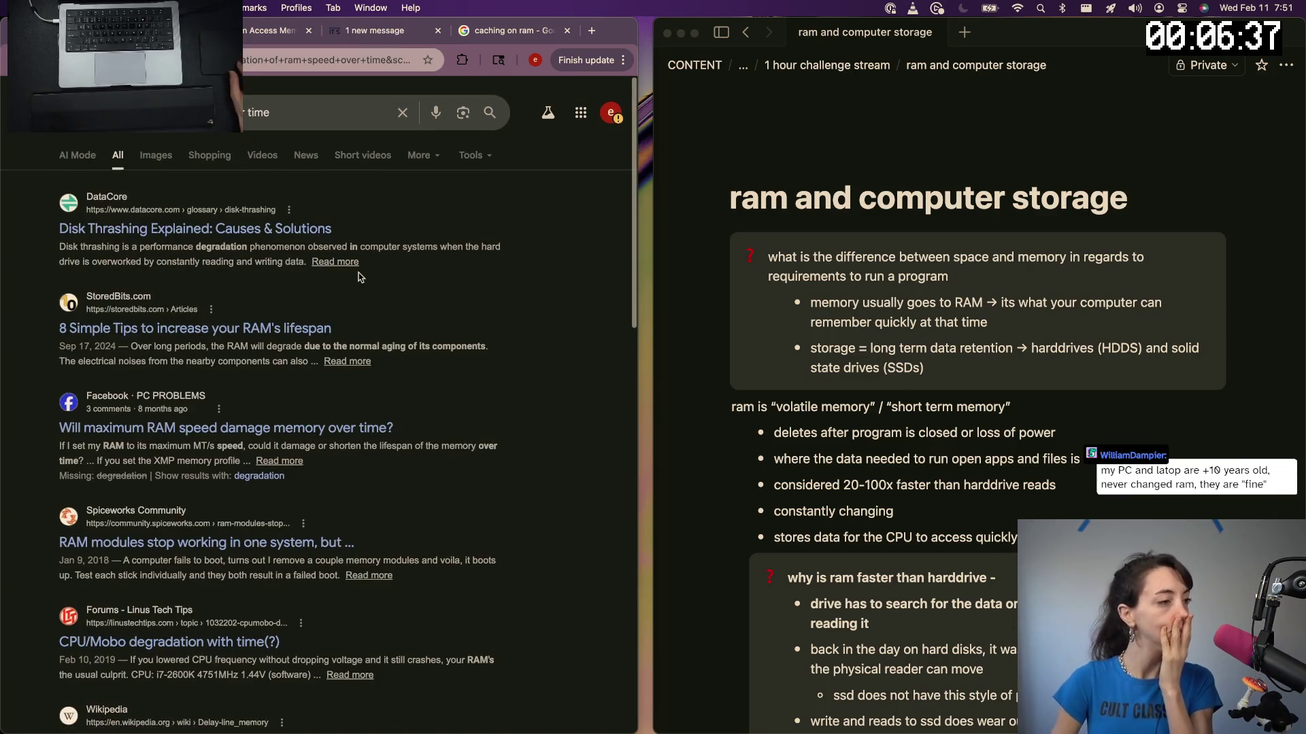
click(283, 120)
Search Google for 'ram expensive' and open the NZXT 'Why is RAM so expensive right now?' article
key(super+a)
text(w)
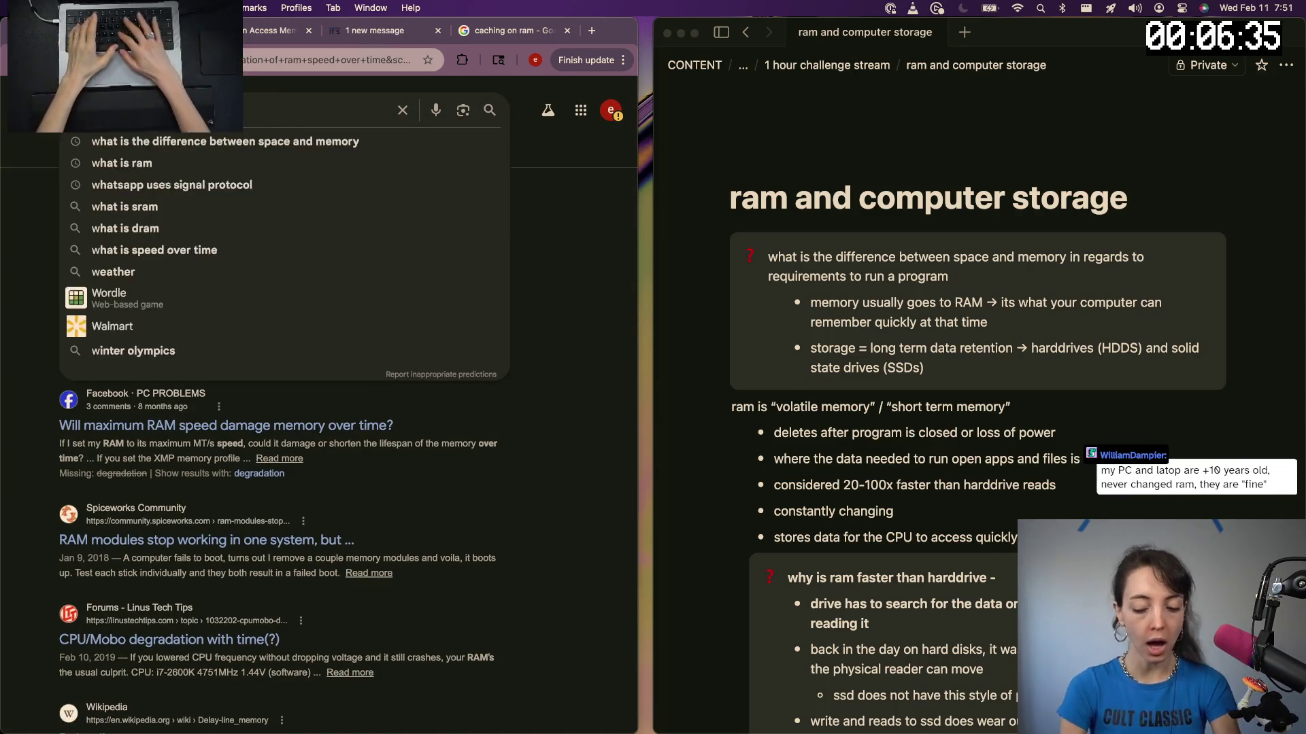
text(hy is rma expensive)
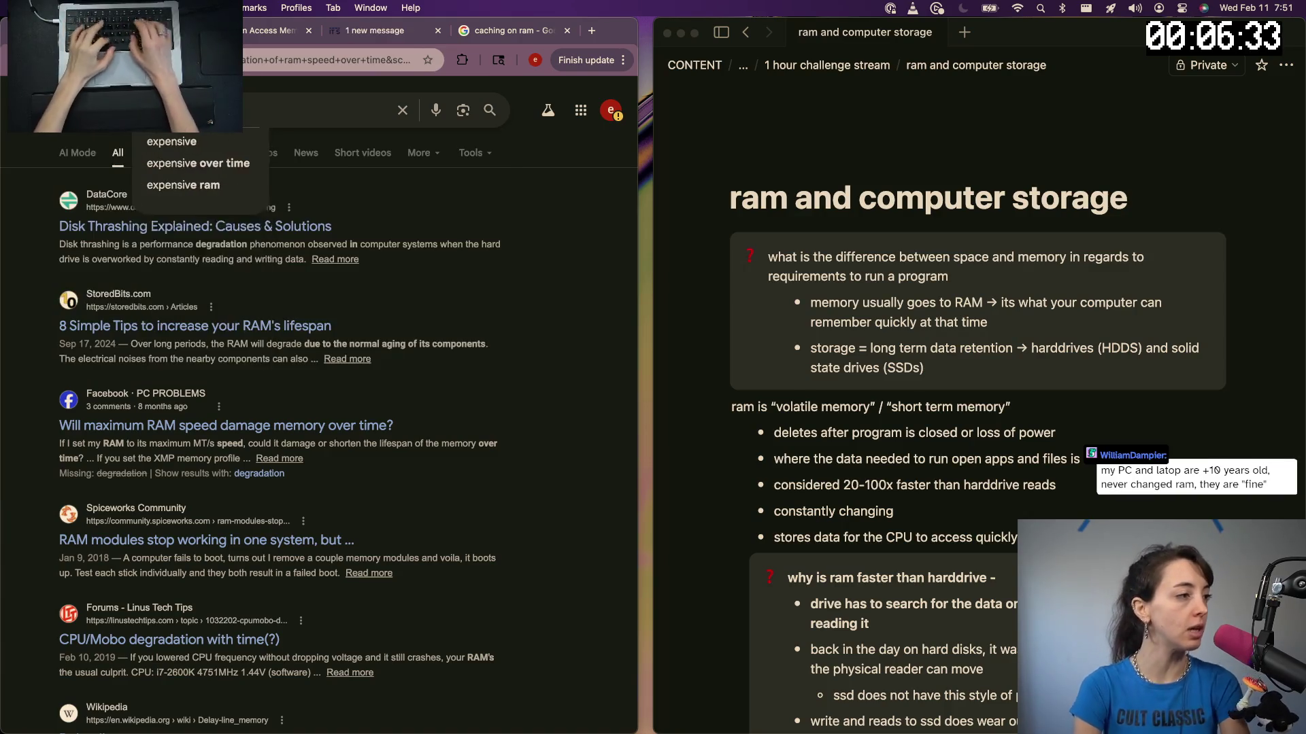
key(Return)
scroll(33, 343, down, 2)
scroll(33, 343, up, 2)
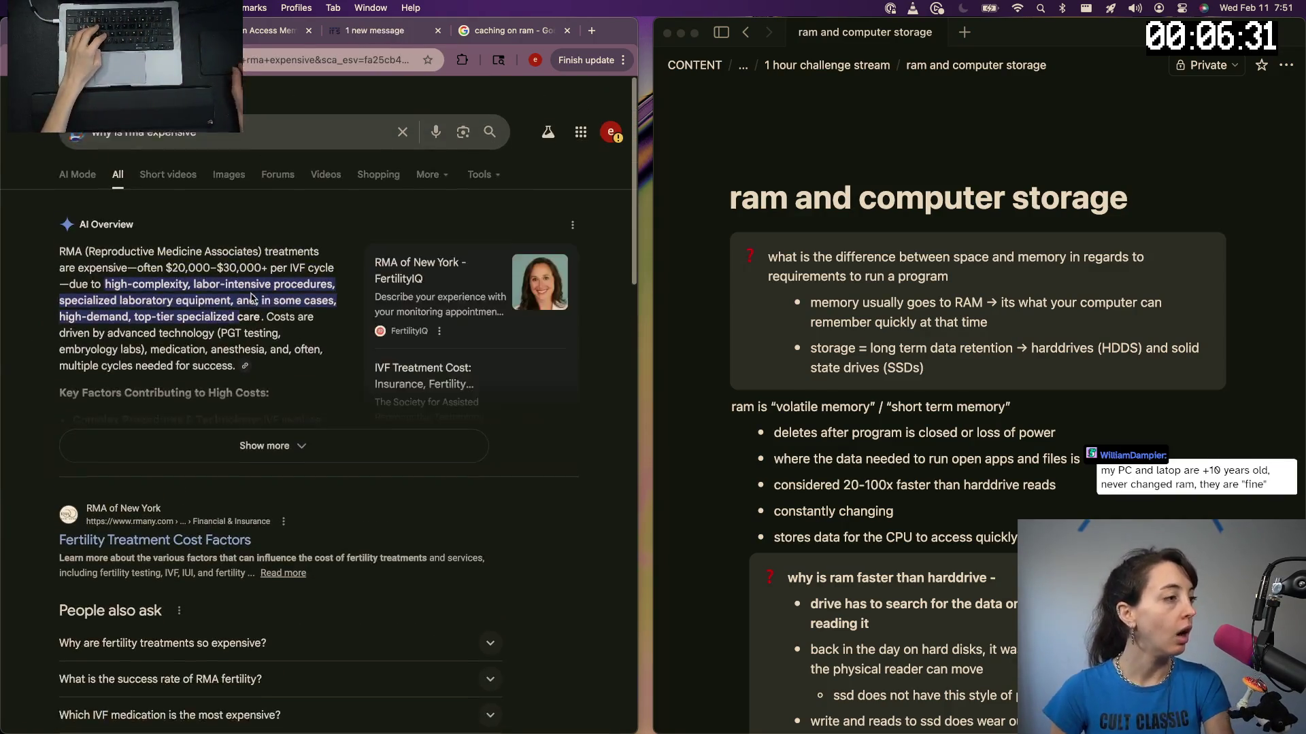
key(alt+BackSpace)
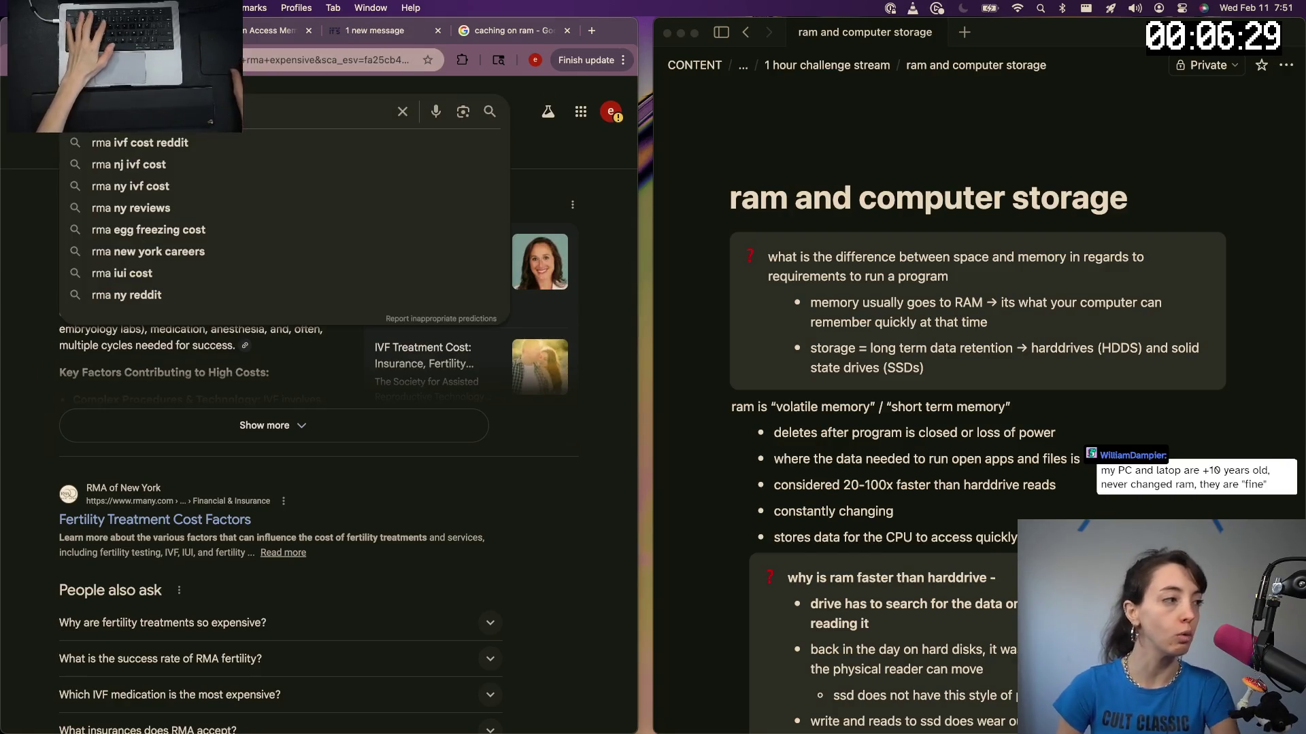
text(ram expensive)
key(Return)
scroll(186, 310, down, 3)
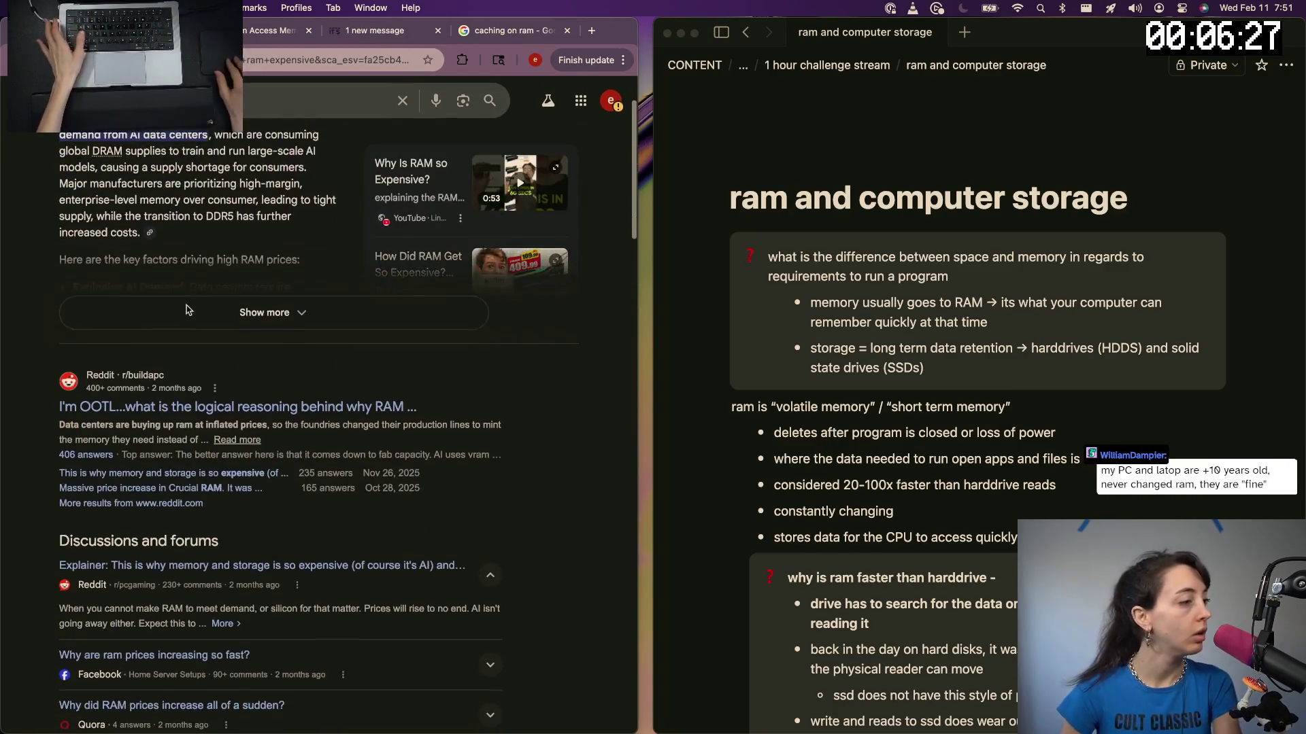
scroll(186, 311, down, 1)
scroll(178, 326, down, 1)
scroll(170, 352, down, 3)
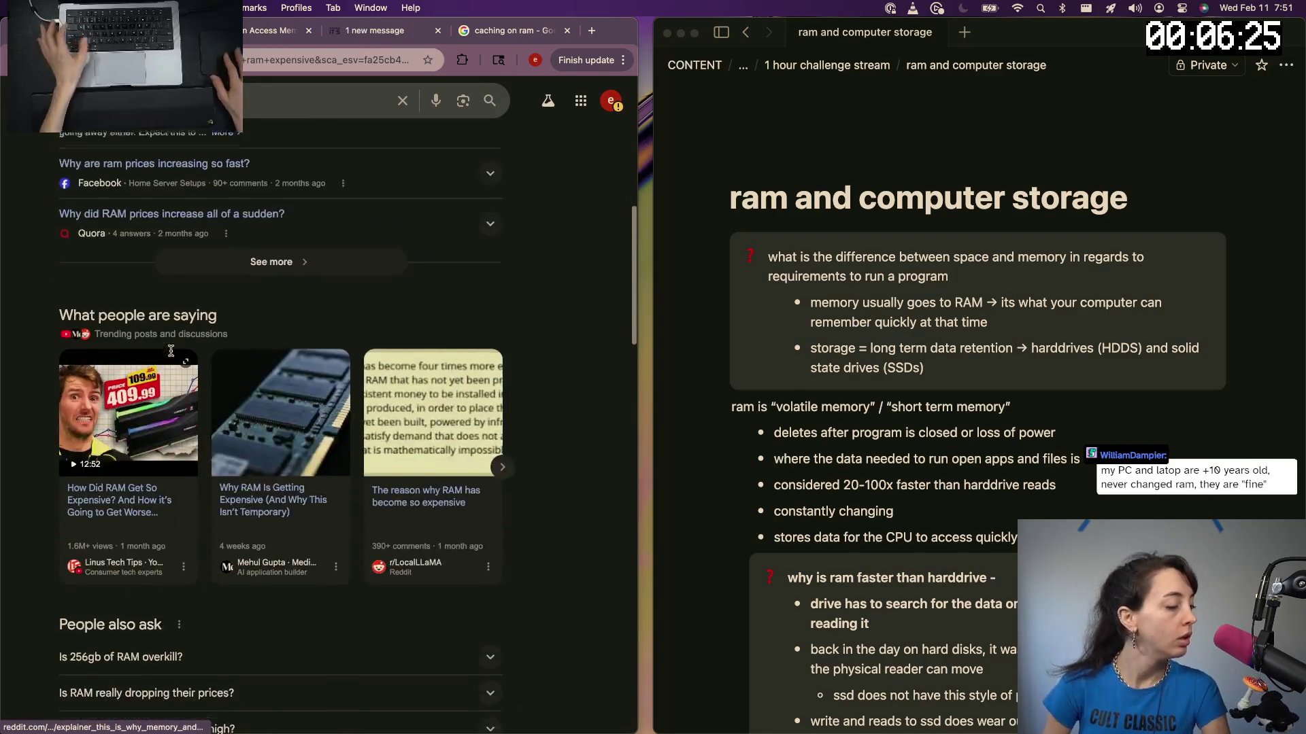
scroll(171, 352, down, 4)
scroll(163, 306, down, 2)
click(123, 263)
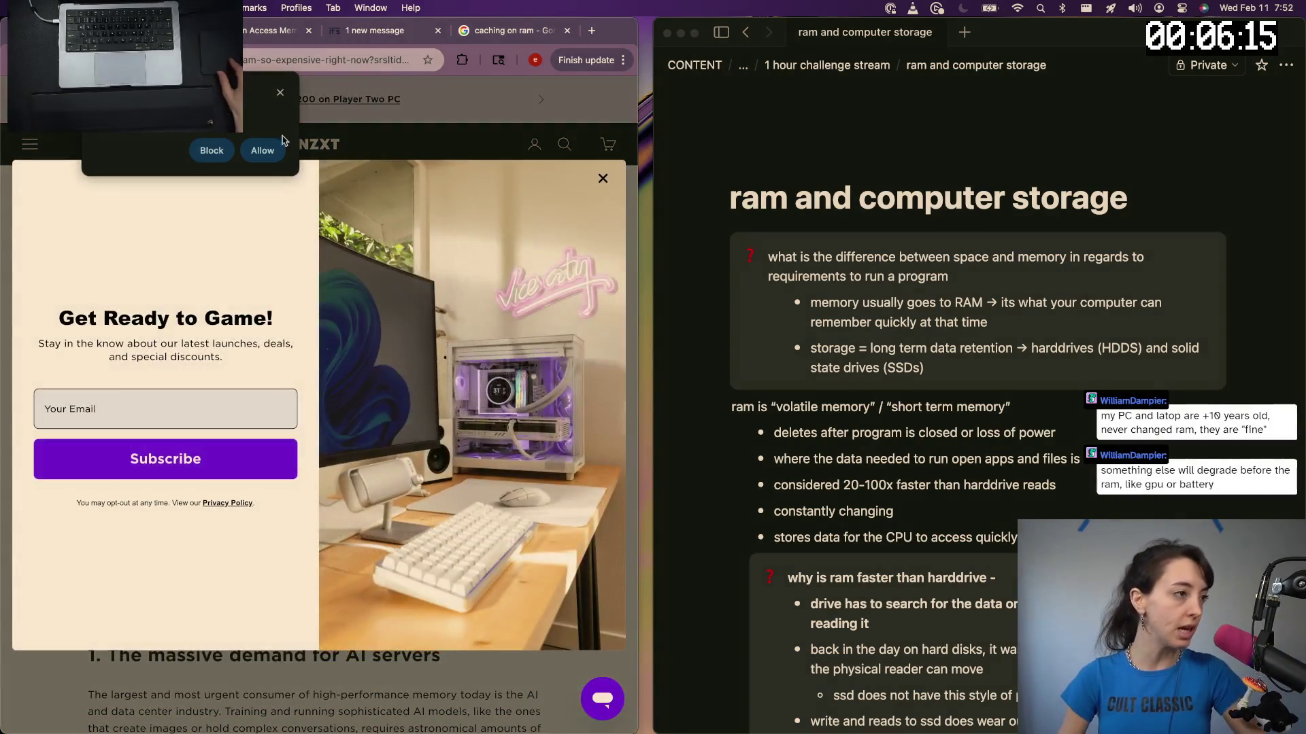
Block the notification prompt and close the newsletter pop-up on the NZXT article
click(276, 92)
click(604, 179)
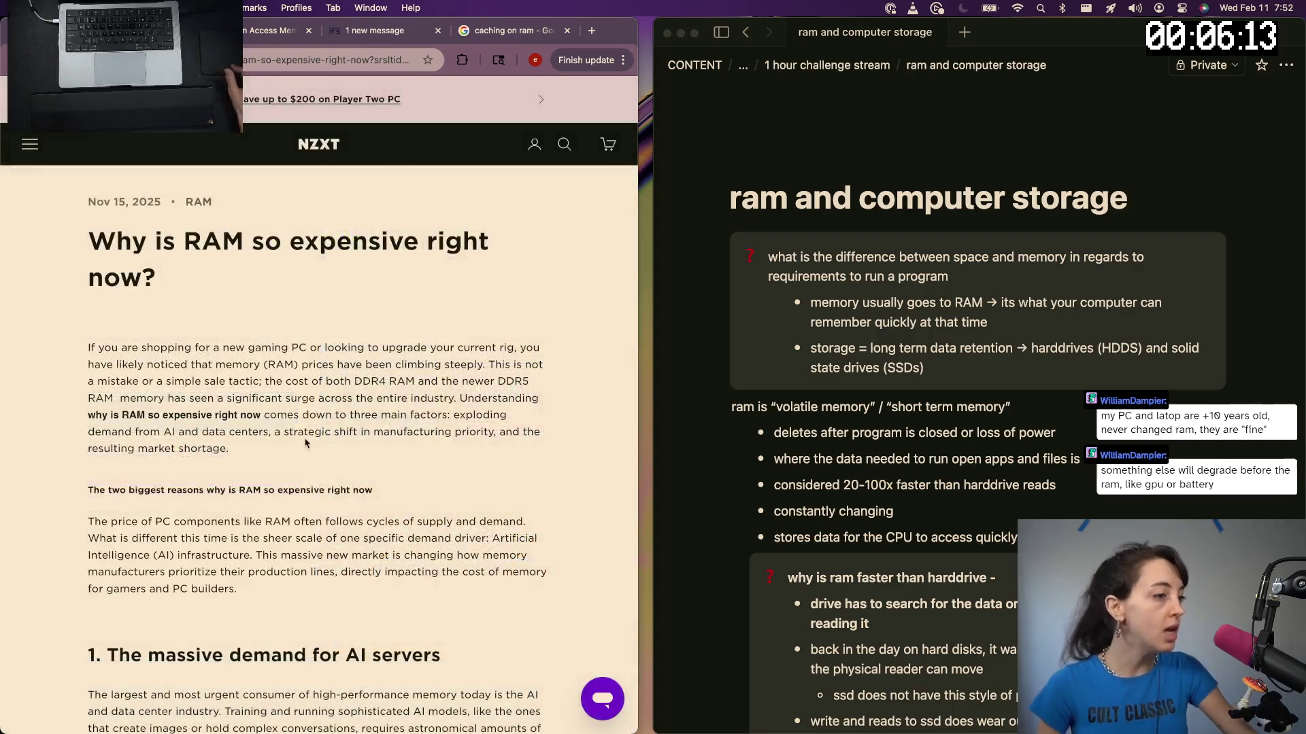
scroll(172, 334, down, 2)
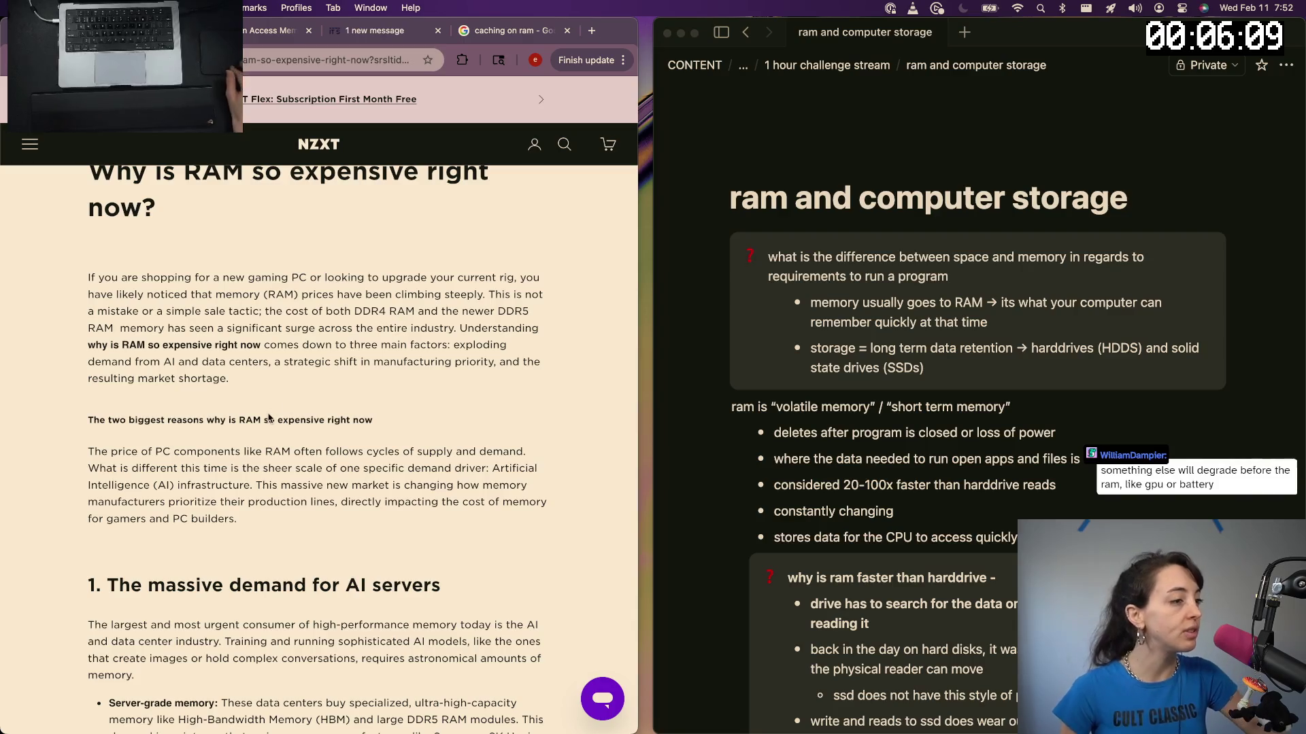
scroll(269, 417, down, 4)
scroll(268, 417, down, 4)
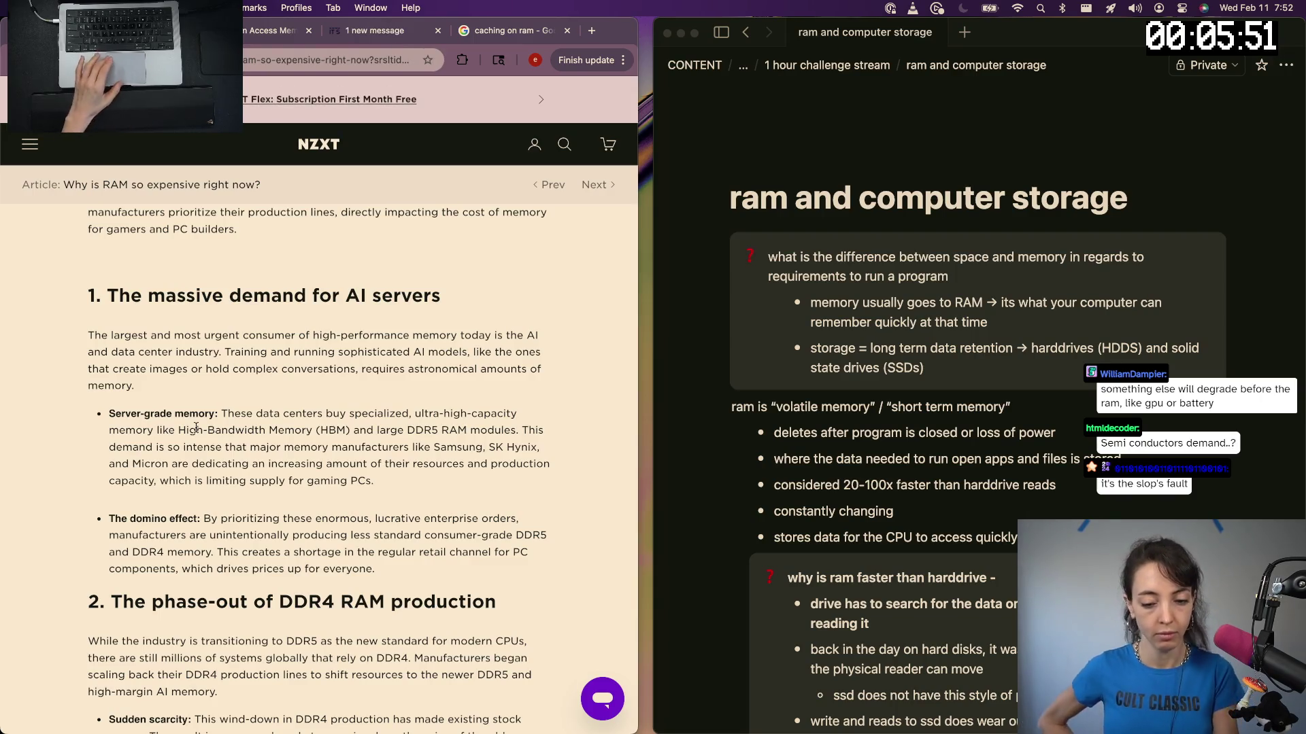
scroll(279, 470, down, 3)
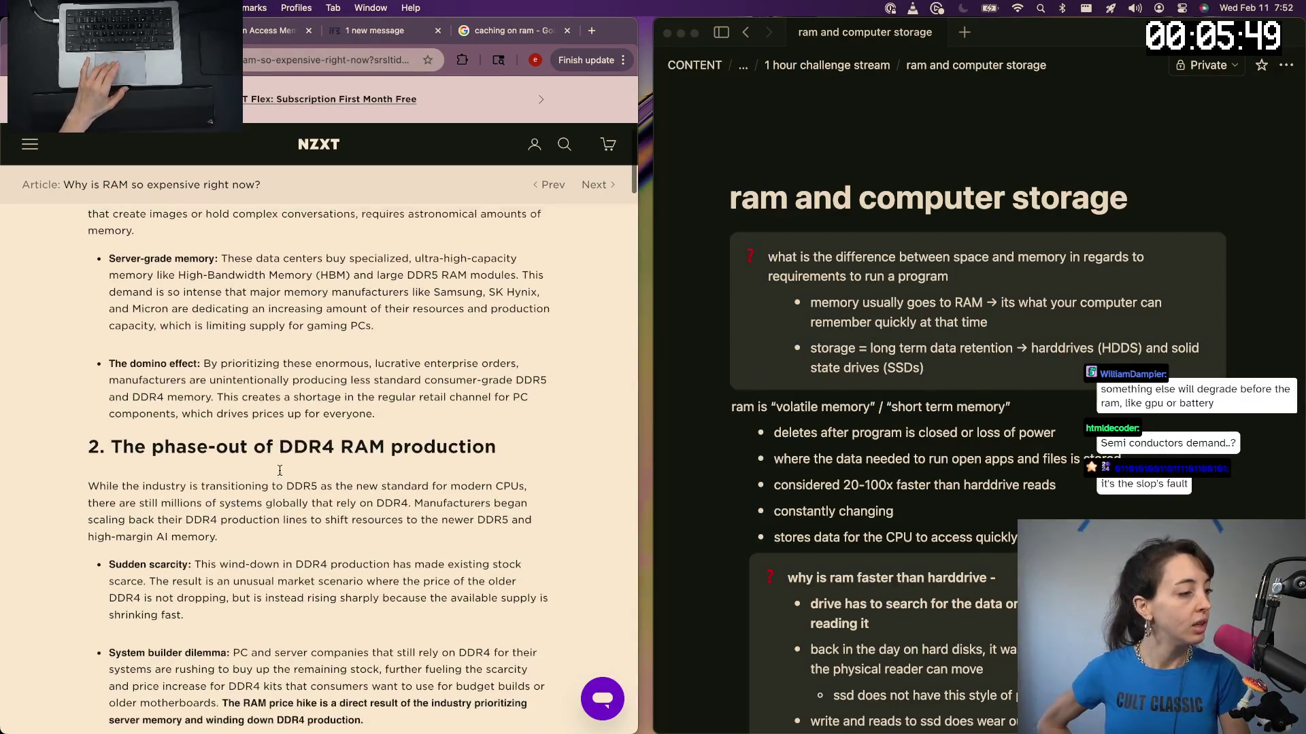
scroll(280, 471, up, 1)
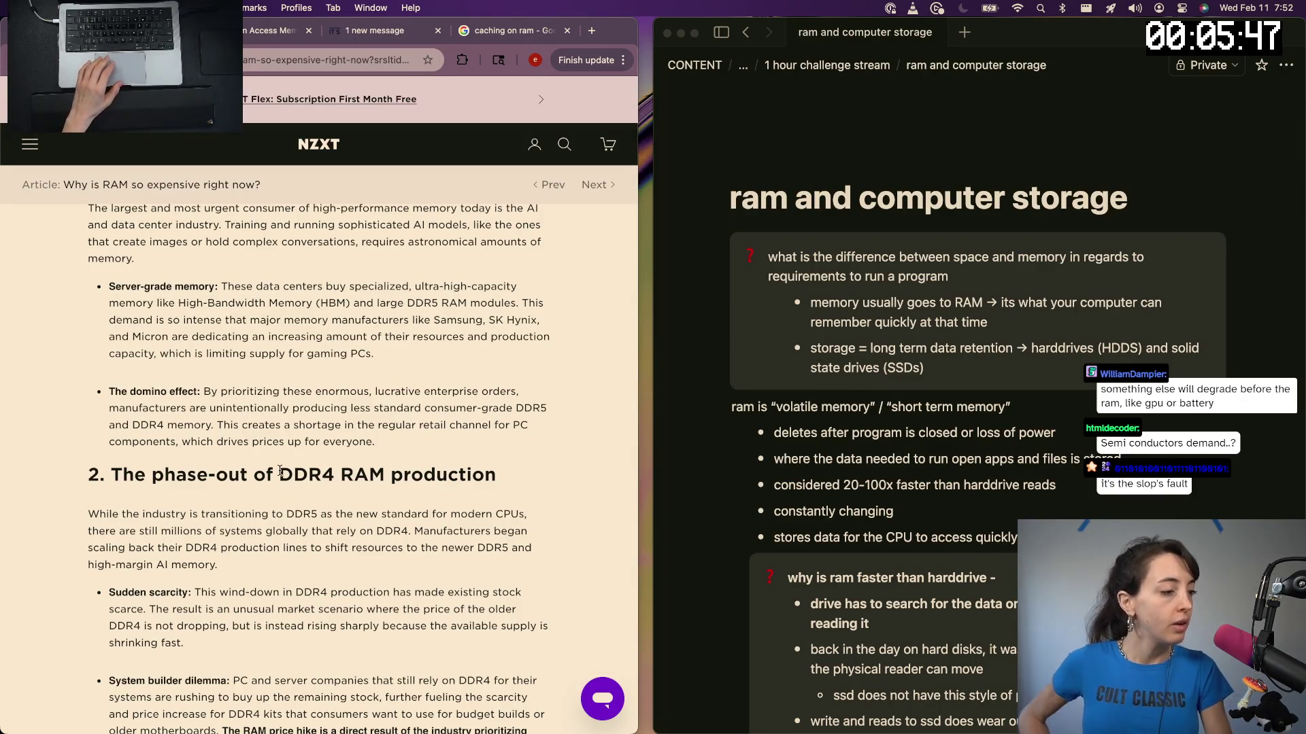
scroll(976, 500, down, 10)
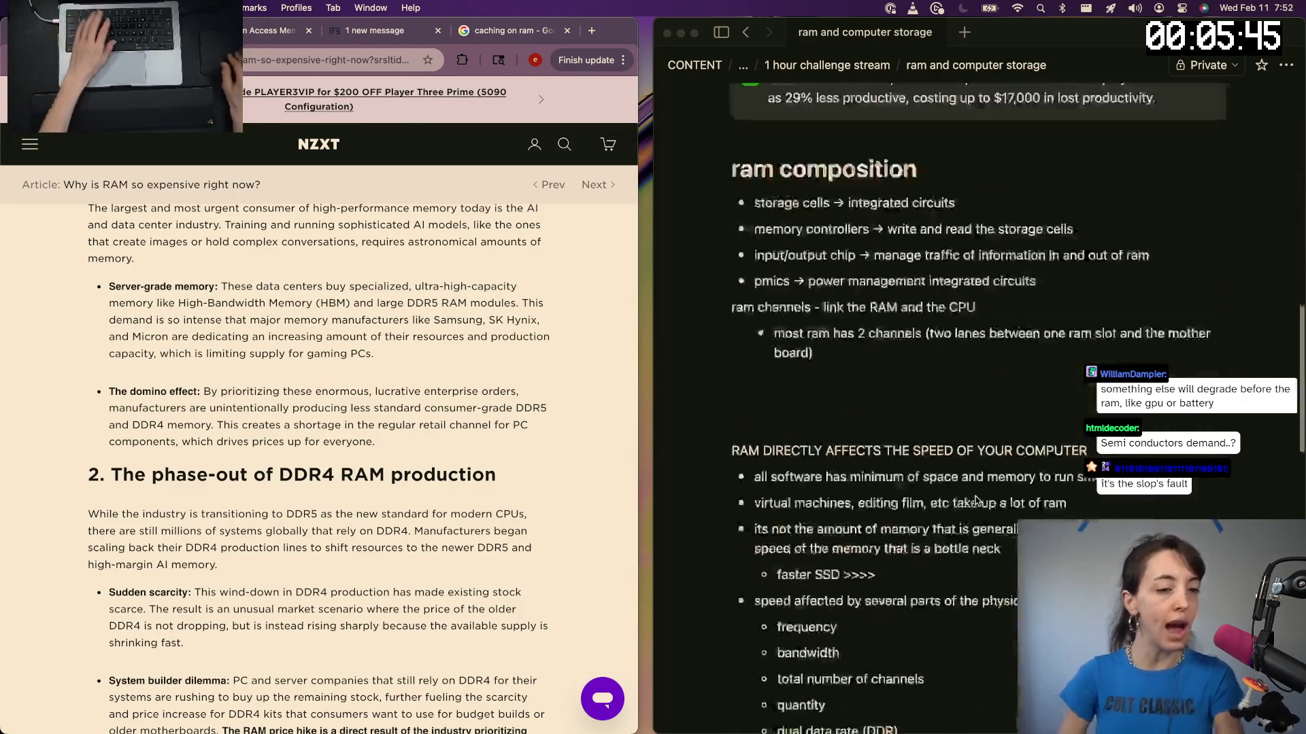
scroll(976, 500, down, 5)
scroll(976, 500, down, 4)
Note 'we are actively phasing out of DDR4 ram into DDR5 ram' with a bullet started beneath, then return to the browser for a new search
click(833, 485)
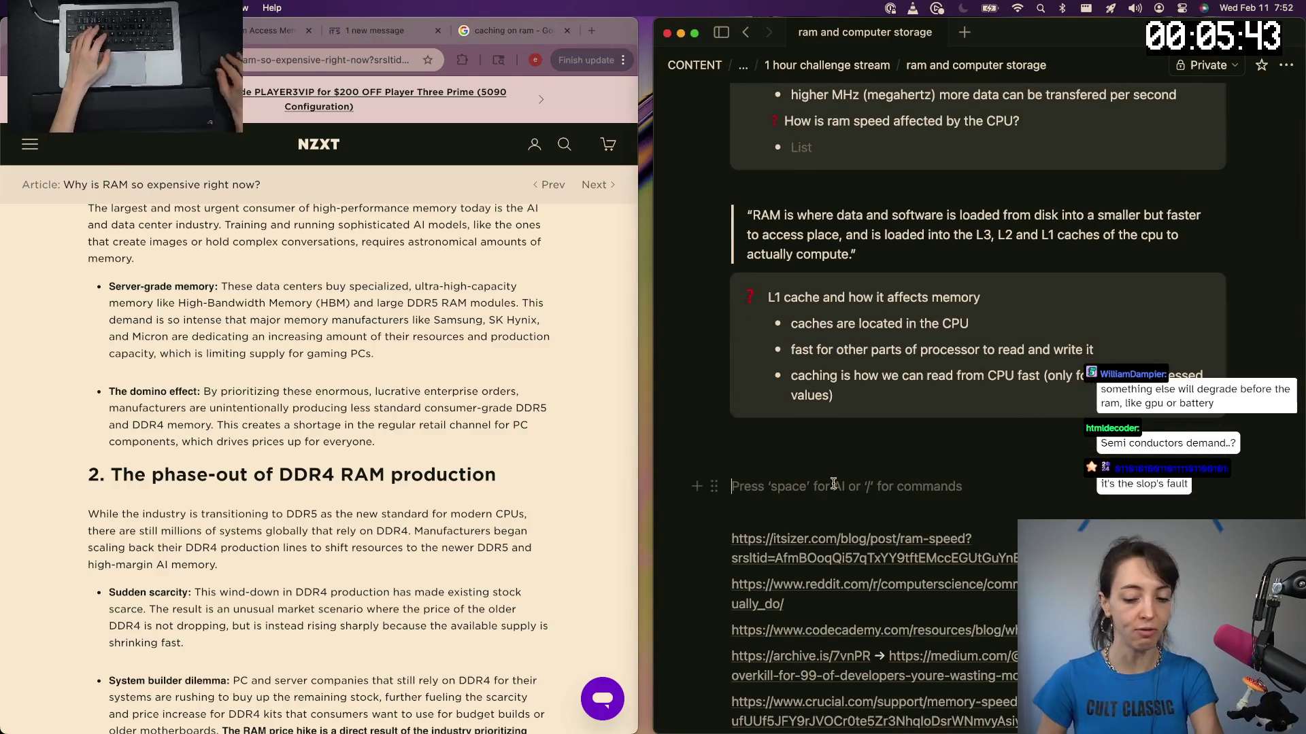
text(we are actively )
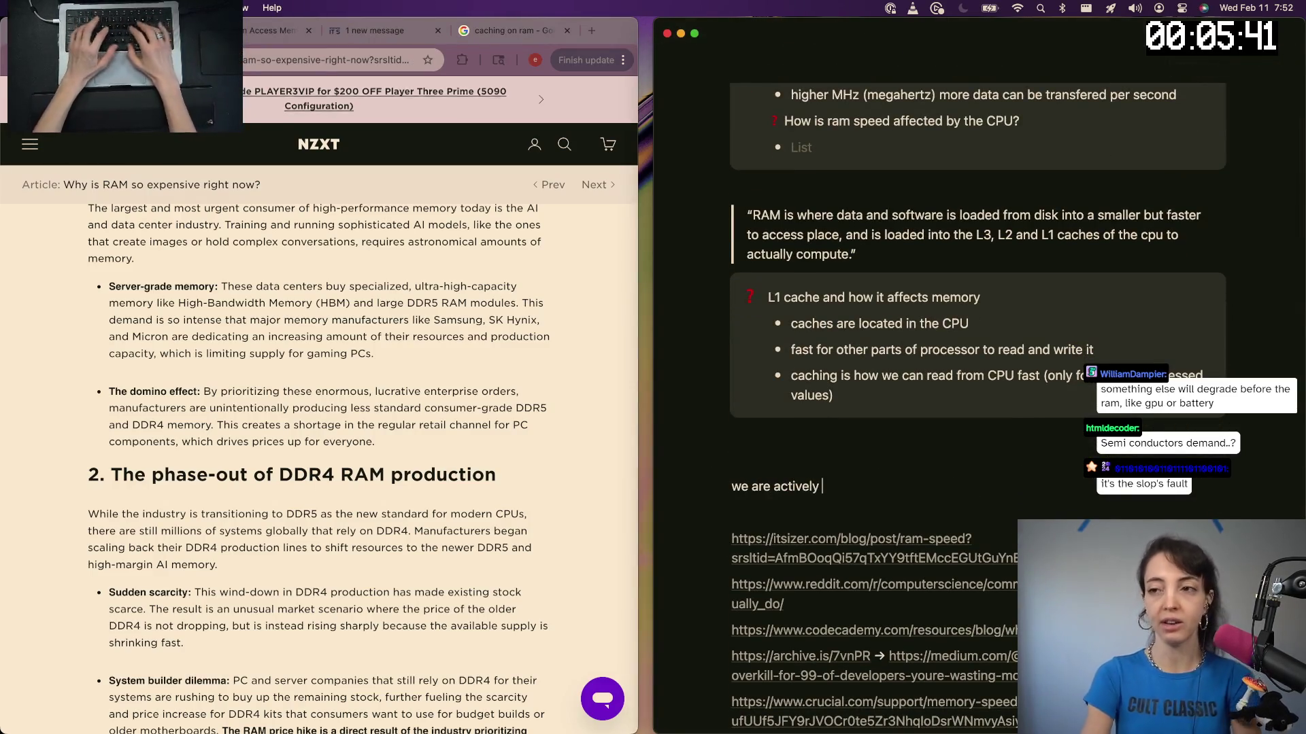
text(phasing out of DDR)
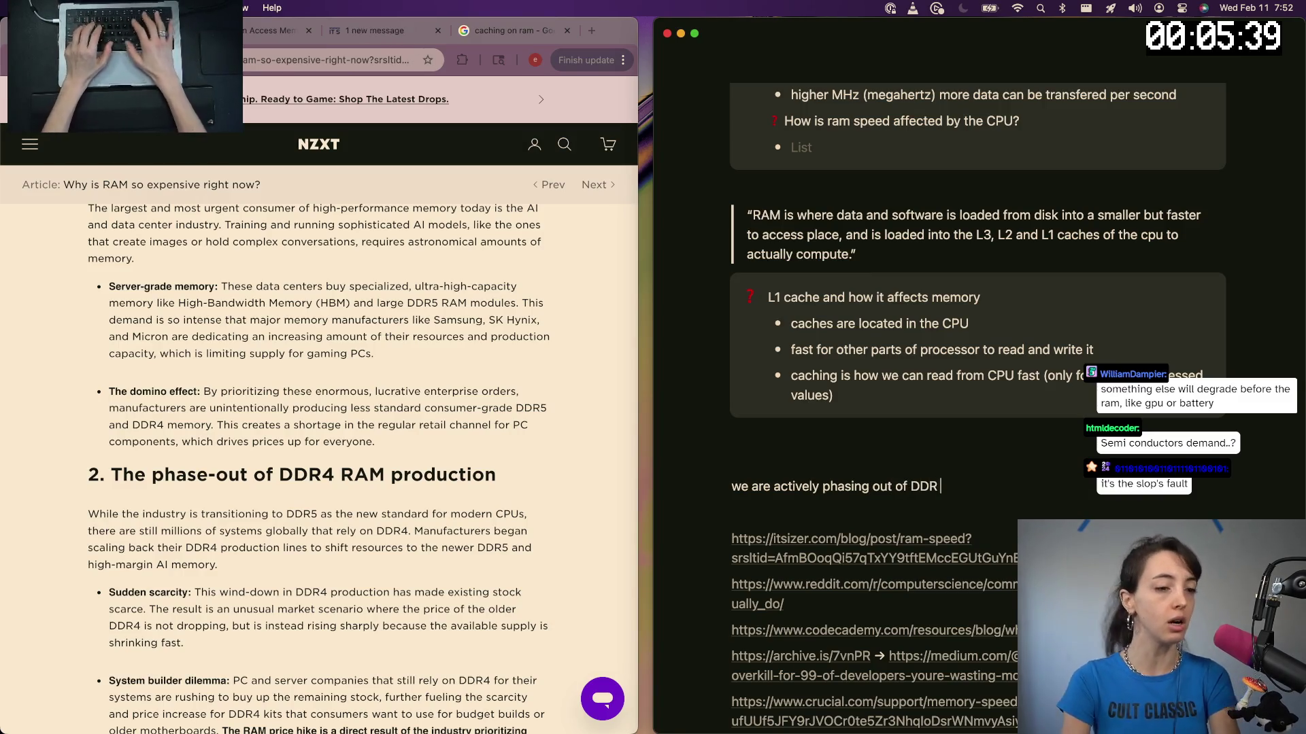
text(4 ram )
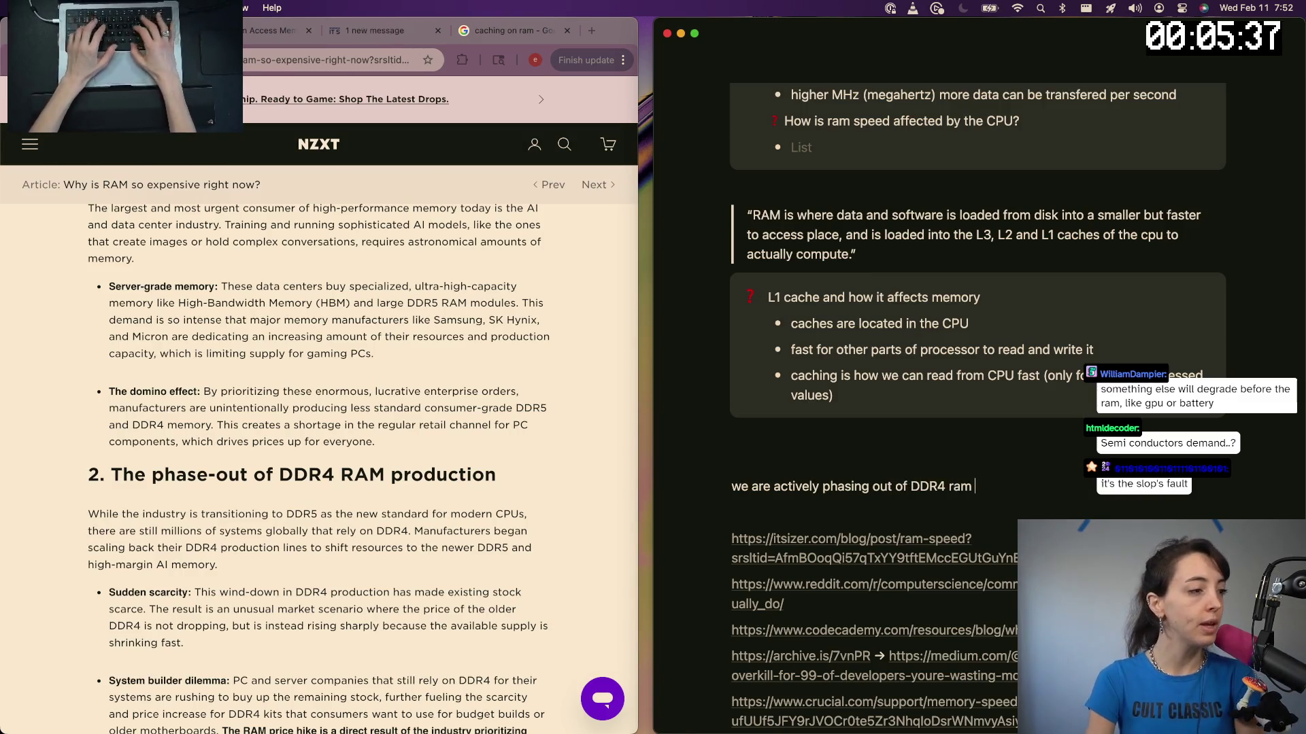
text(into )
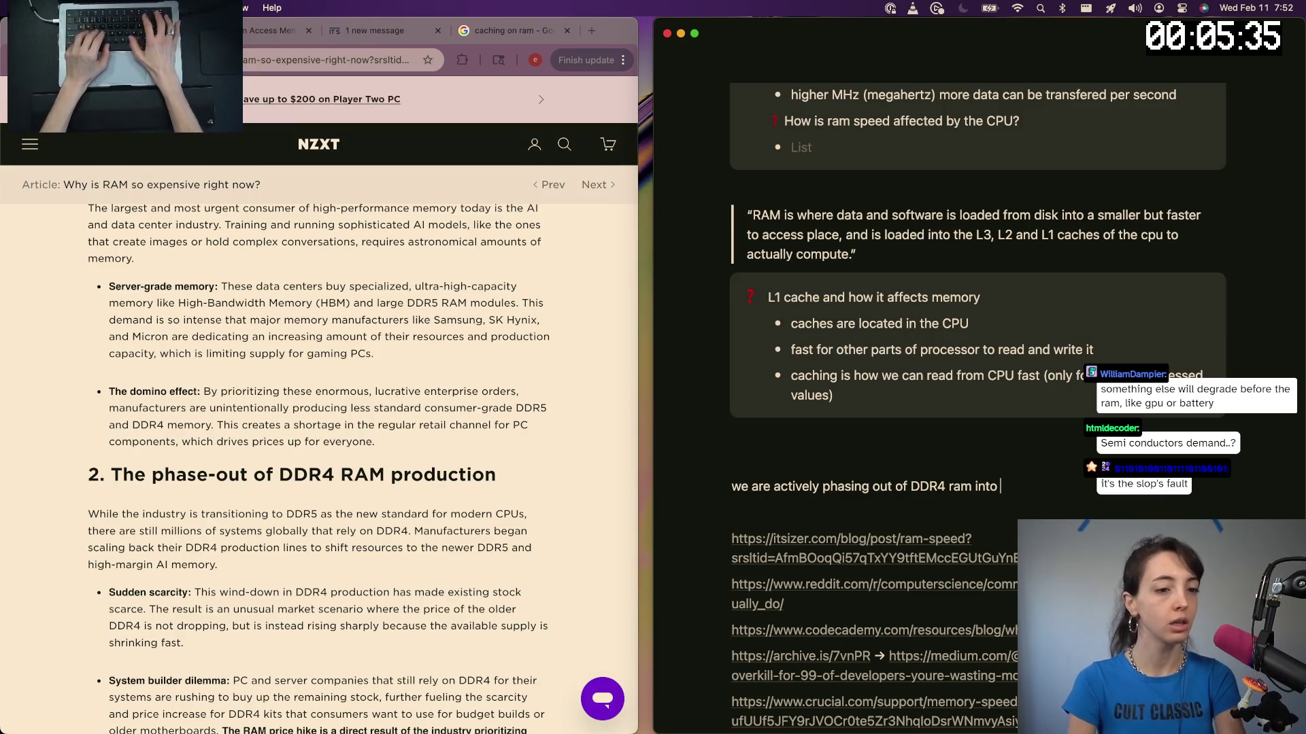
text(DDR5 ram)
key(Return)
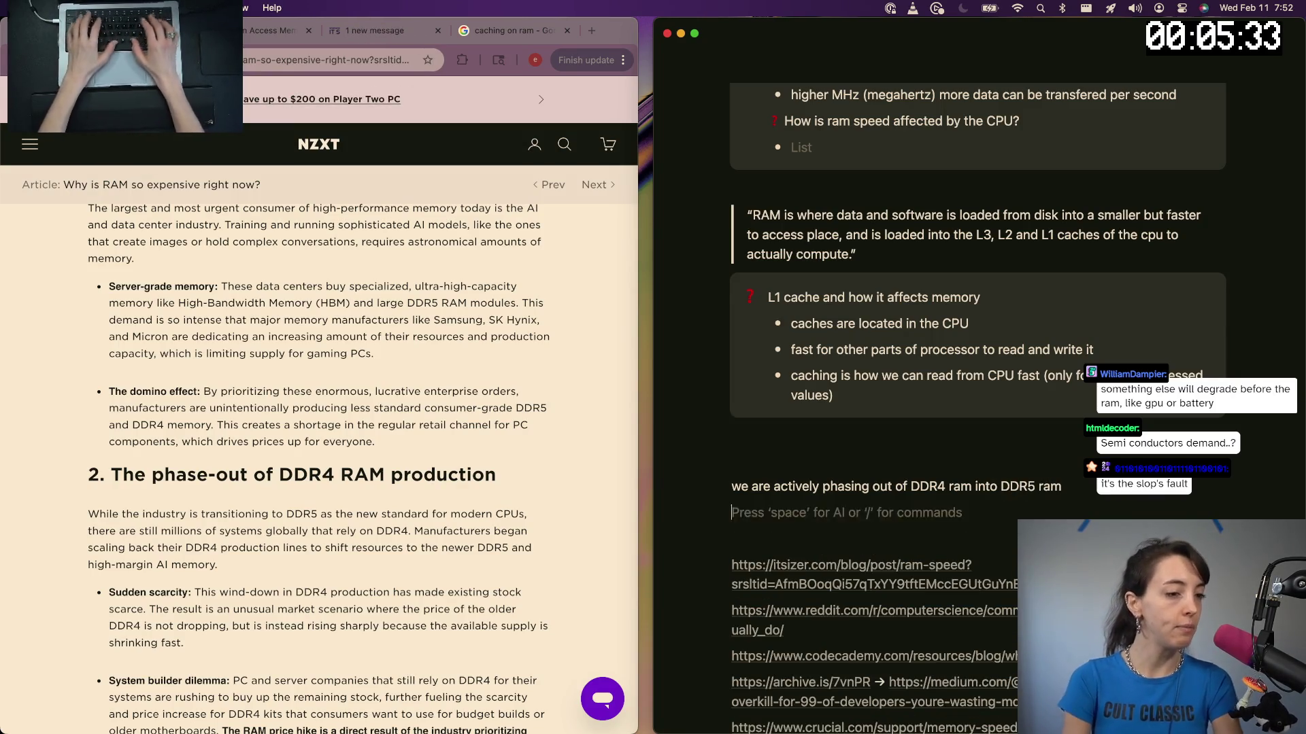
text(-)
click(334, 481)
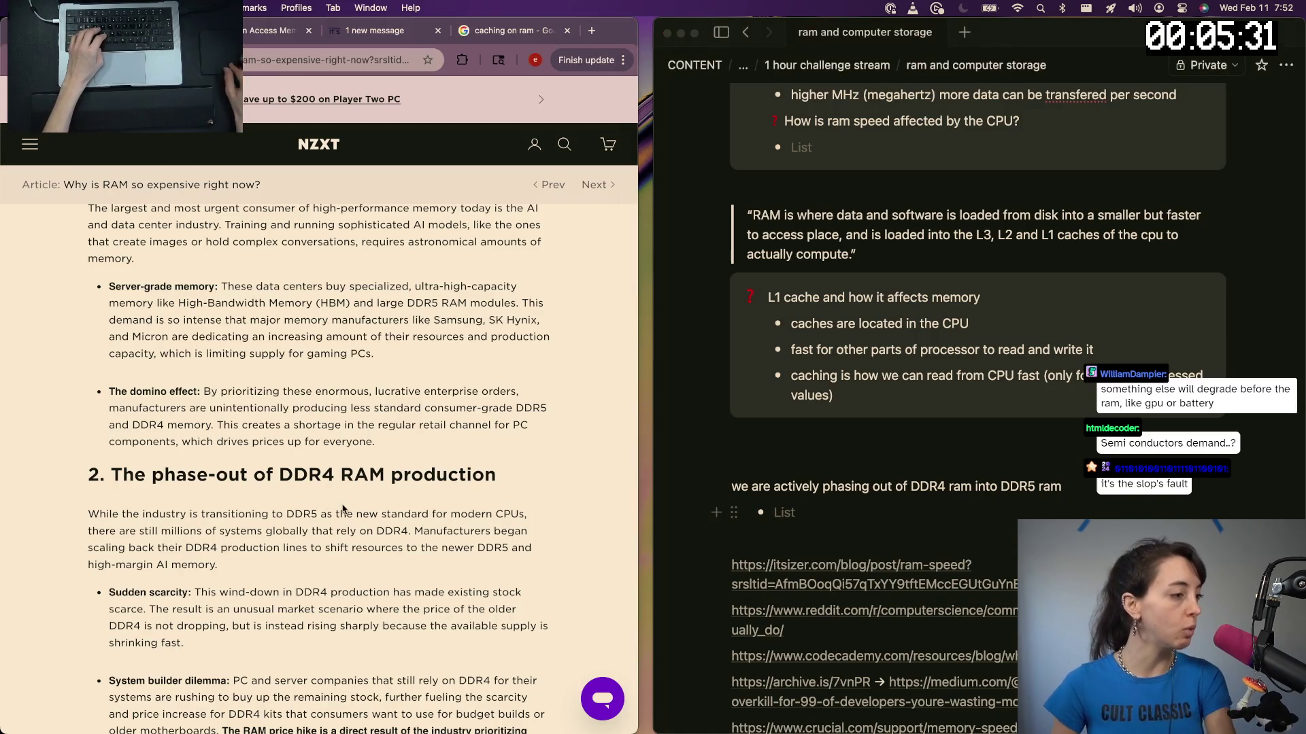
key(super+t)
text(ddr vs ddr5)
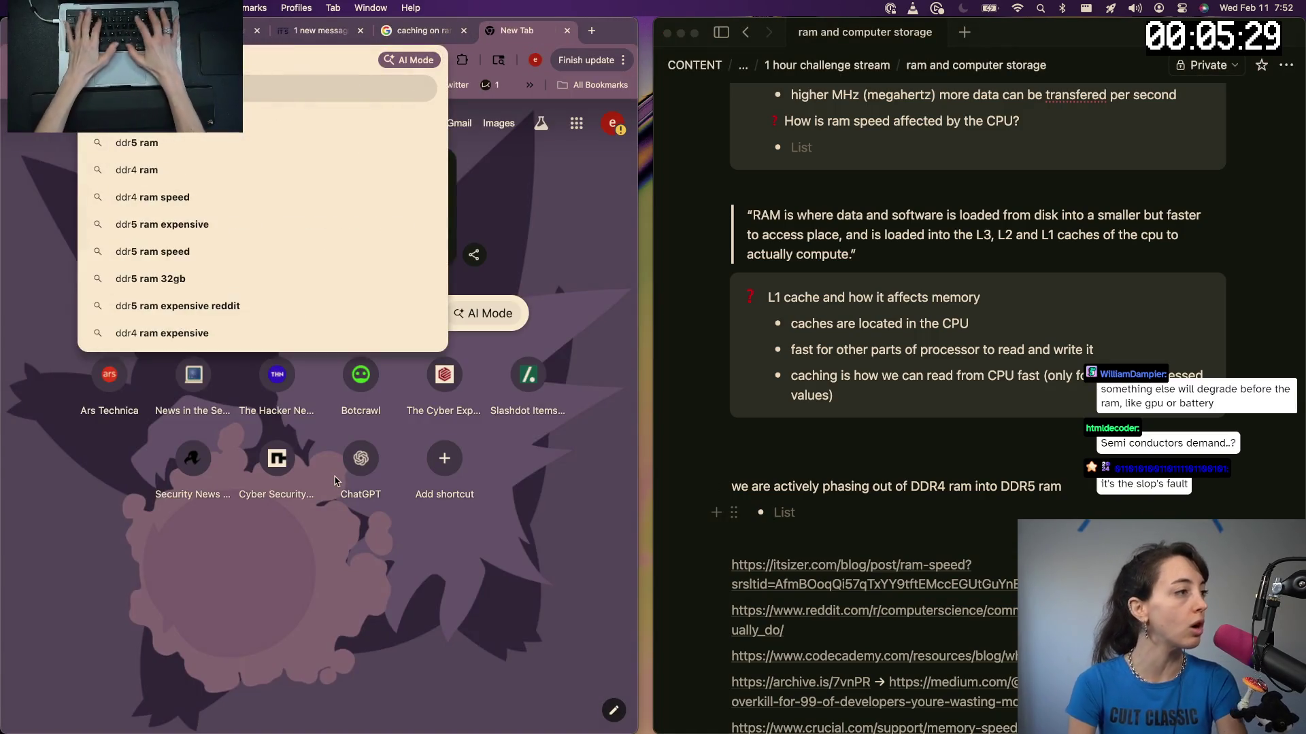
Search 'ddr4 vs ddr5', open the Corsair comparison article, then return to the Notion notes
key(Return)
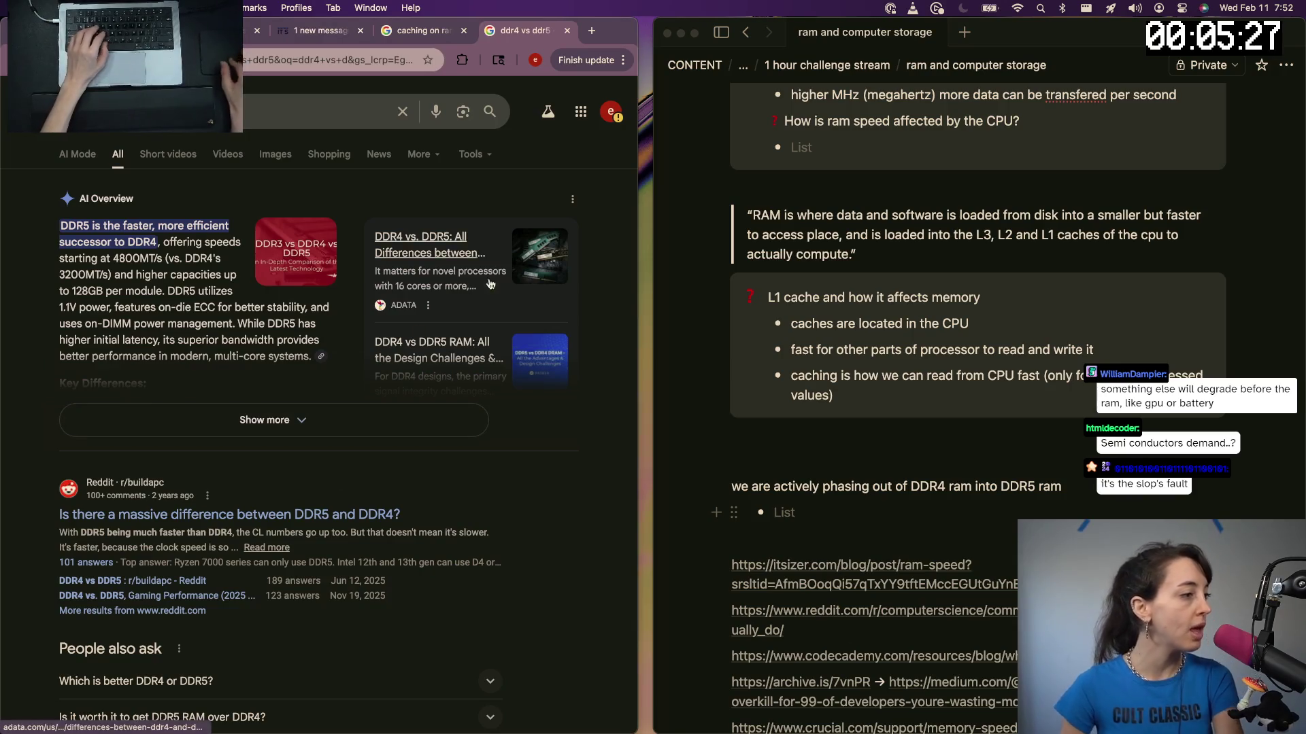
scroll(289, 441, down, 2)
scroll(290, 441, down, 1)
scroll(285, 438, down, 5)
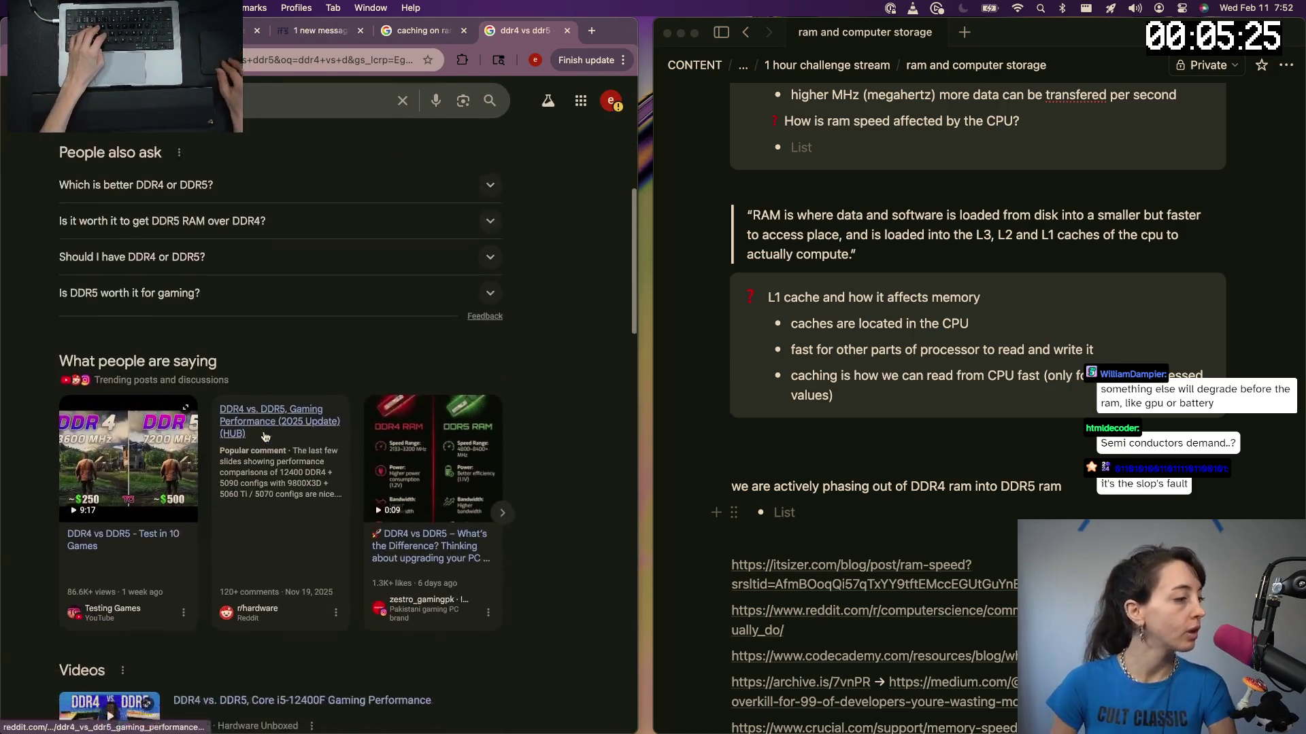
scroll(276, 436, down, 5)
scroll(267, 433, down, 5)
click(225, 296)
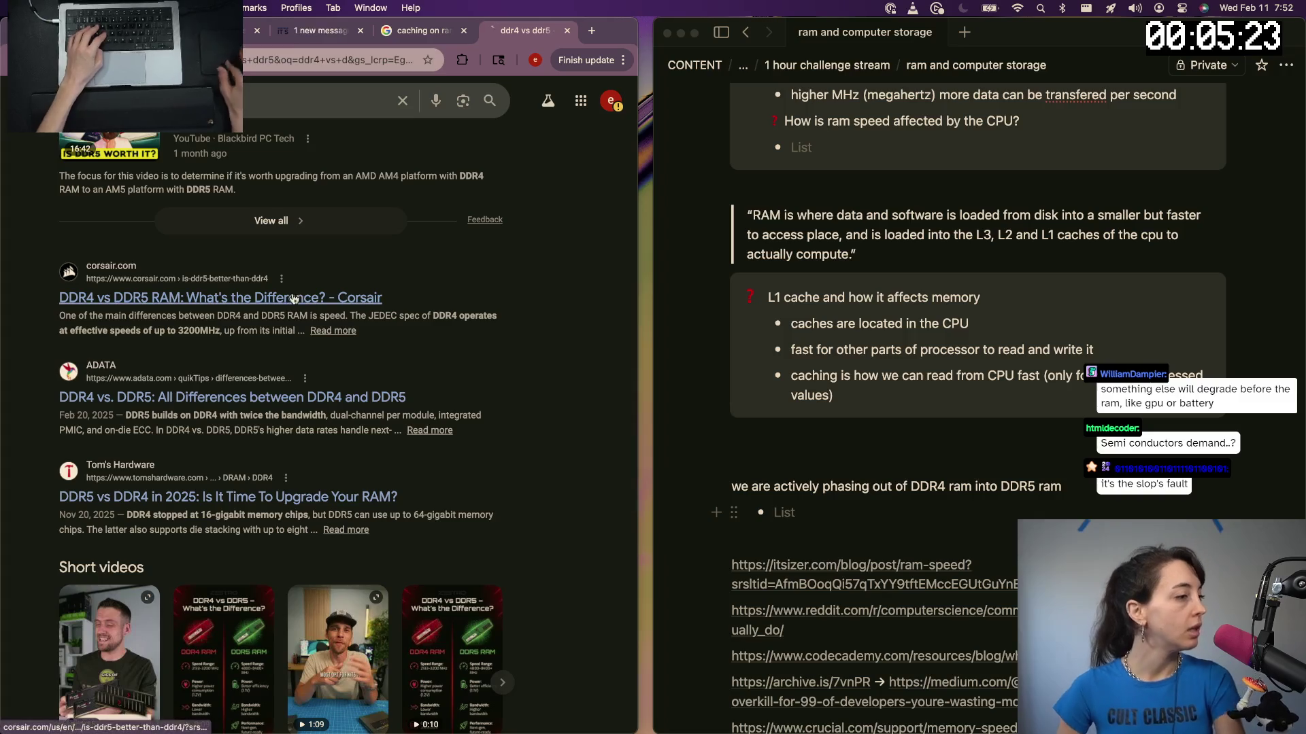
scroll(188, 347, down, 4)
scroll(182, 359, down, 5)
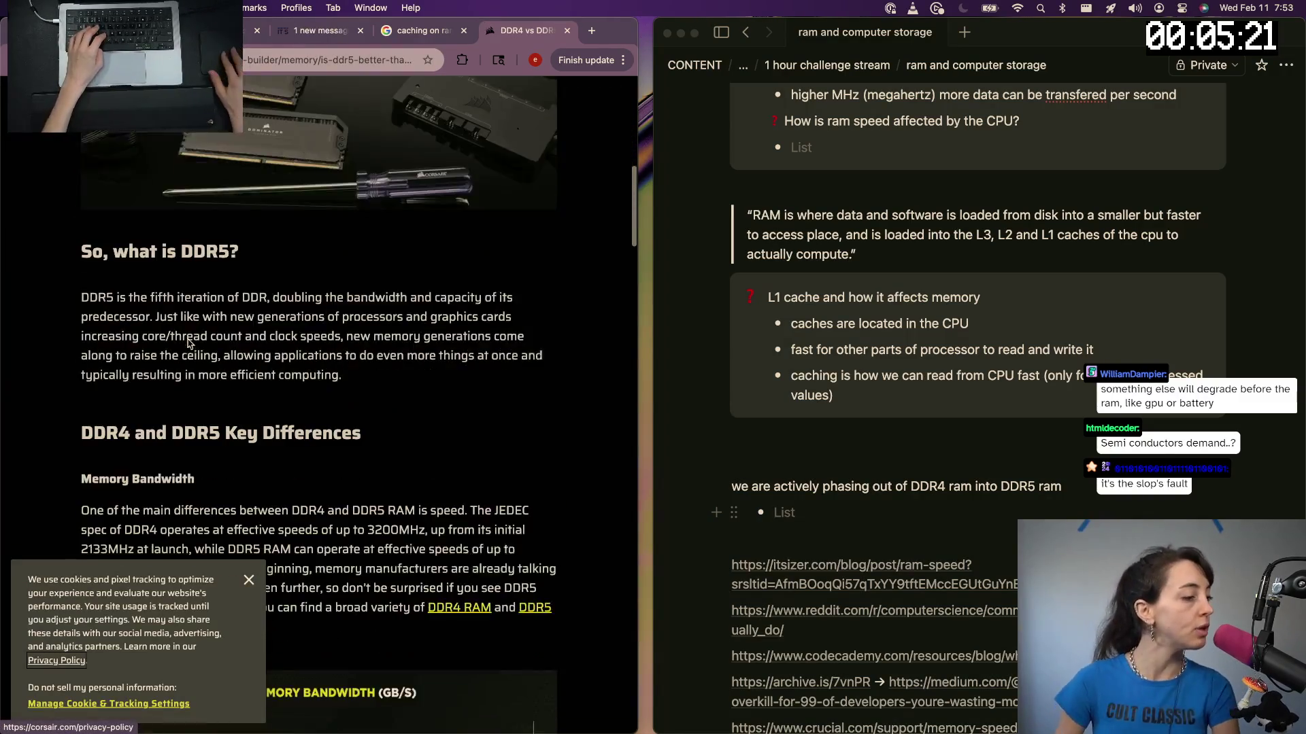
scroll(179, 368, down, 1)
scroll(174, 374, down, 1)
scroll(175, 375, up, 1)
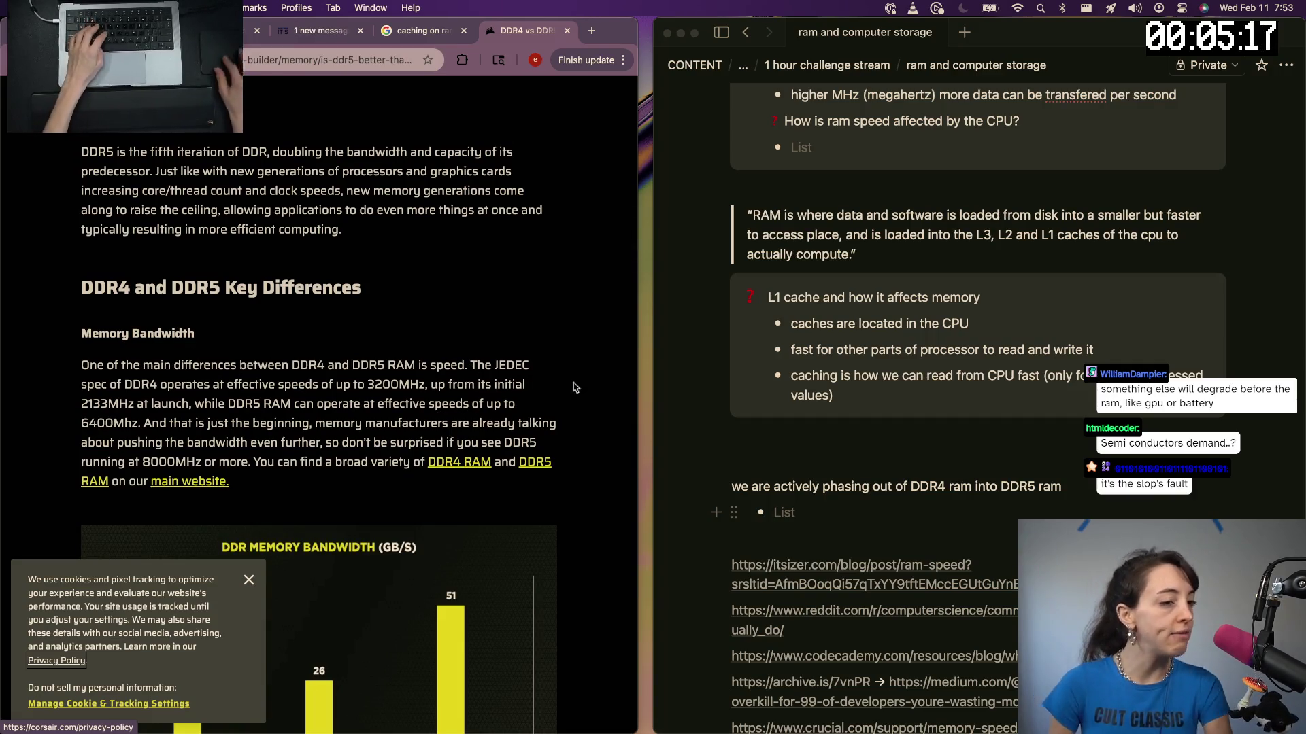
click(1085, 498)
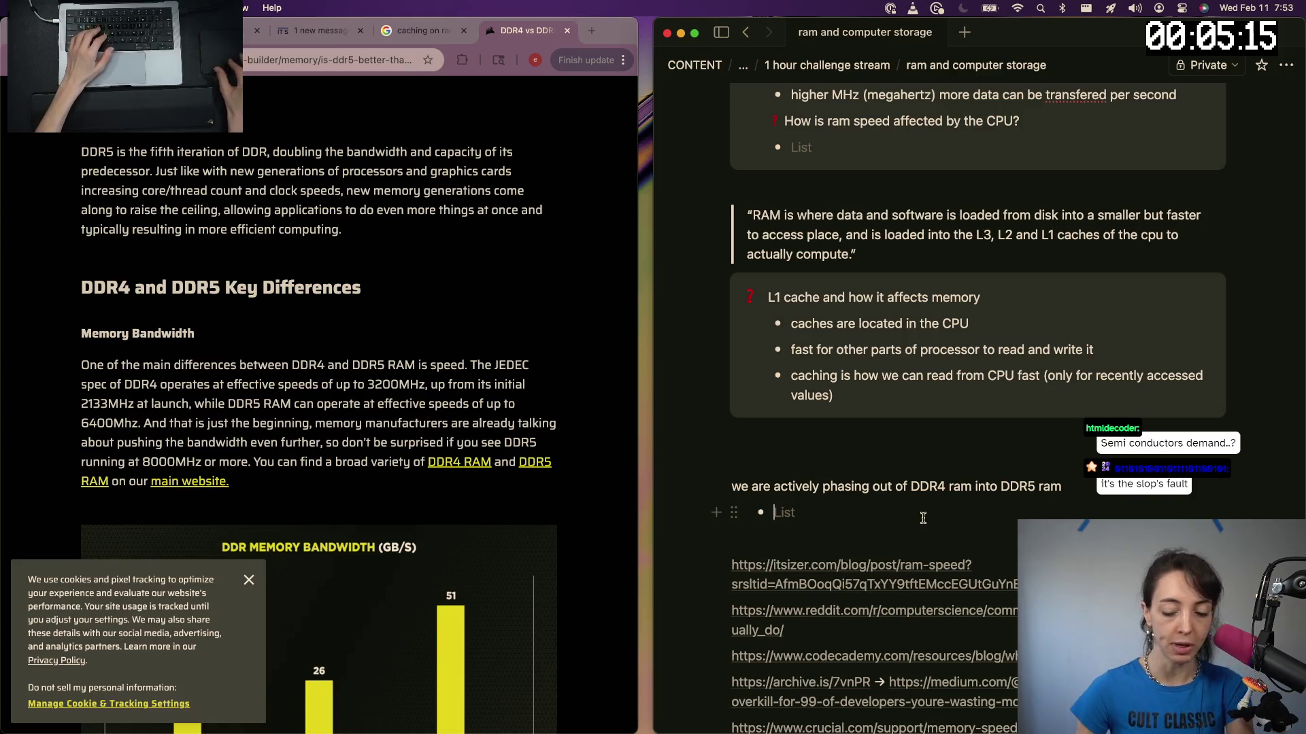
text(big difference i)
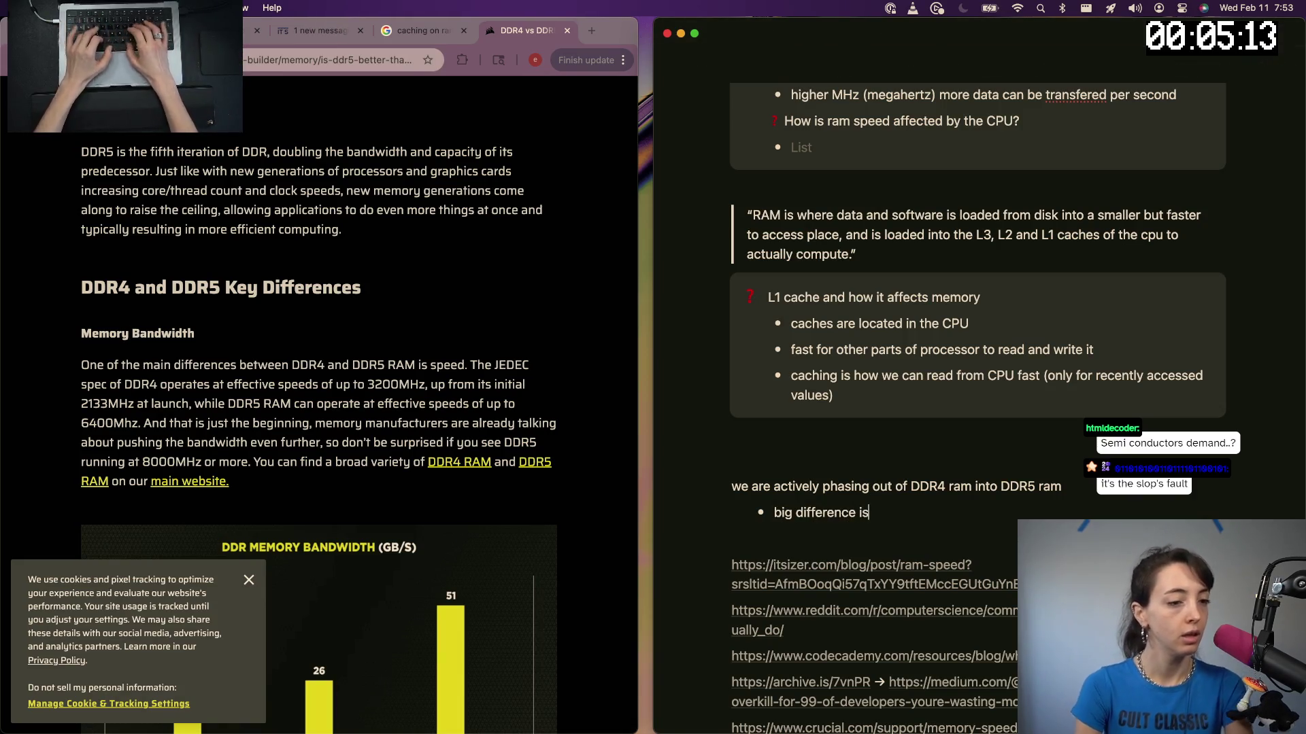
text( speed)
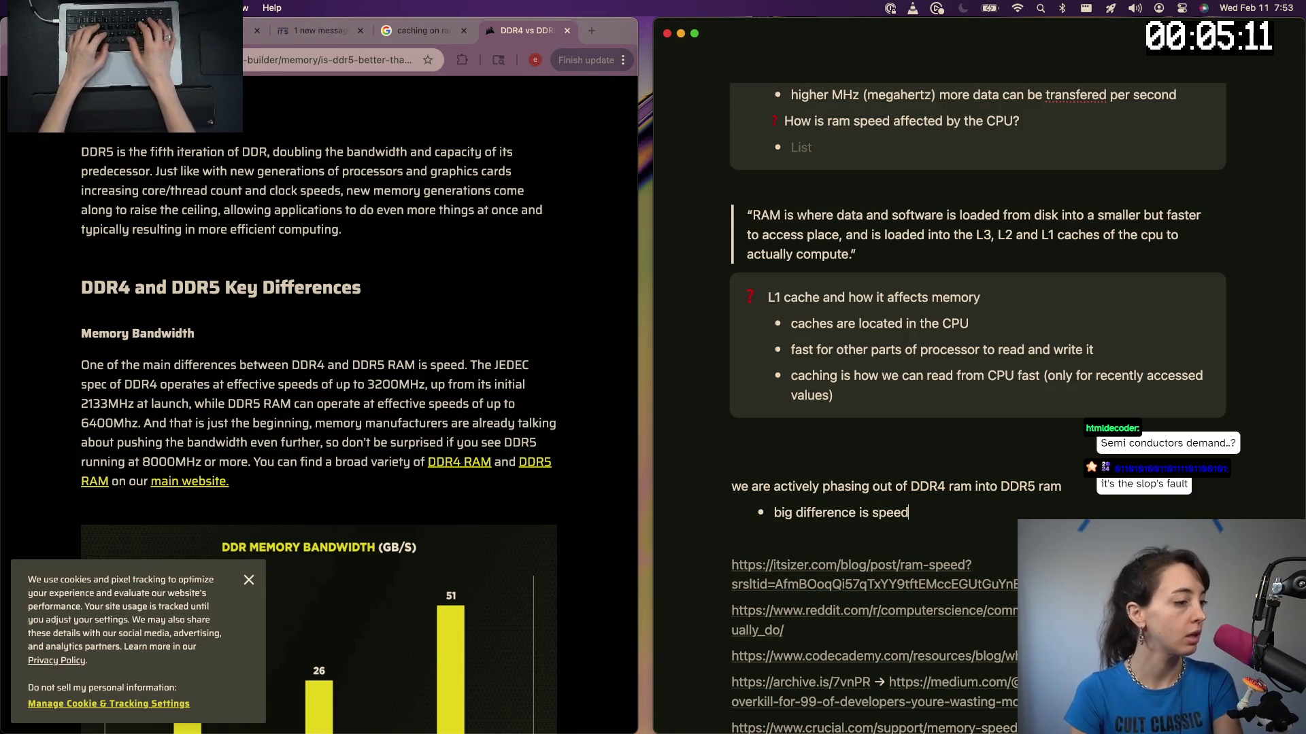
Add bullets on speed and ddr5 power management, with an indented sub-point that it needs less power for efficiency
key(Return)
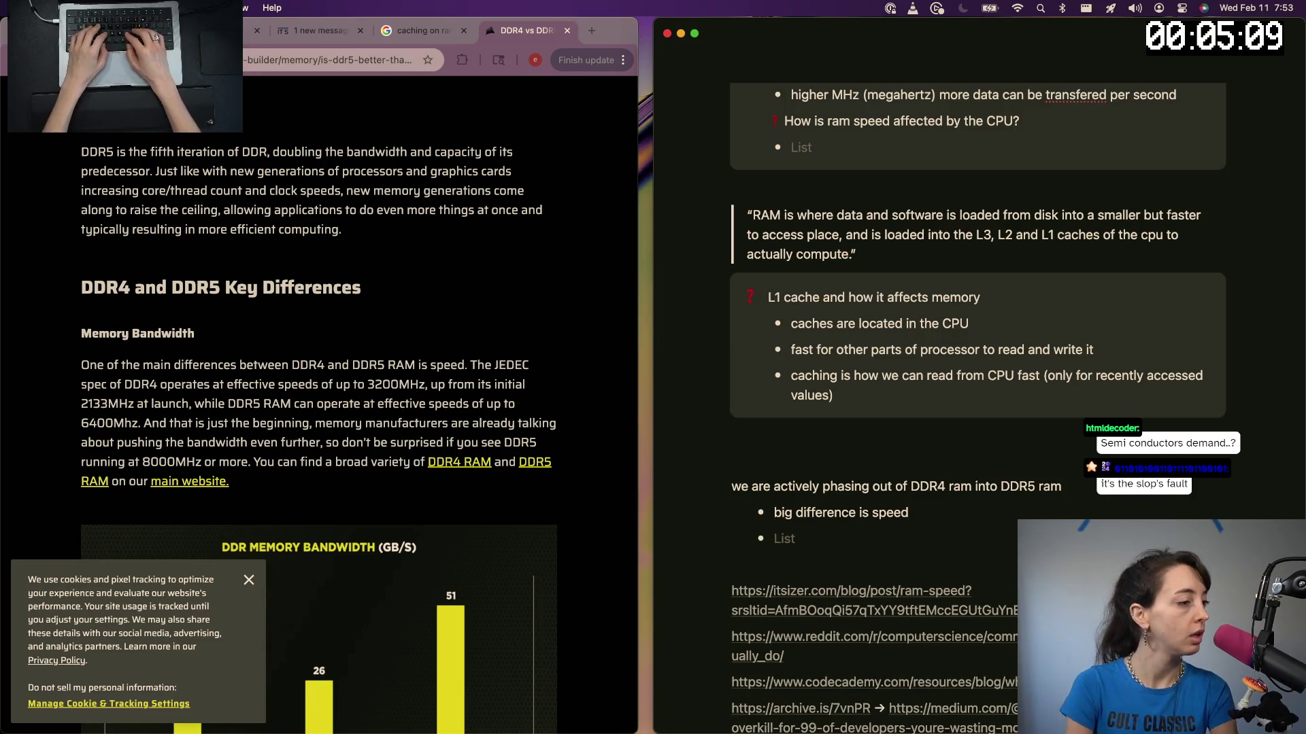
scroll(369, 381, down, 5)
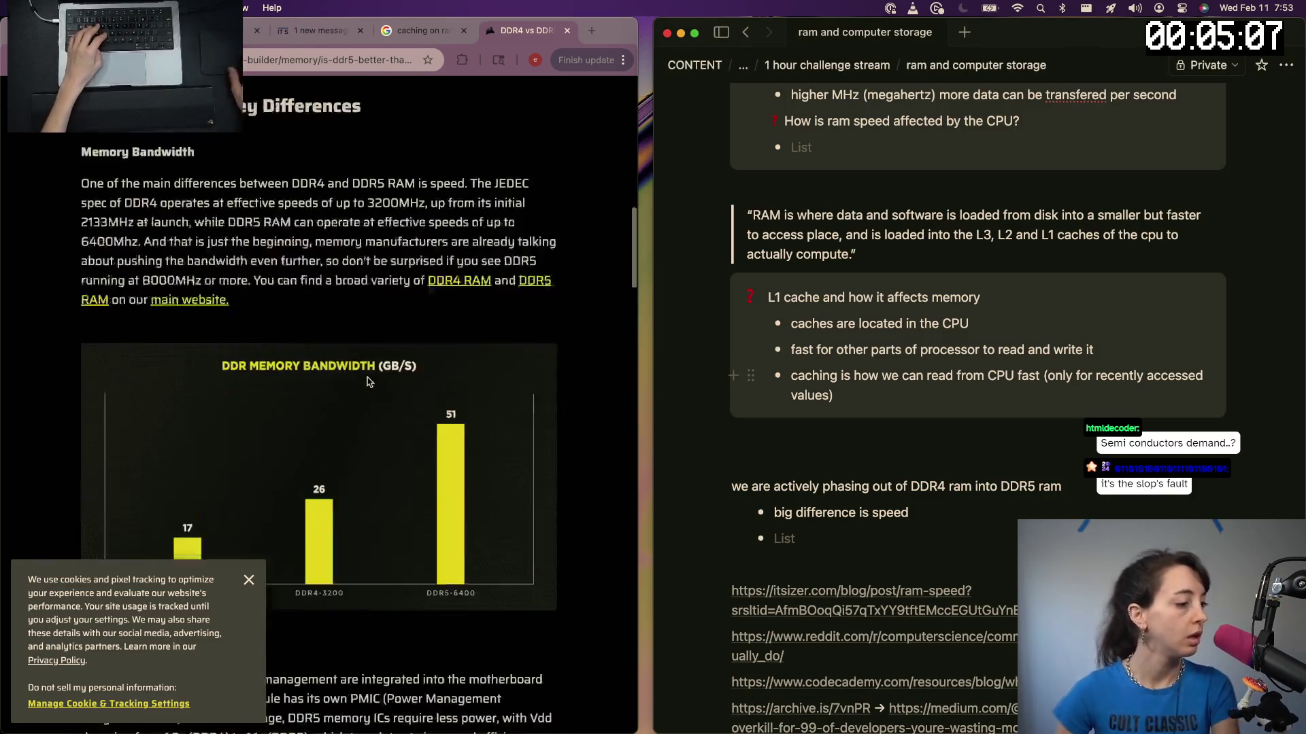
scroll(369, 381, down, 2)
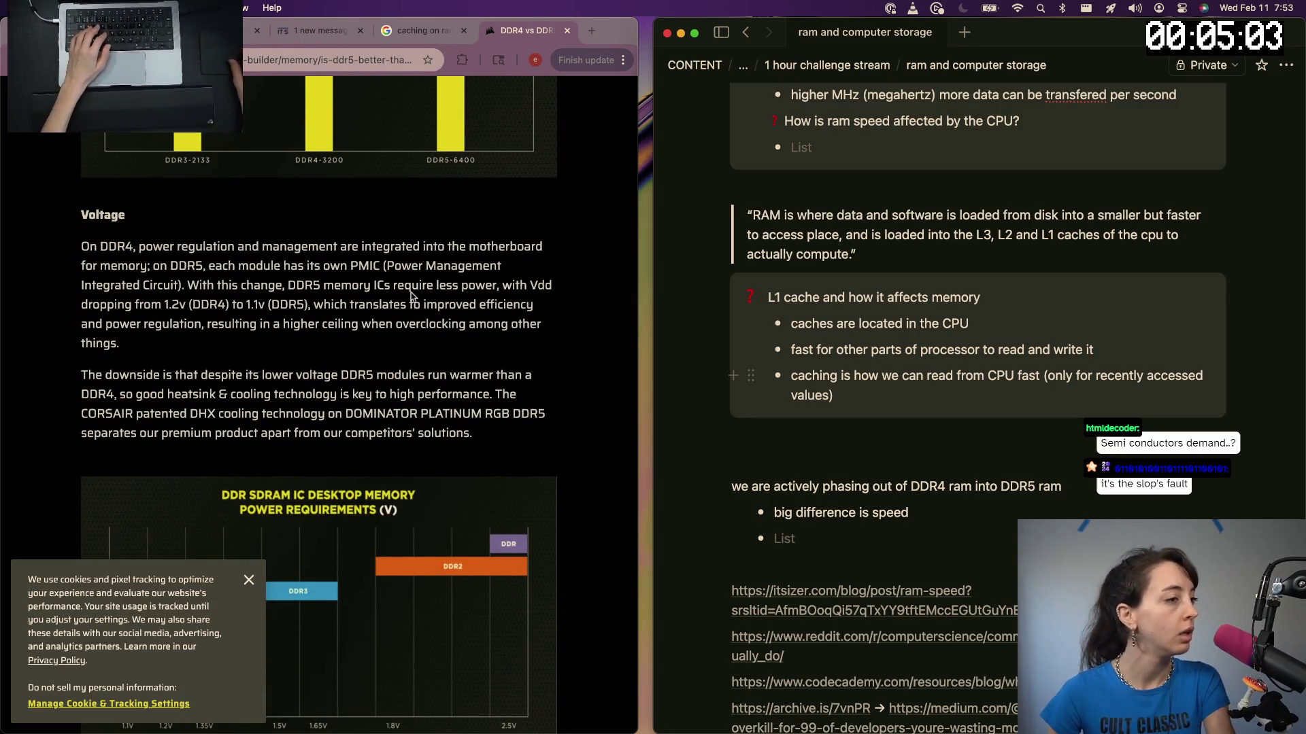
text(ddr4 ram power management and regulat)
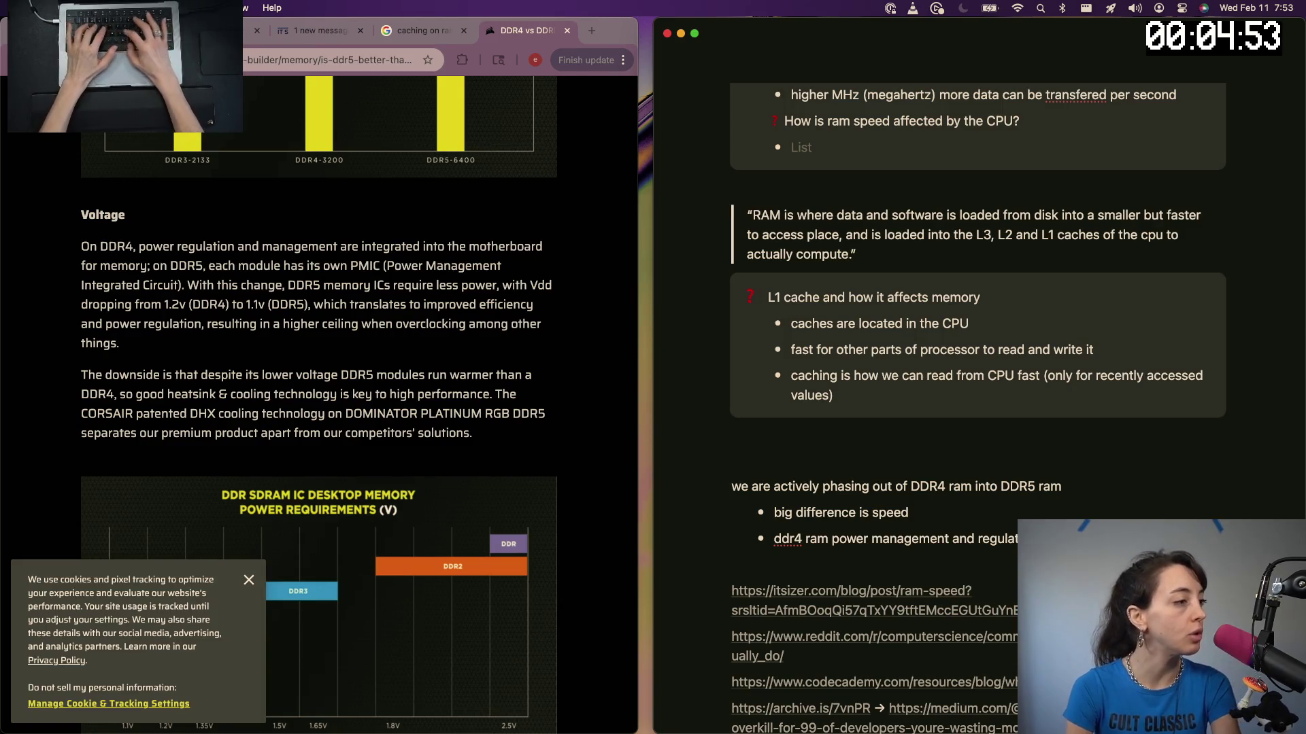
text(motherboard for memo)
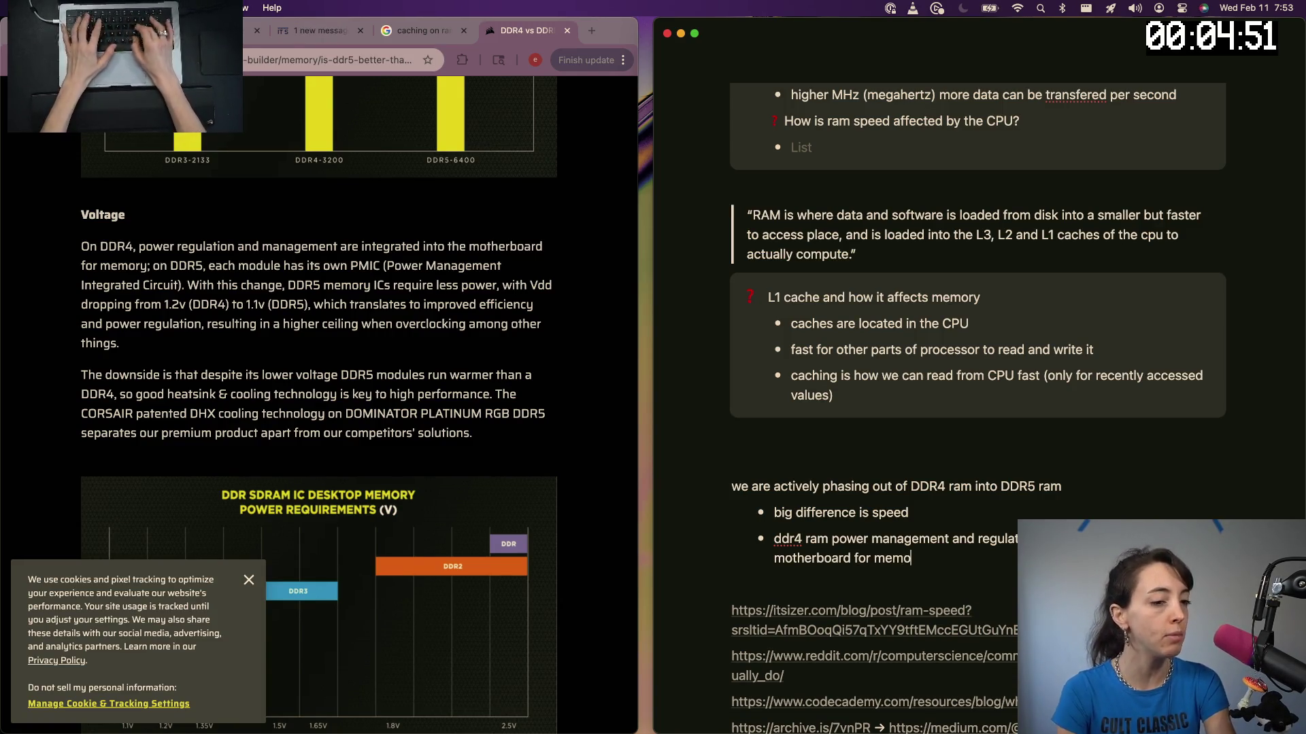
text(ry)
key(Return)
text(5)
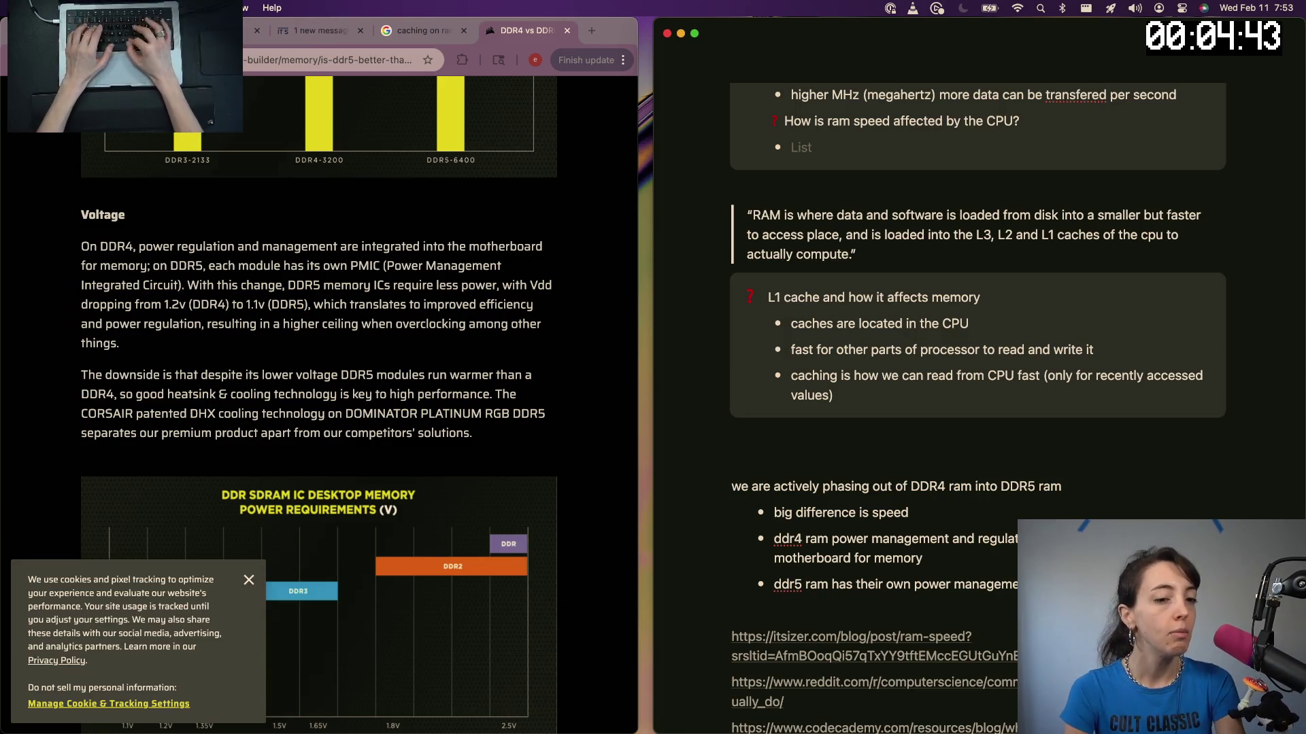
text(reuqire)
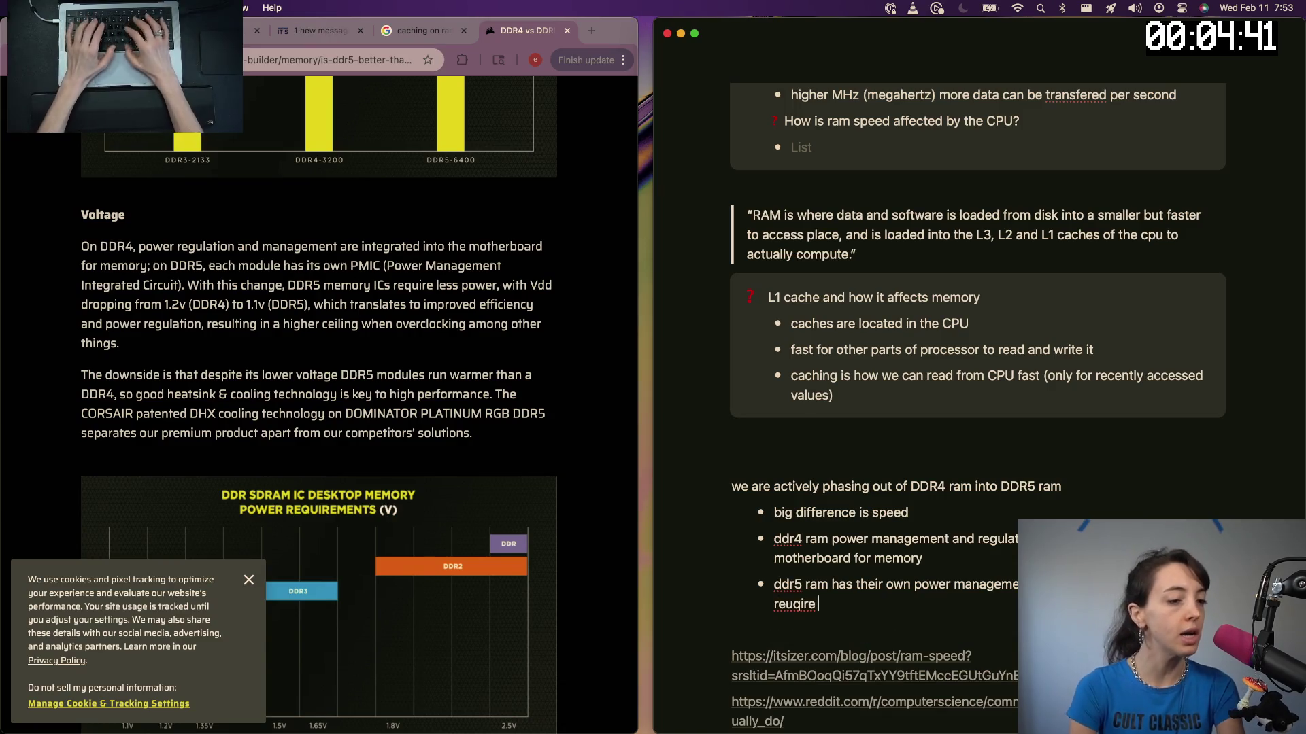
key(alt+BackSpace)
key(Return)
key(Tab)
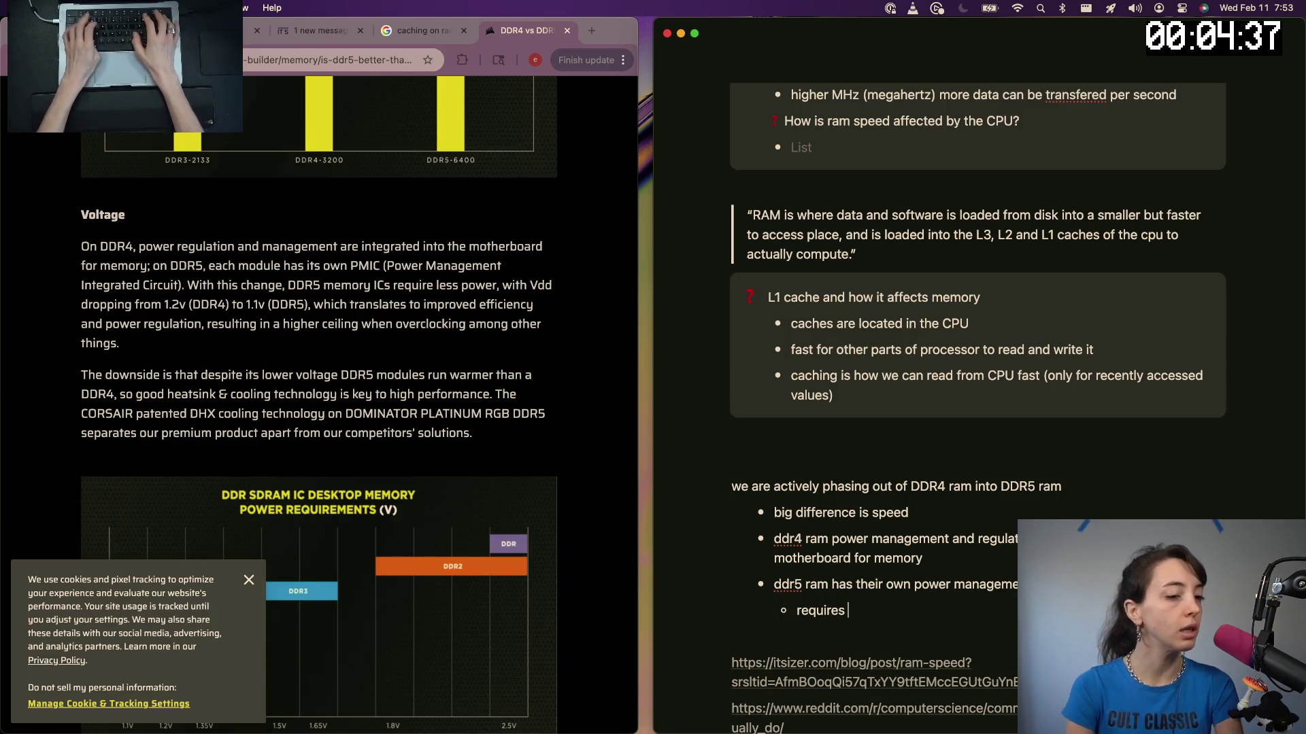
text(power = imporoved efficie)
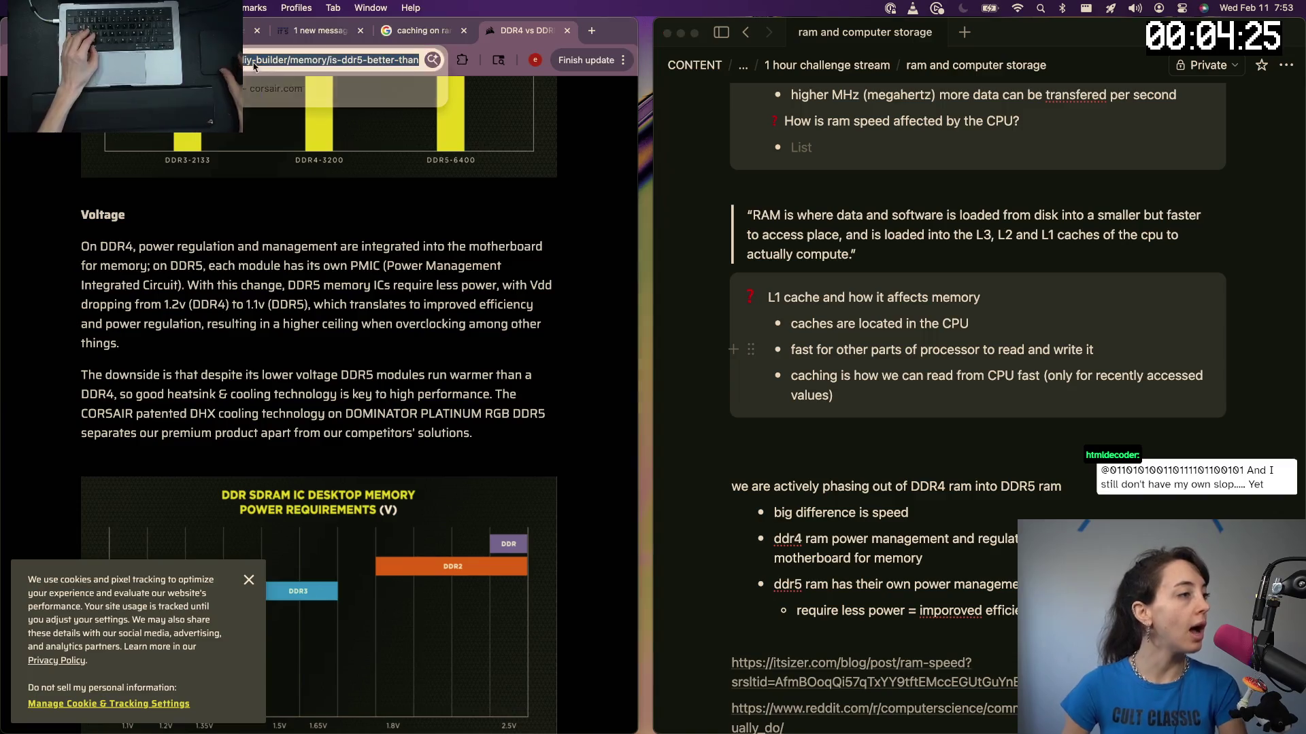
Paste the corsair.com article URL at the end of the source links list, then go back to the browser
click(296, 59)
scroll(814, 601, down, 5)
click(750, 691)
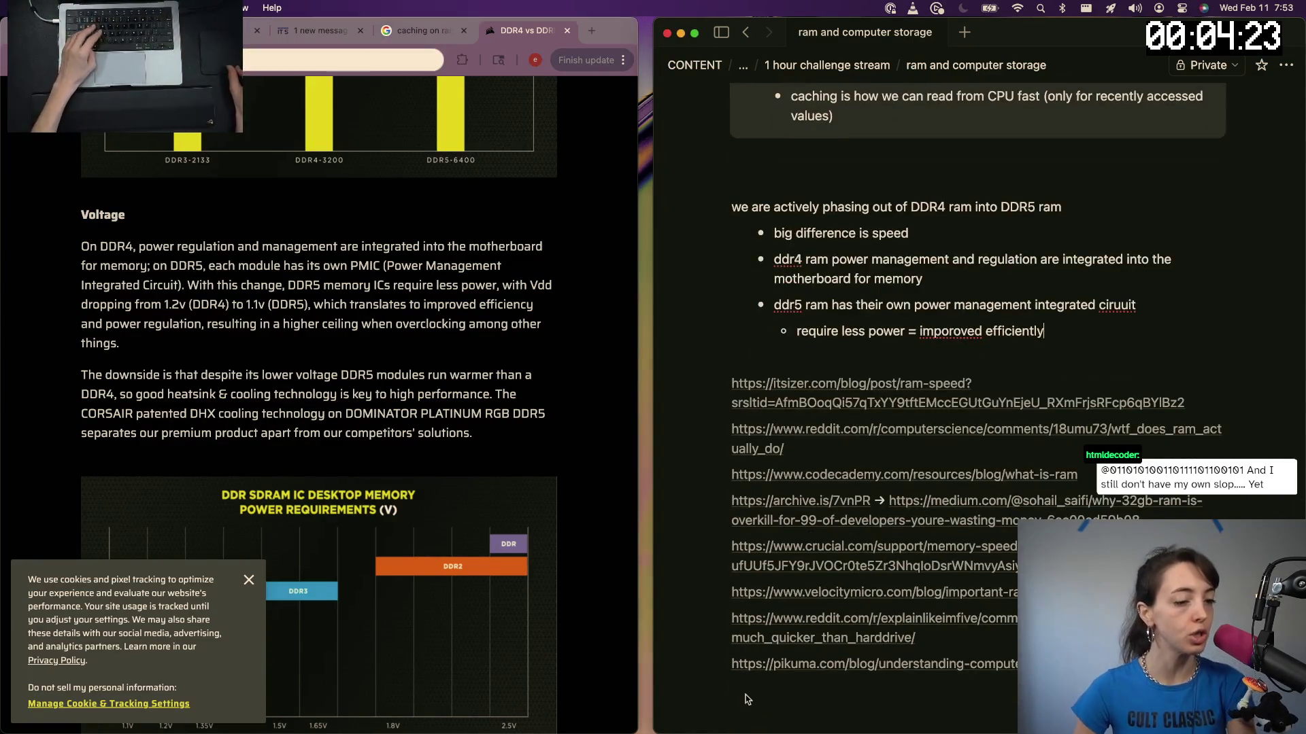
key(super+v)
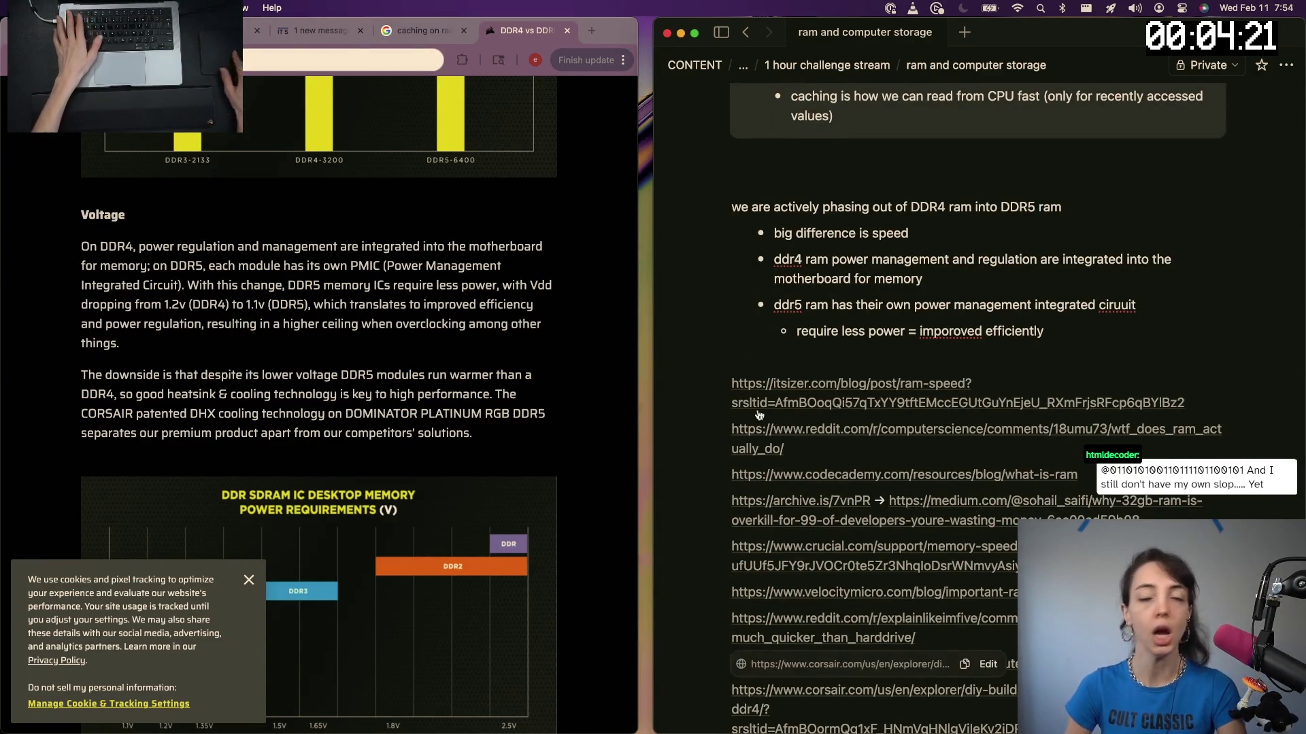
click(364, 201)
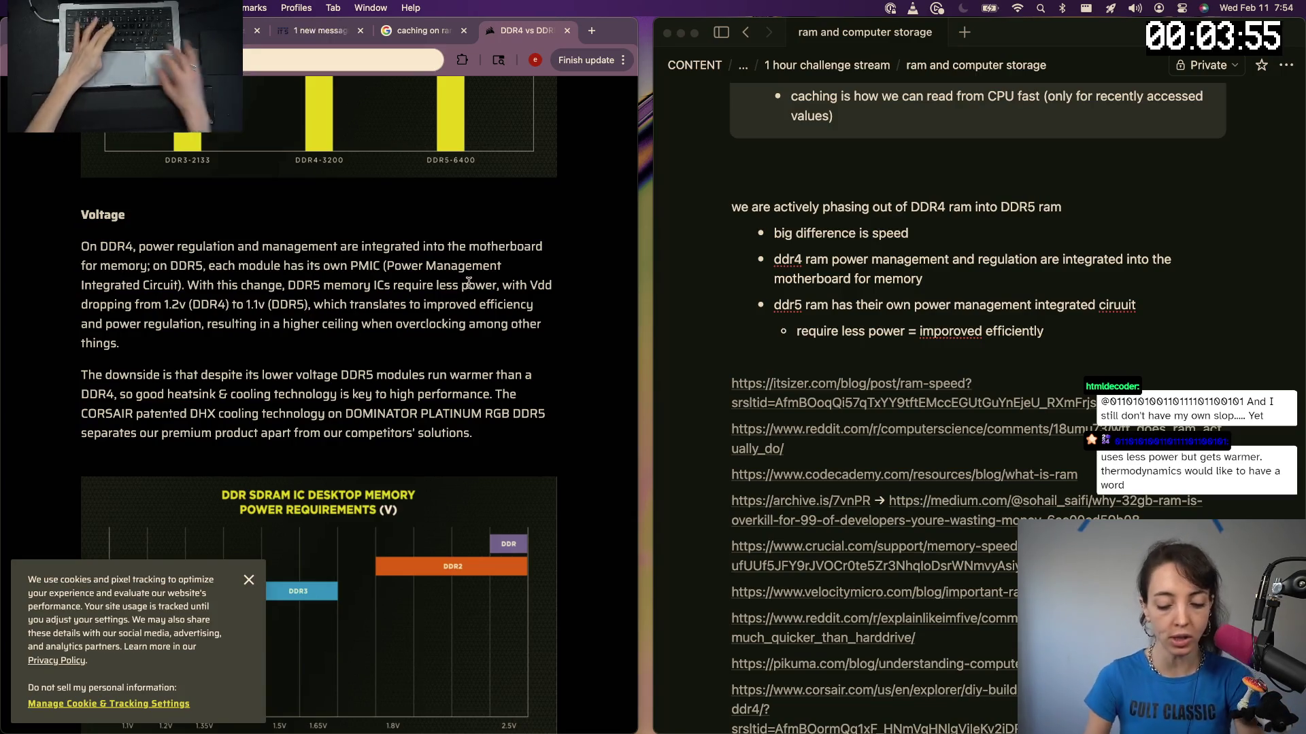
Search 'what is overclocking ram' in a new tab and open Intel's 'How to Overclock RAM' result
key(super+t)
text(what is)
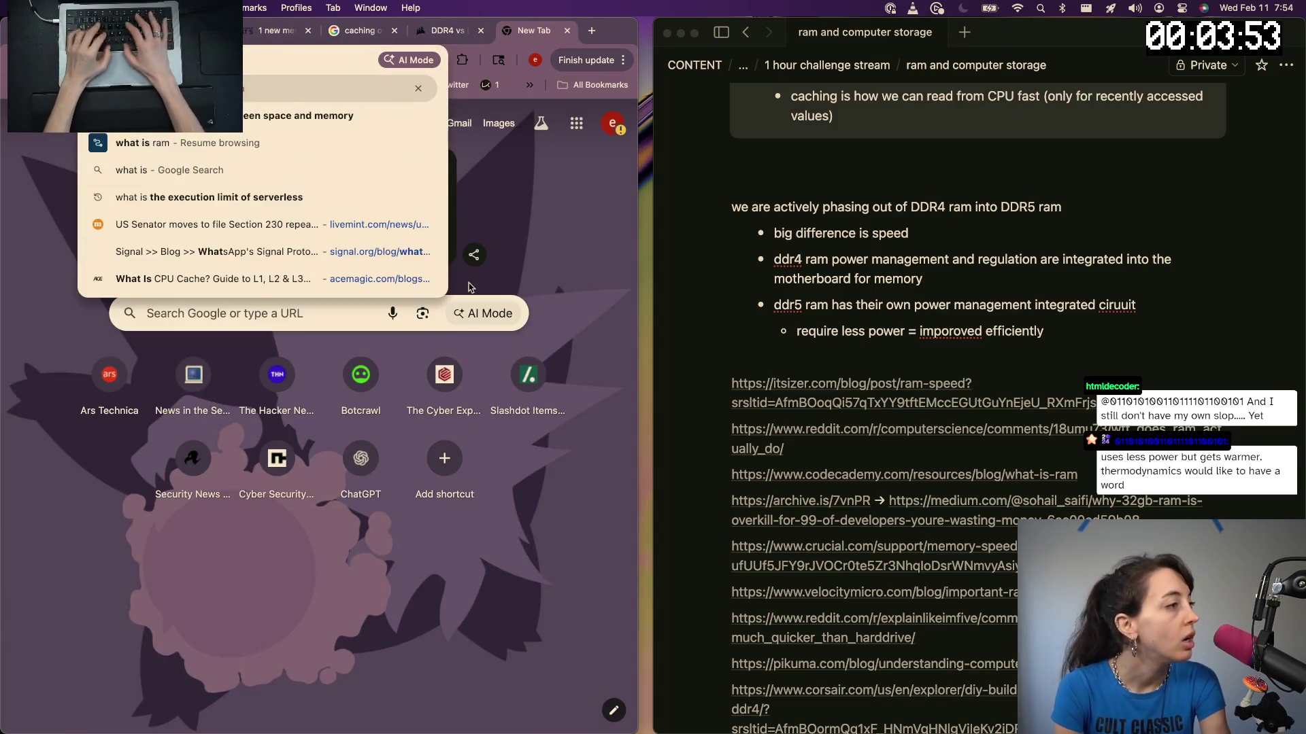
text( overclocking+ ram)
key(Return)
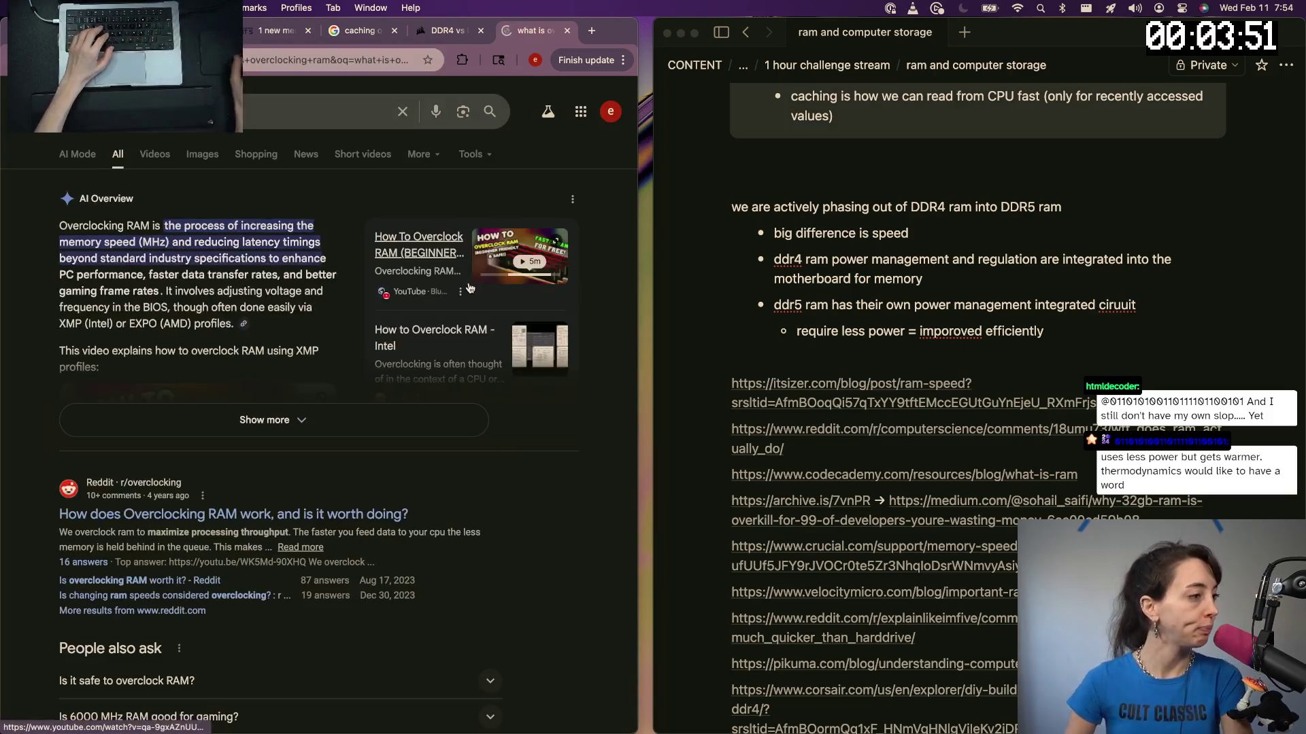
scroll(220, 362, down, 2)
scroll(213, 412, down, 3)
scroll(214, 412, down, 2)
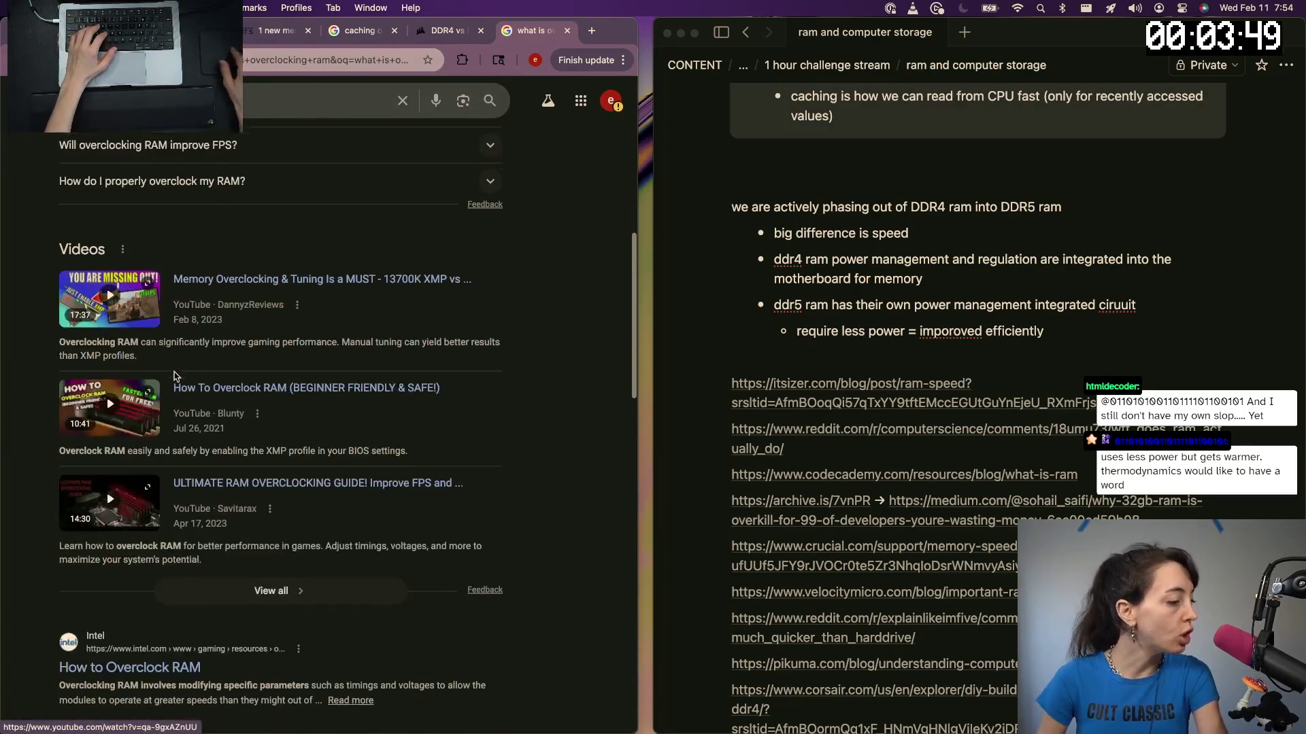
scroll(163, 490, down, 2)
click(118, 564)
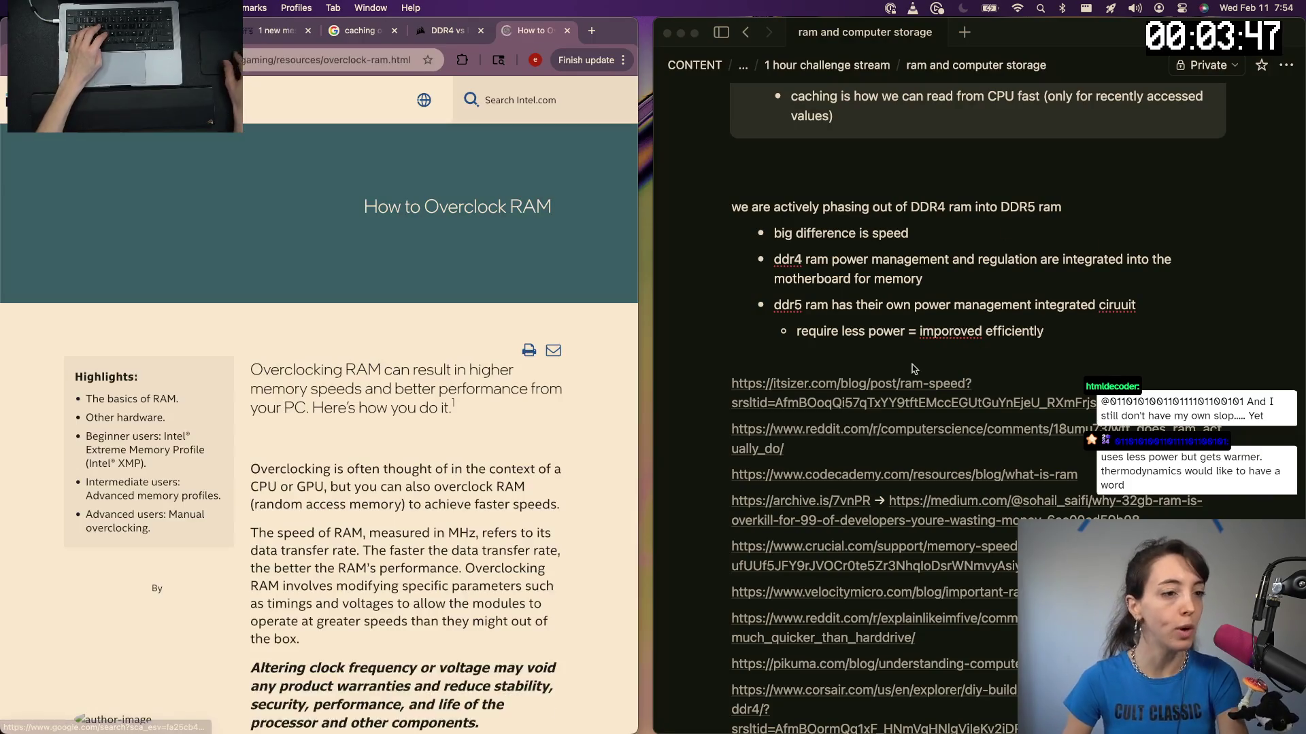
text(what )
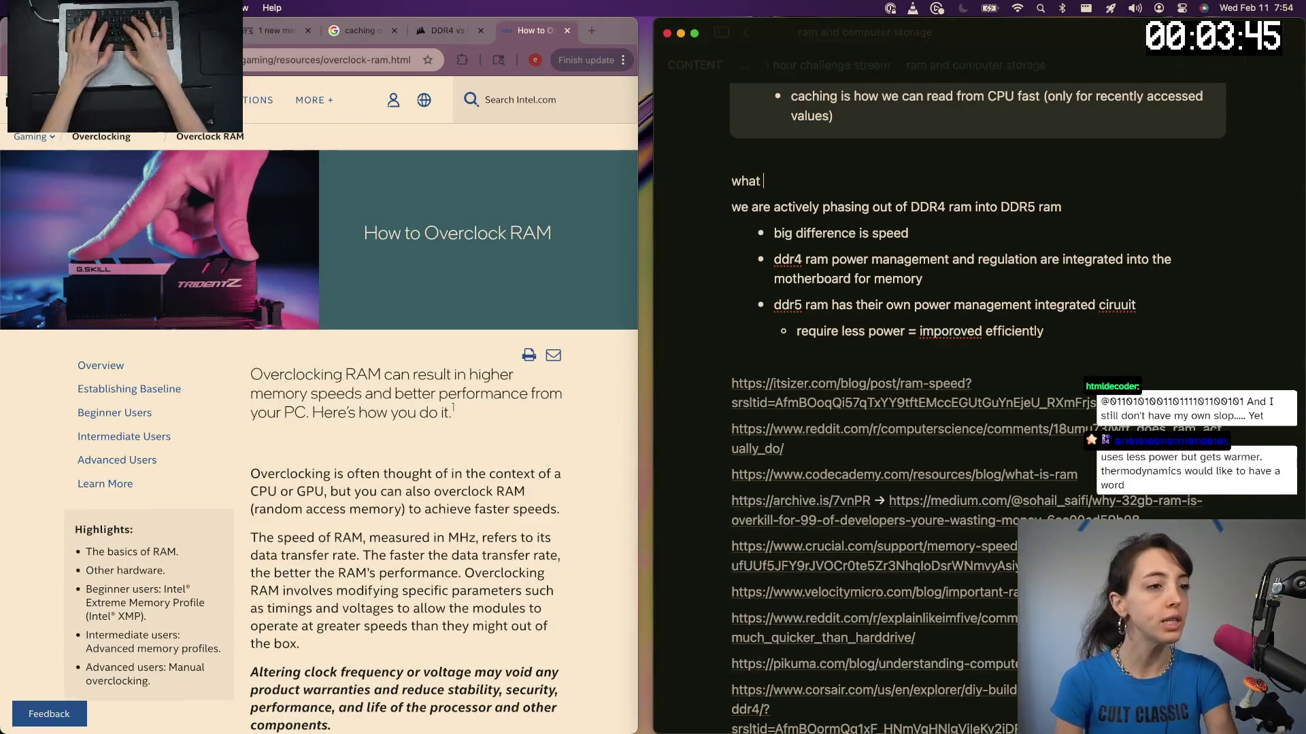
text(is overcloclking ra)
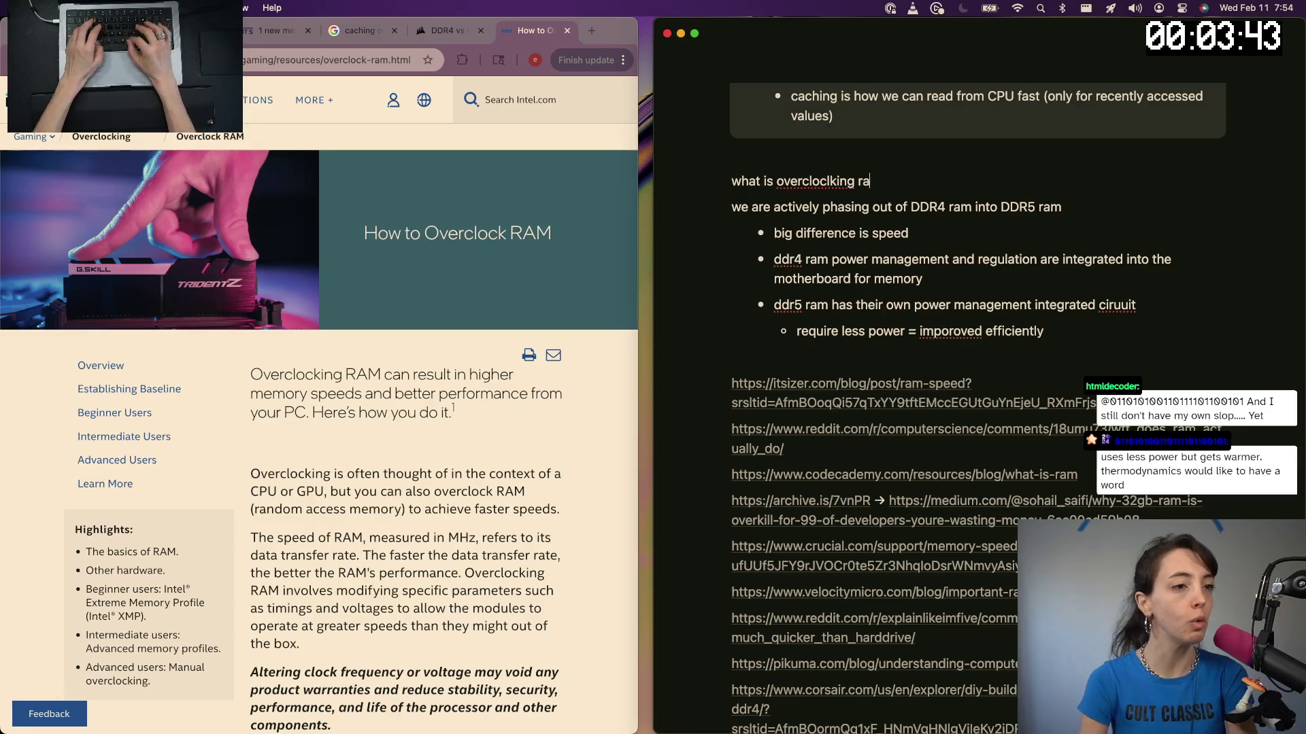
Write 'what is clocking ram' above the DDR4 notes with a bullet on modifying timing and voltage beyond stock speeds
key(alt+BackSpace)
text(clocking ram)
key(Return)
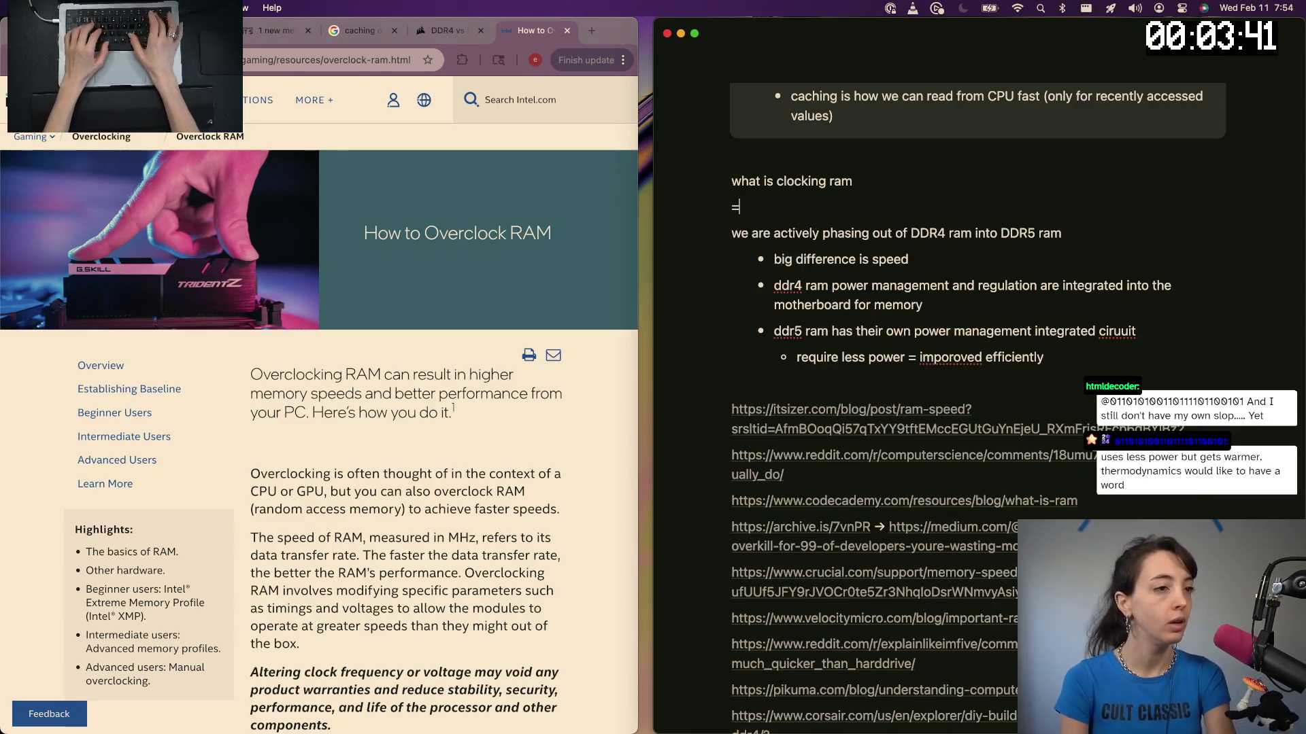
text(-)
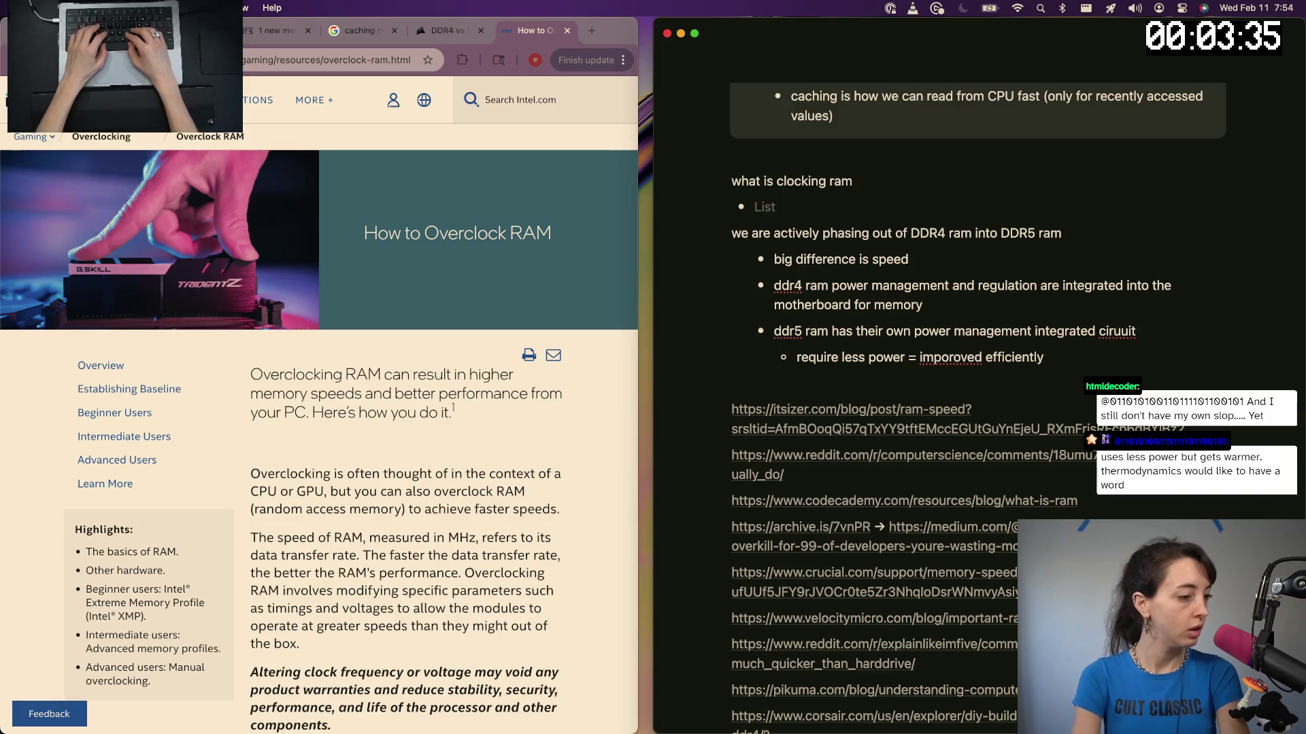
text(o)
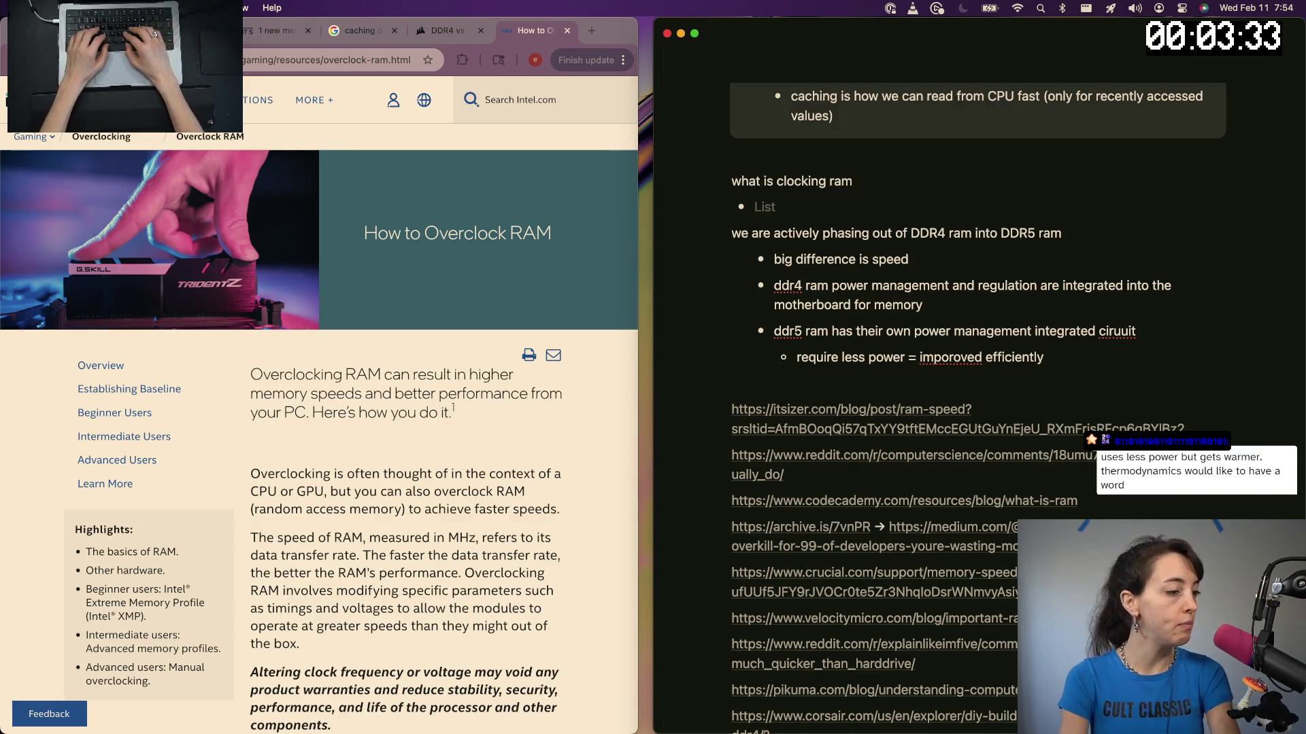
text(odify sped)
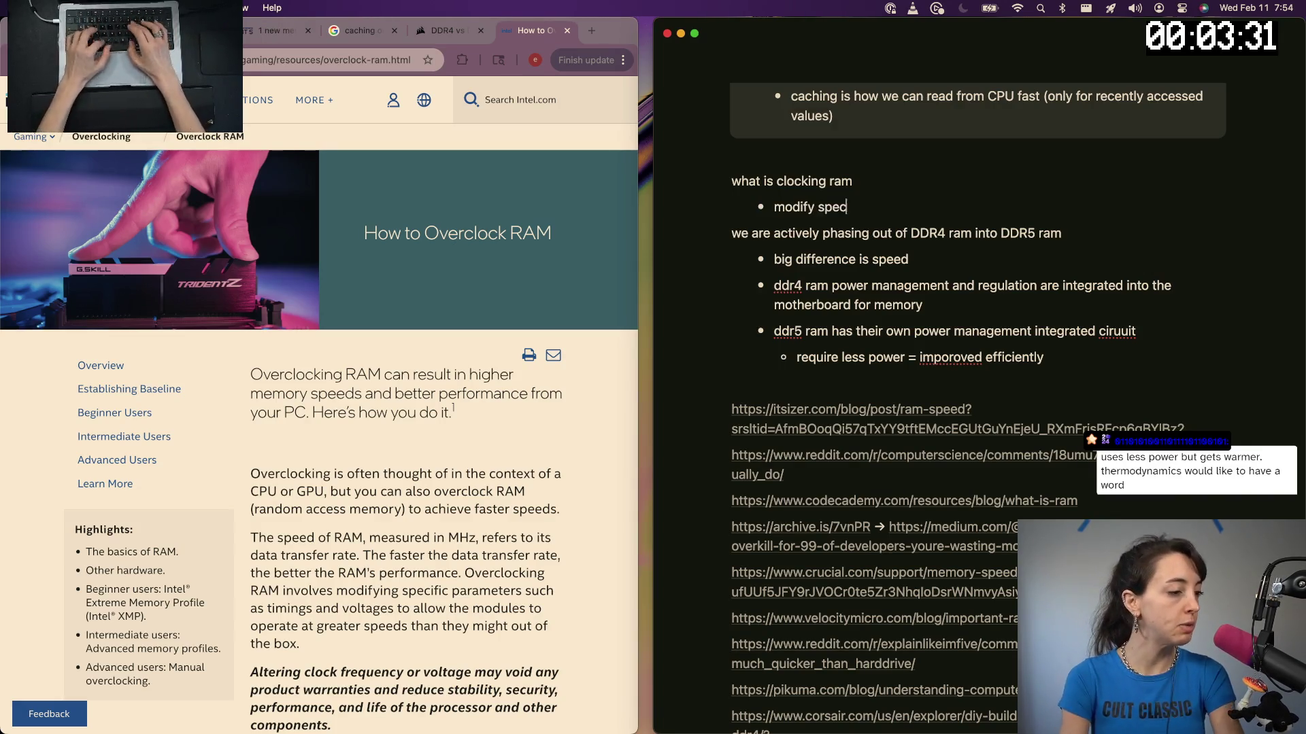
text(eters of timing and vol)
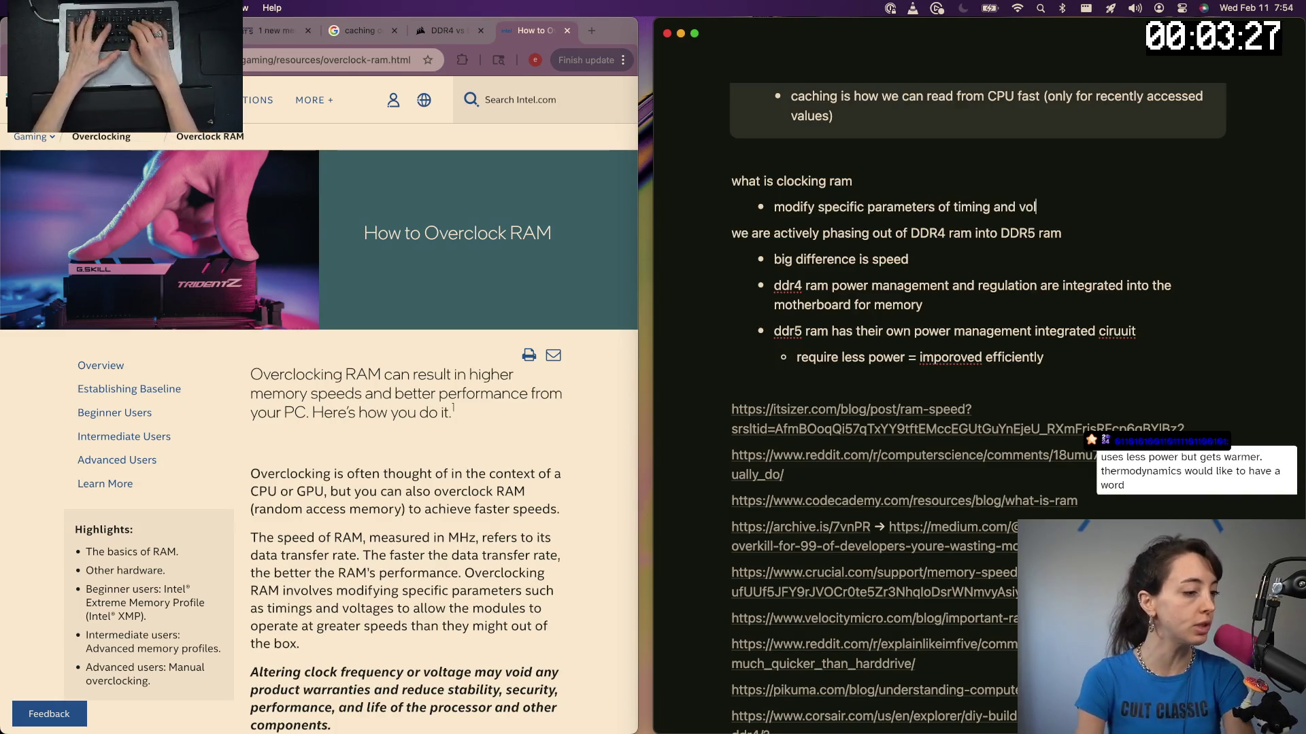
text(tage to operate at speeds)
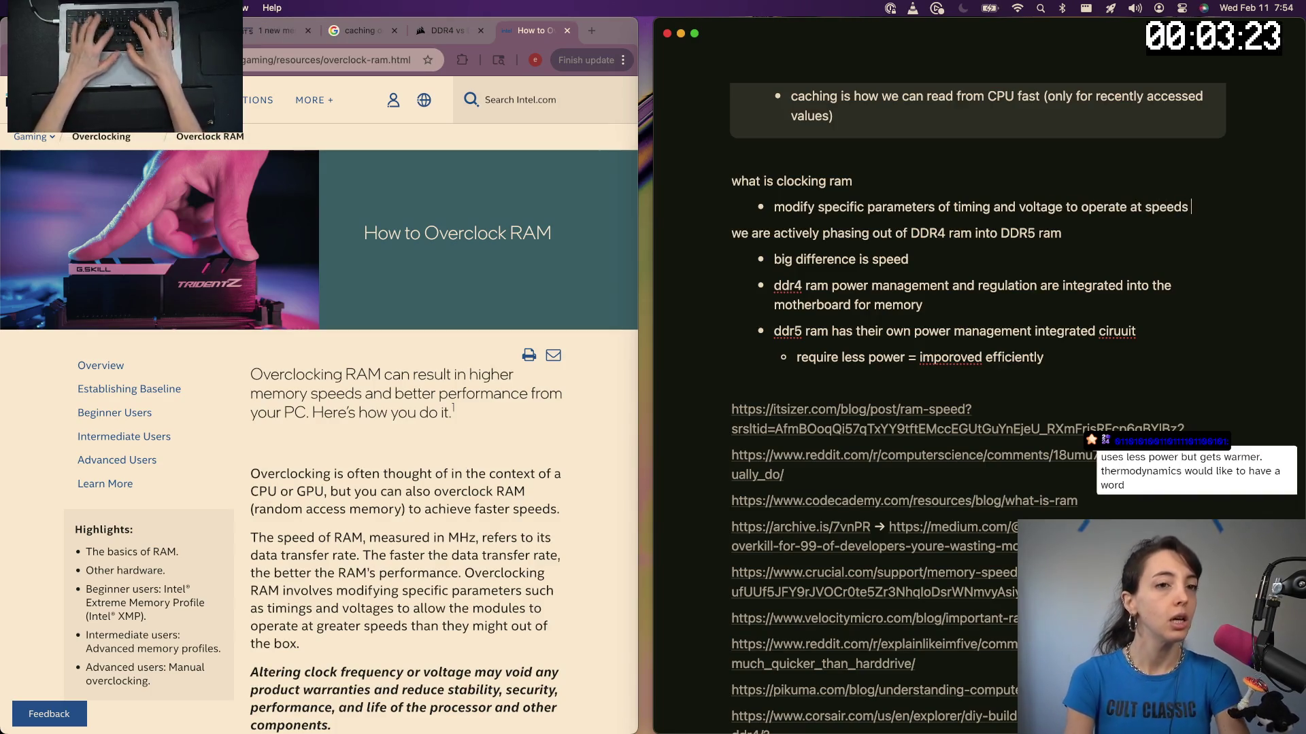
text( greater than those progr)
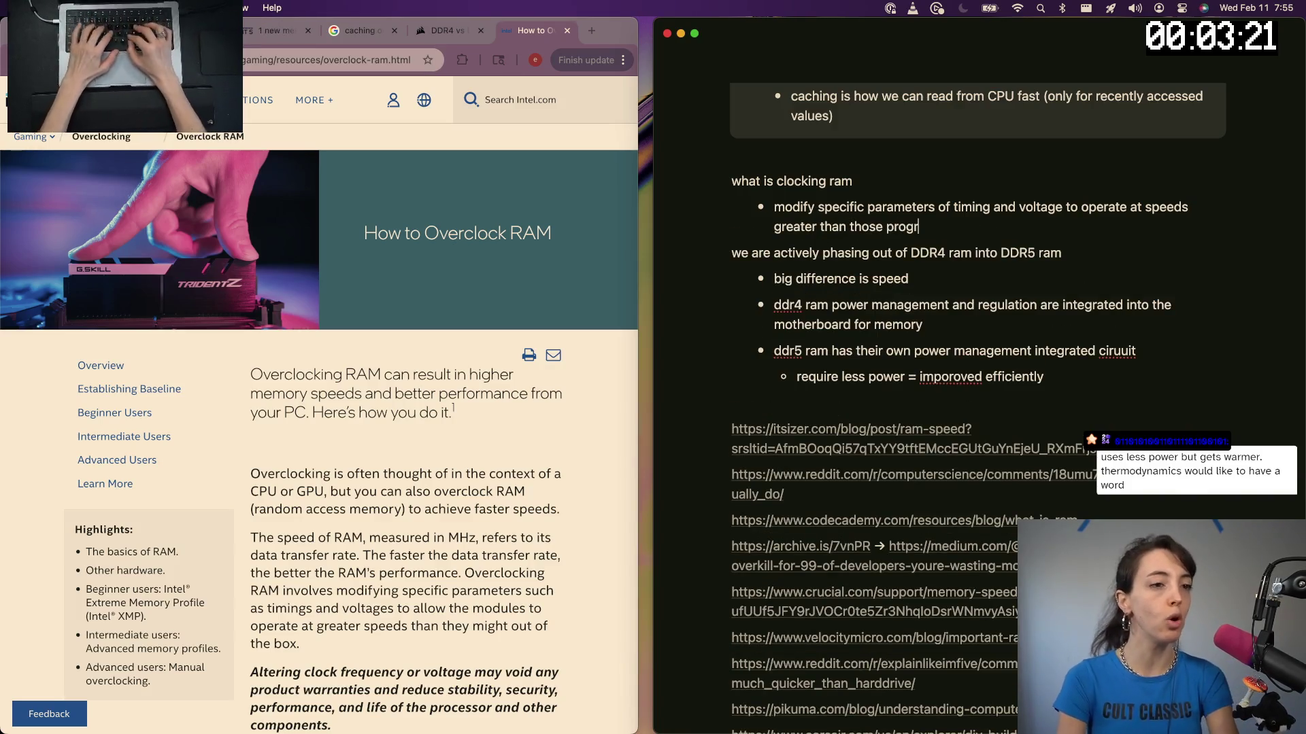
text(ammed out of the)
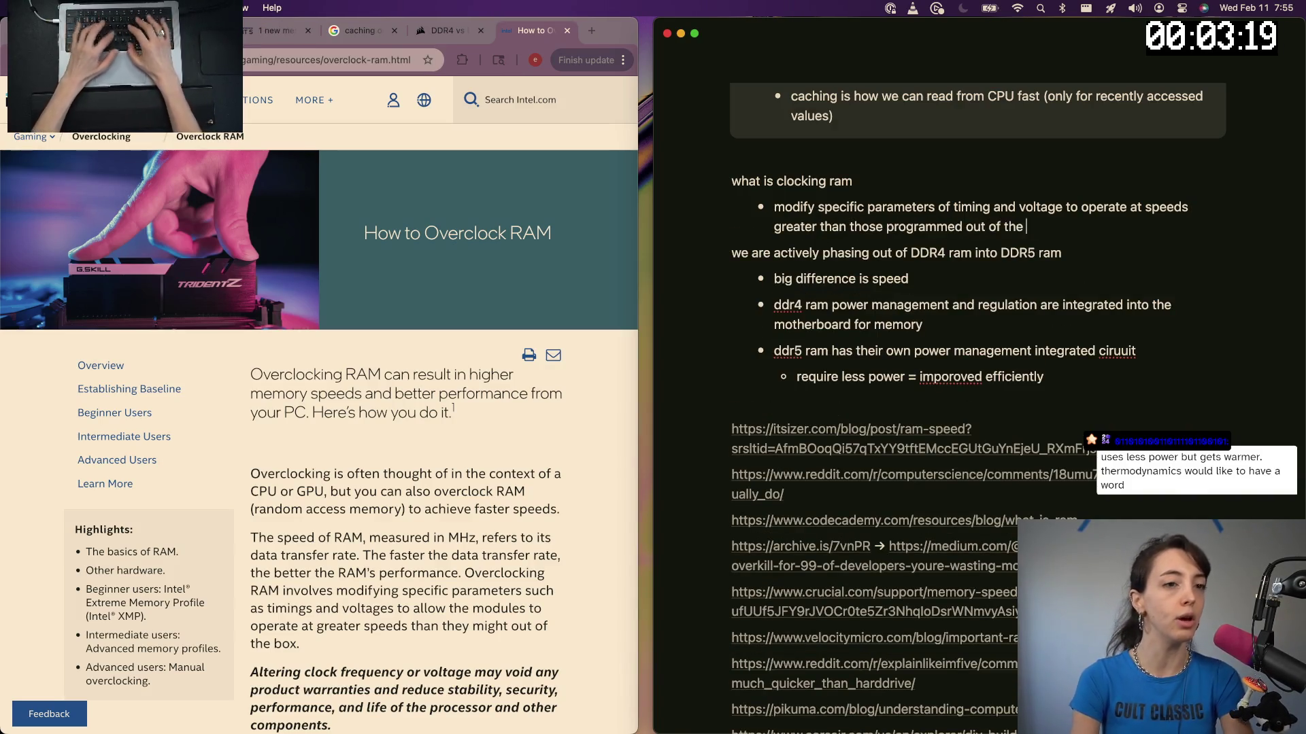
text(box)
key(Return)
scroll(343, 548, down, 2)
scroll(343, 548, down, 5)
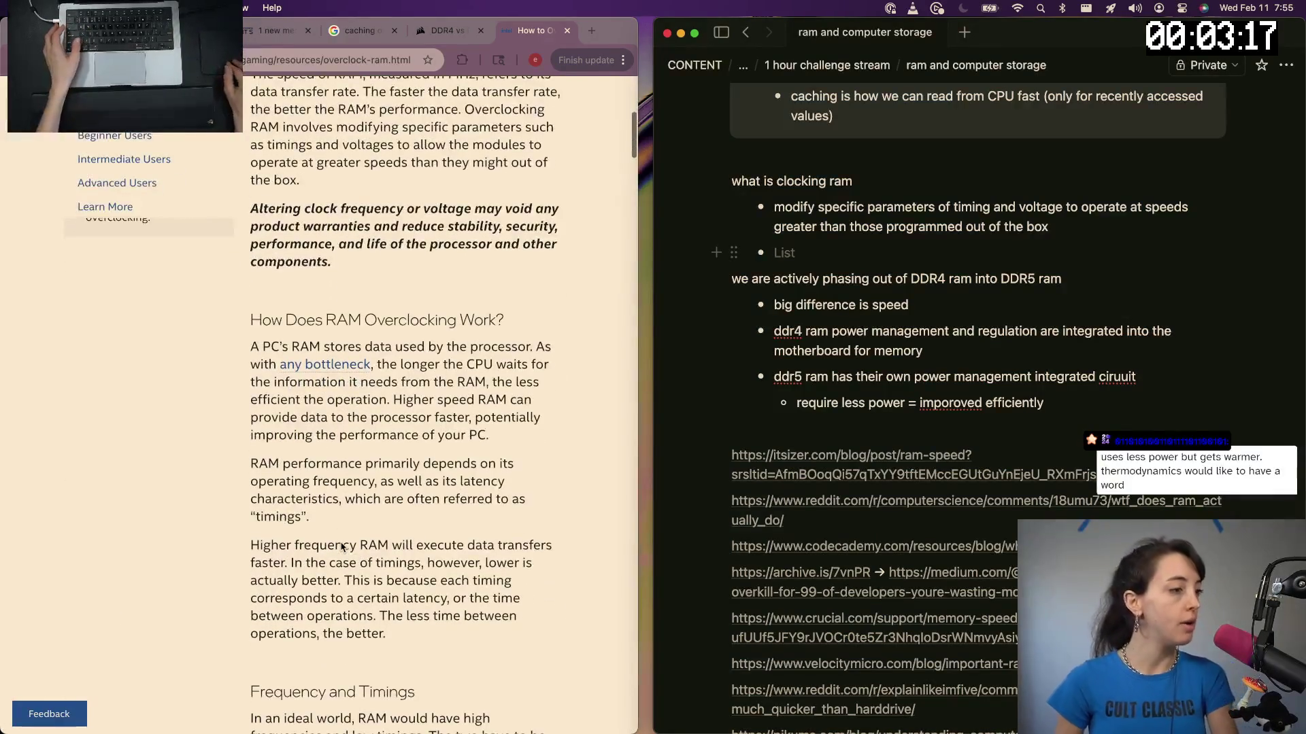
scroll(343, 548, down, 1)
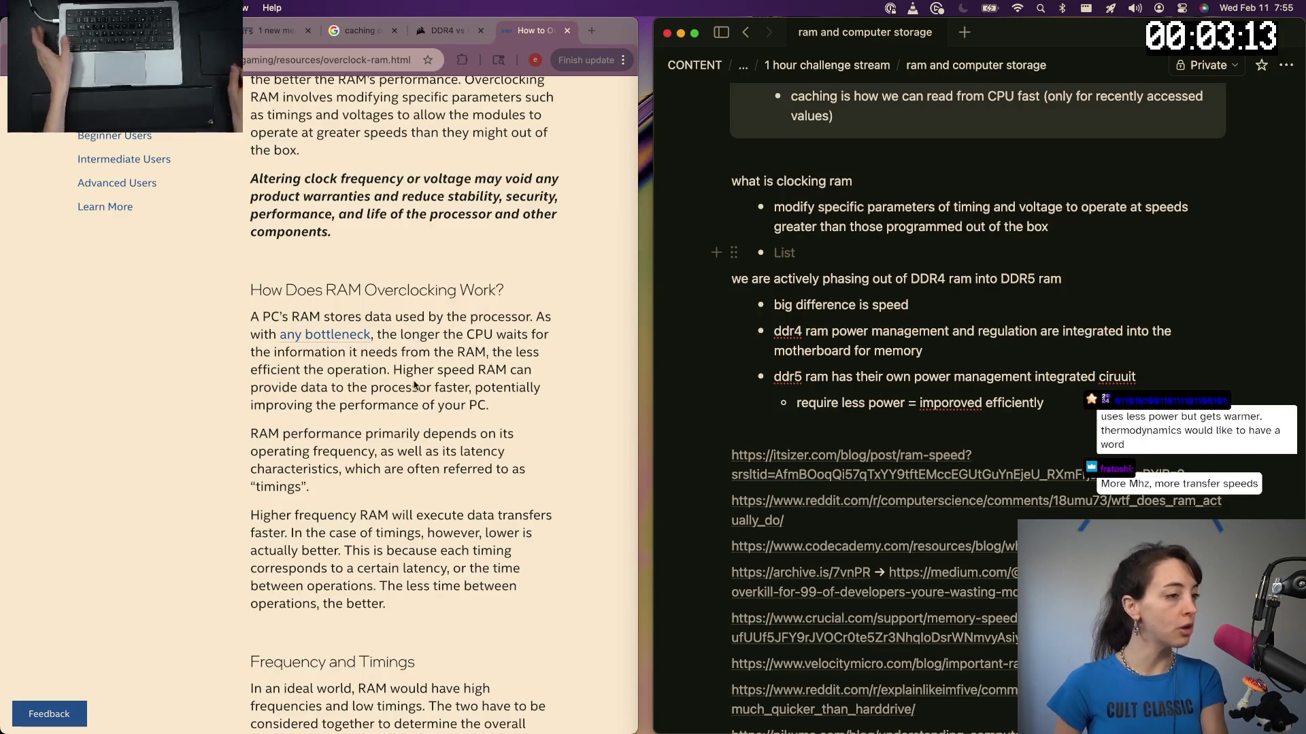
scroll(414, 384, down, 2)
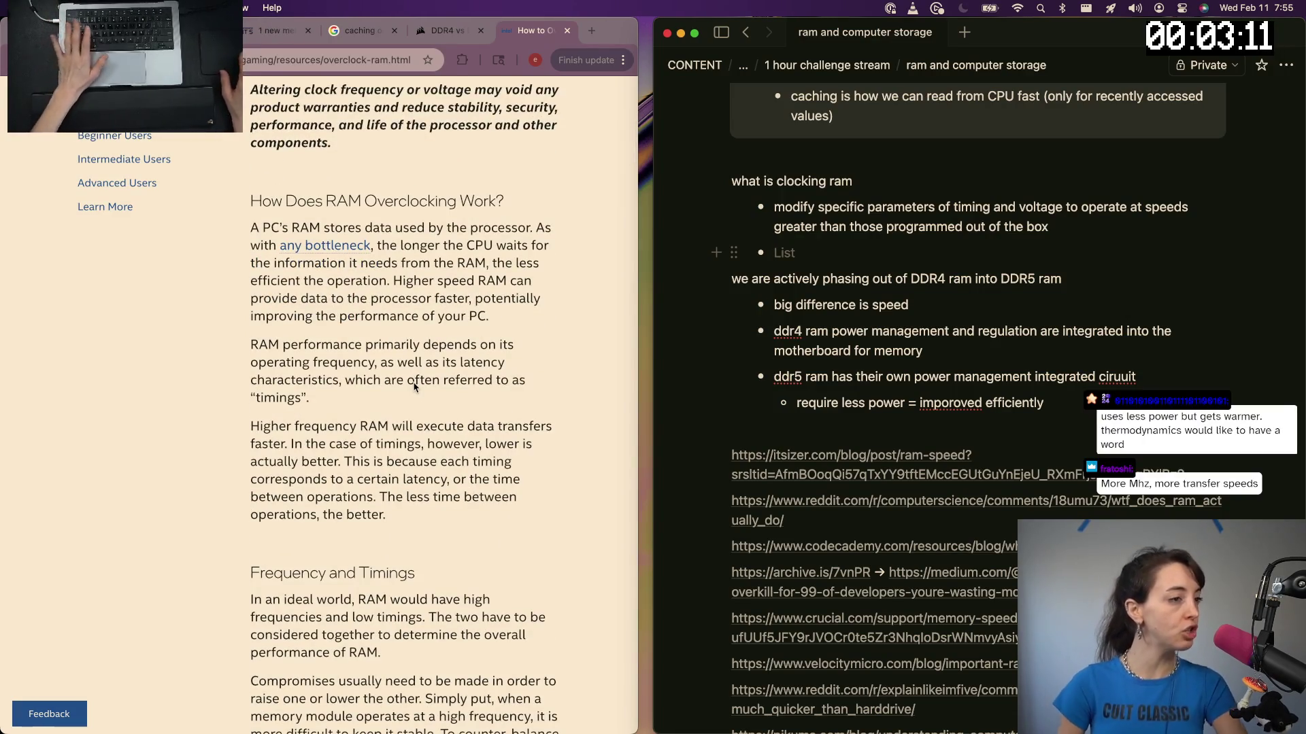
scroll(415, 384, down, 2)
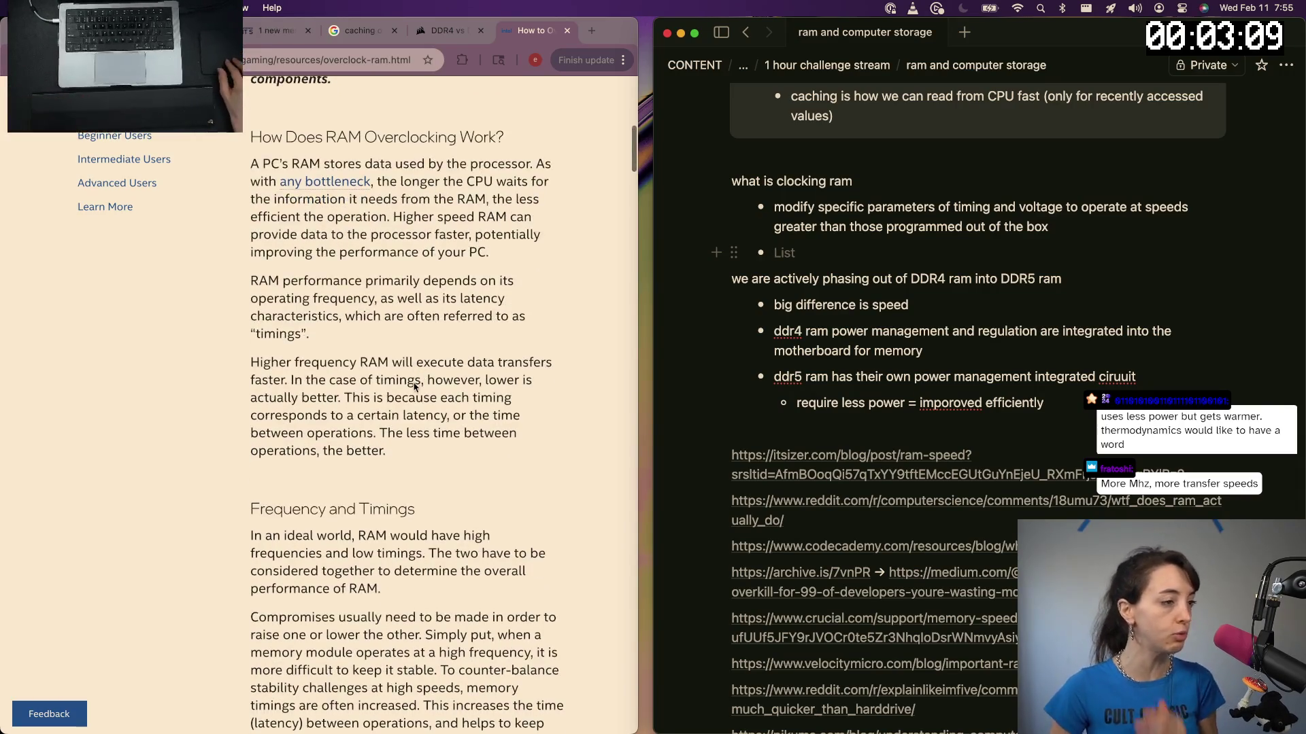
scroll(414, 385, down, 1)
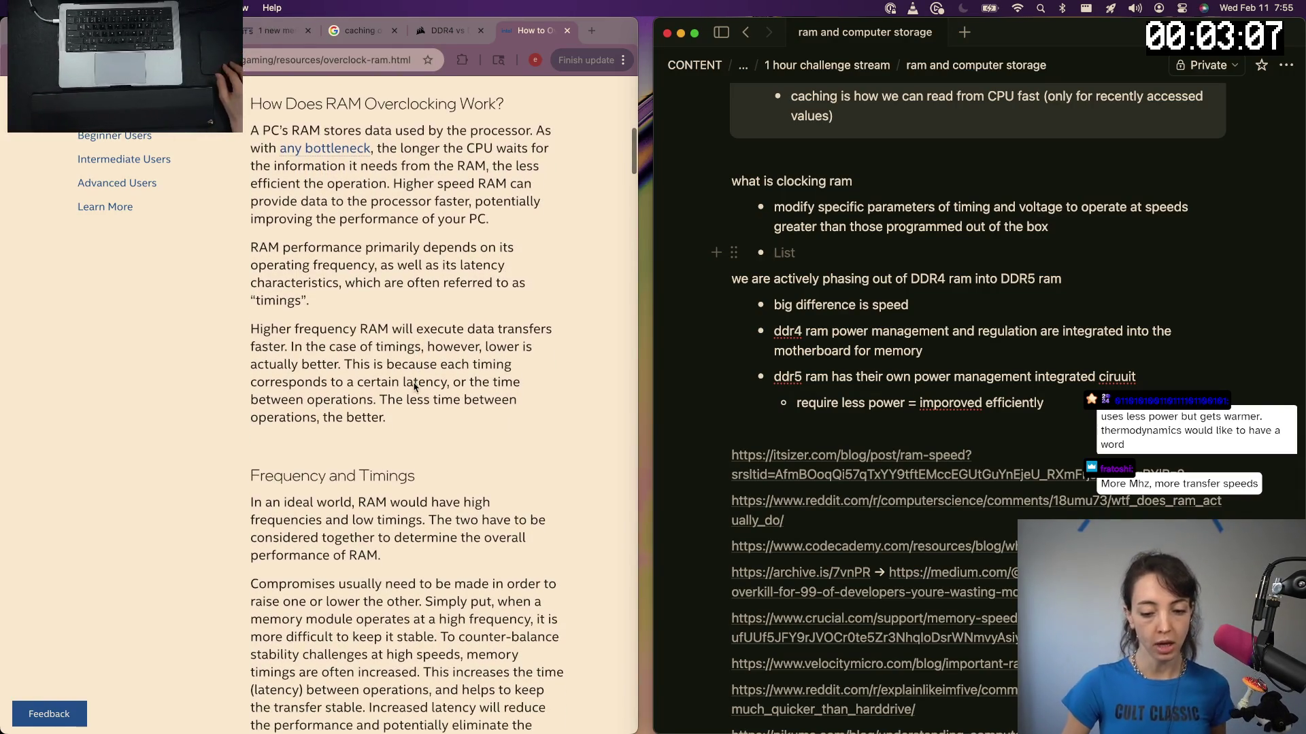
scroll(414, 385, down, 1)
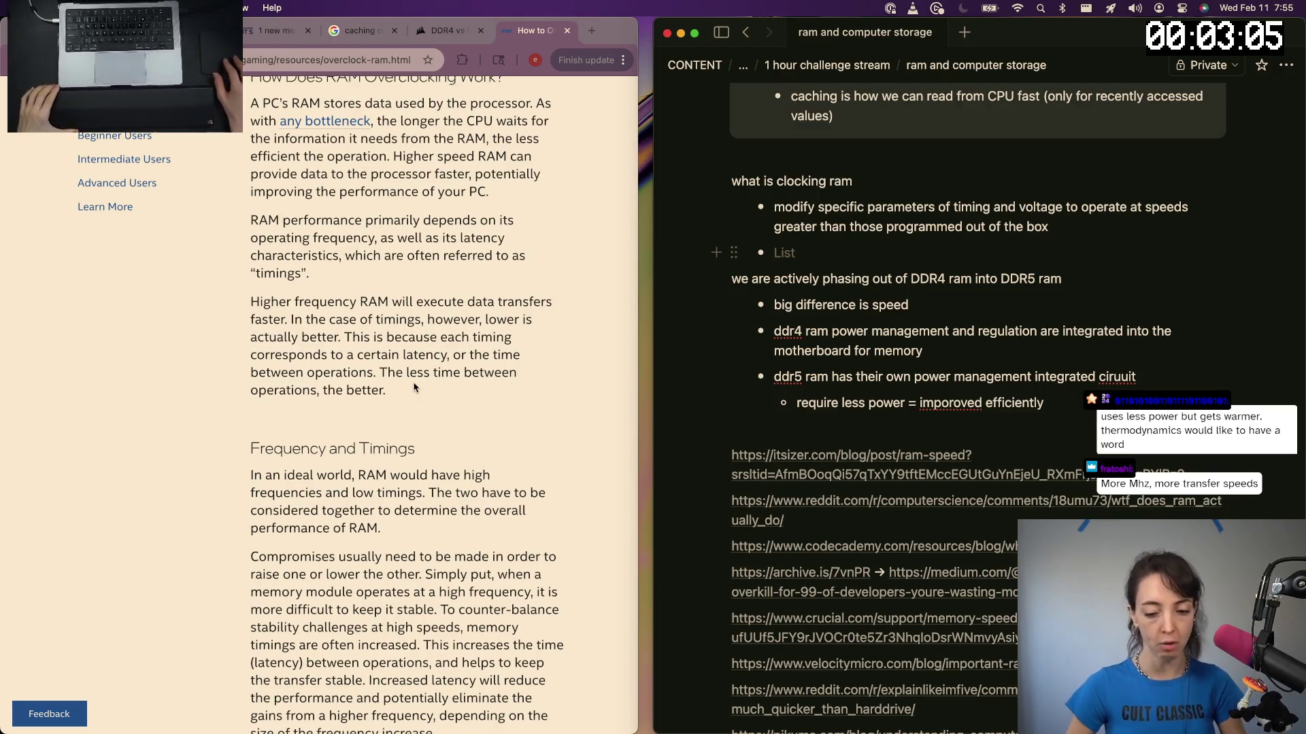
scroll(414, 386, down, 1)
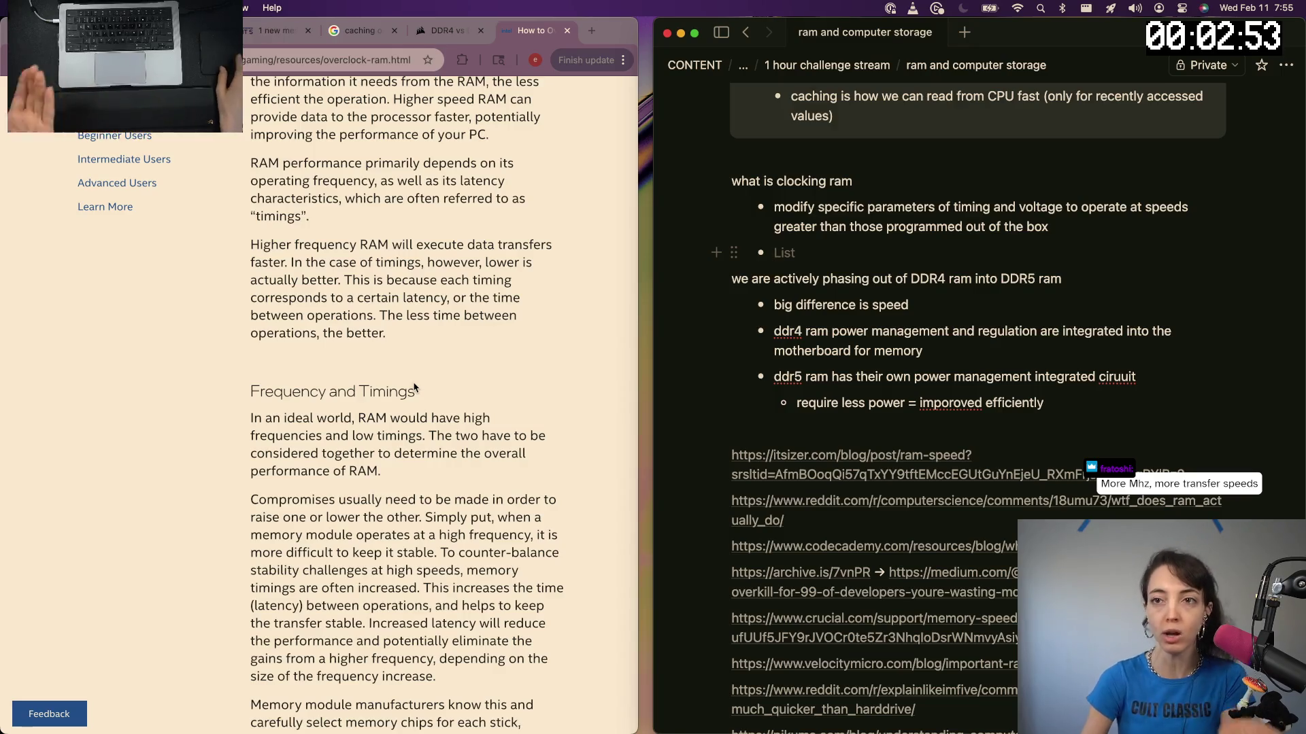
scroll(421, 487, down, 2)
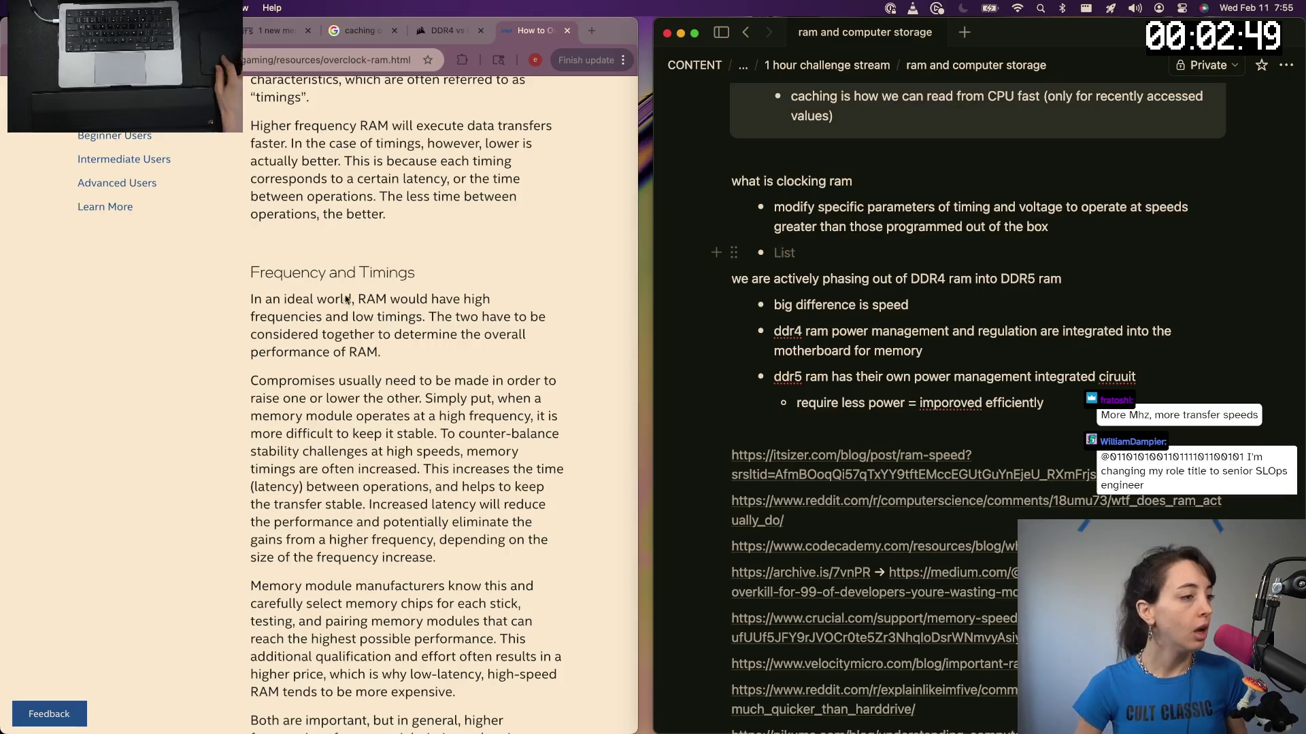
scroll(383, 304, left, 5)
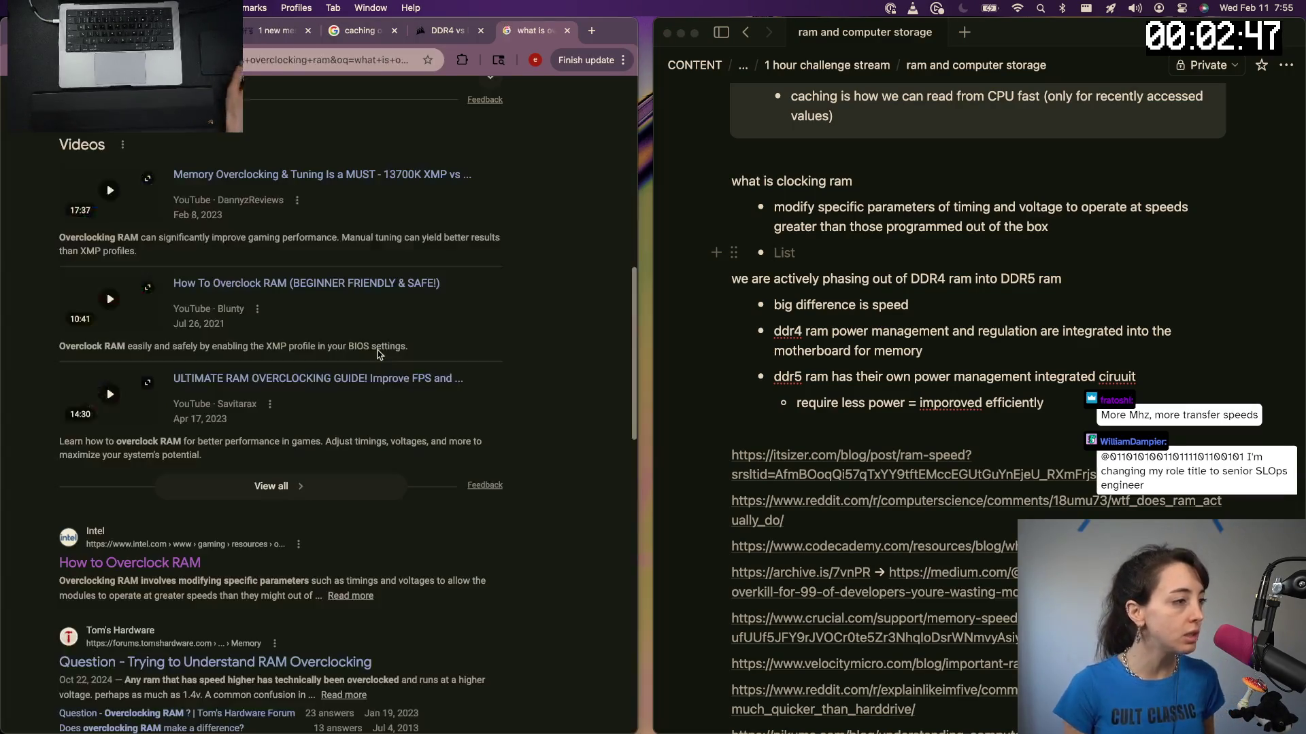
scroll(206, 499, down, 5)
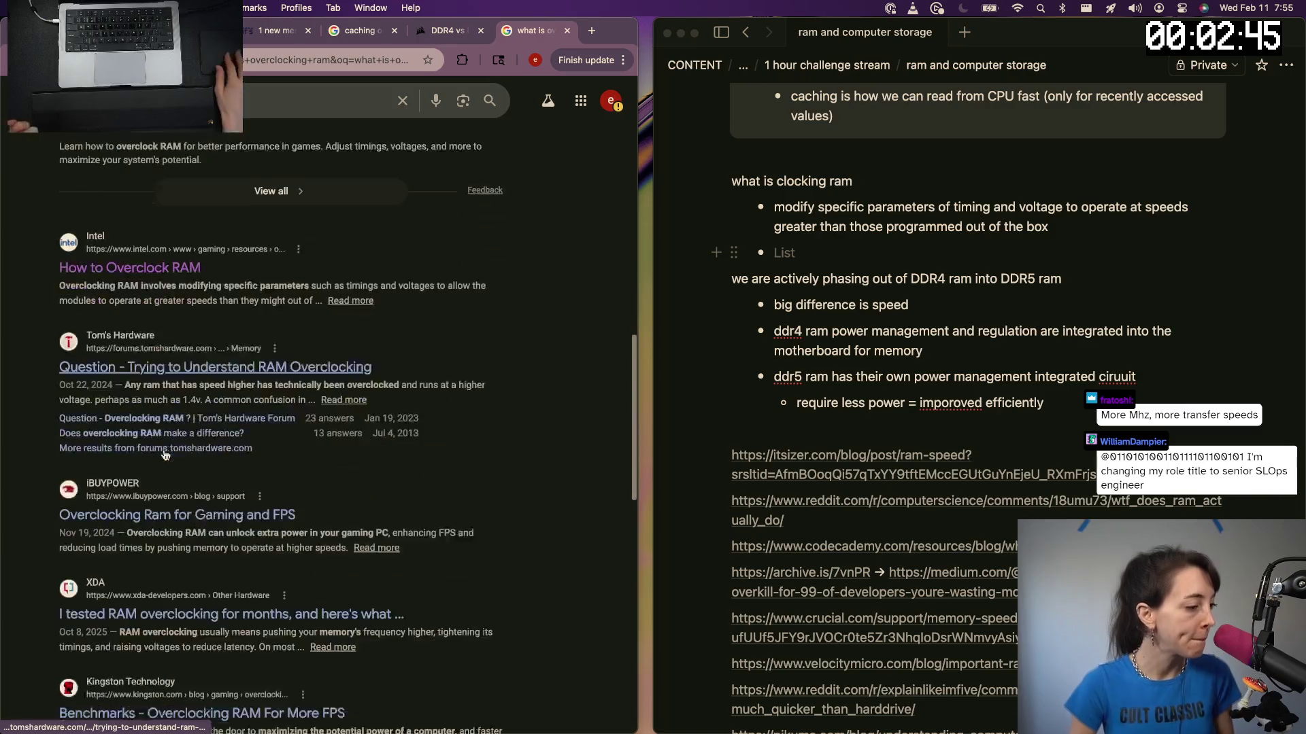
scroll(164, 456, down, 3)
scroll(164, 455, up, 10)
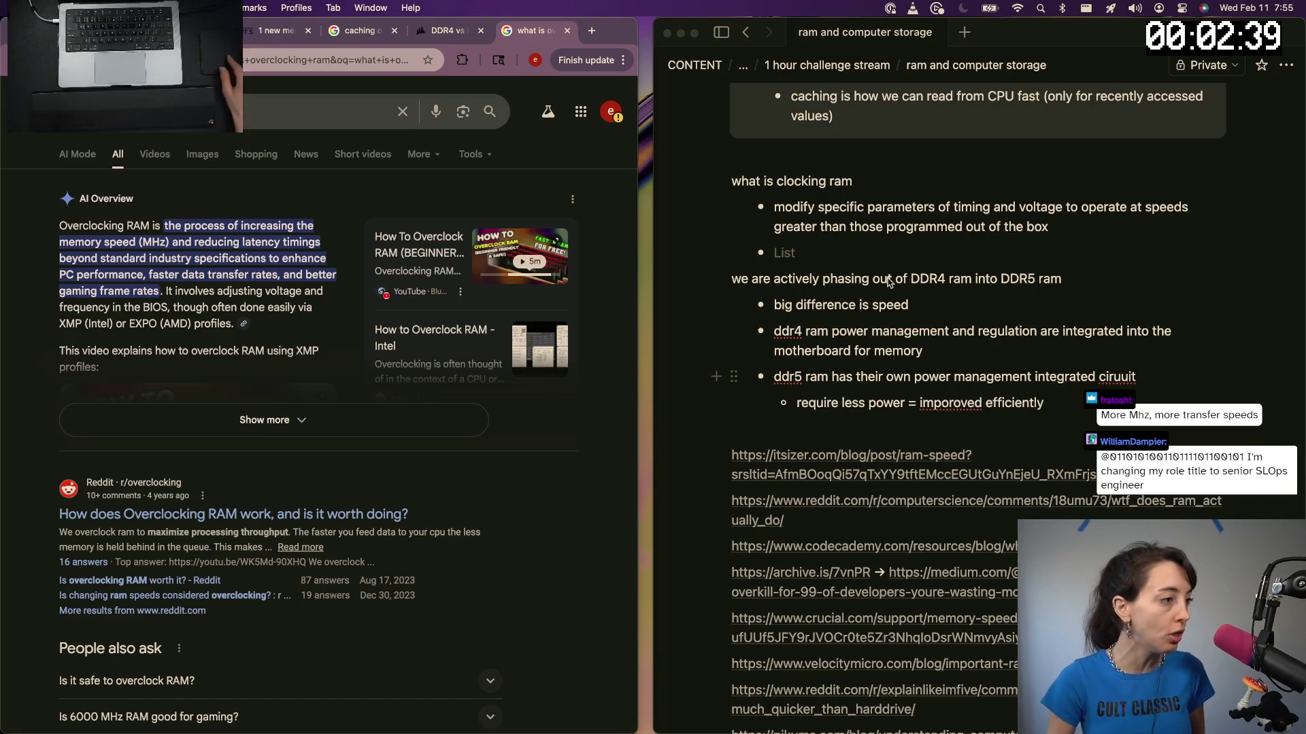
click(1088, 351)
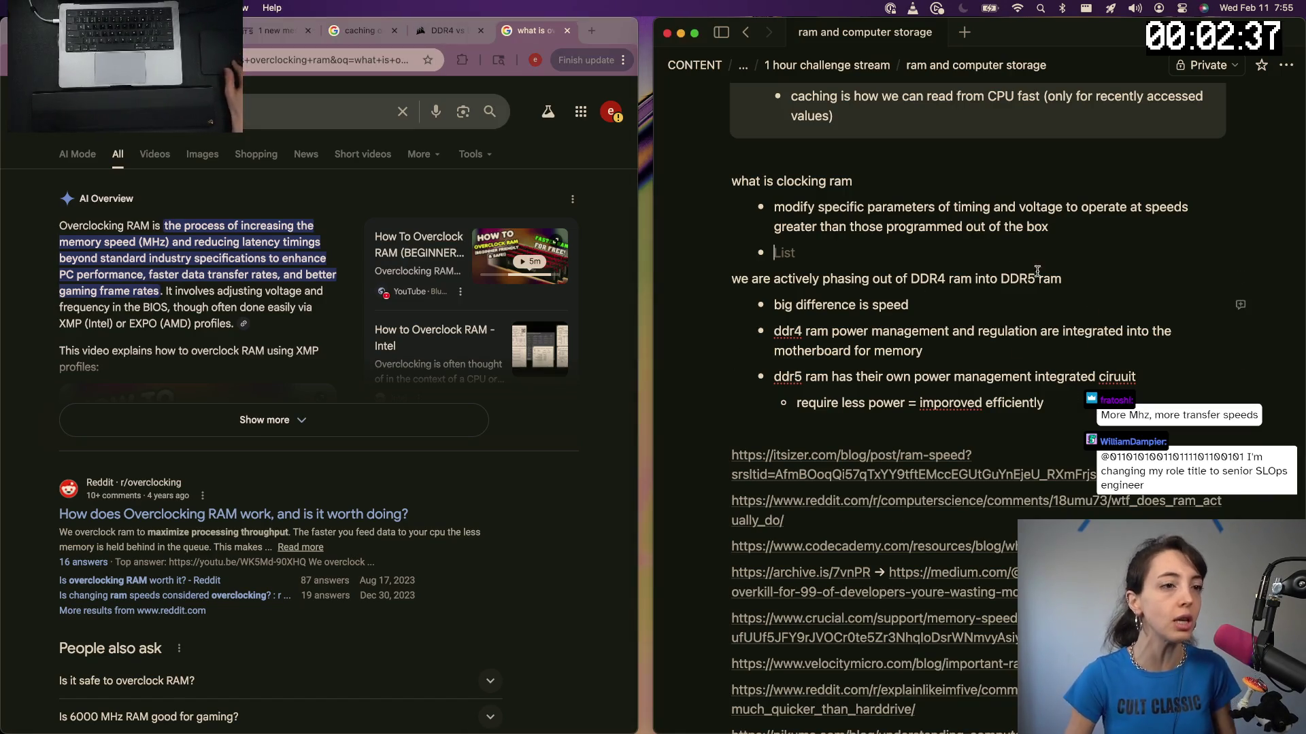
mouse_move(806, 252)
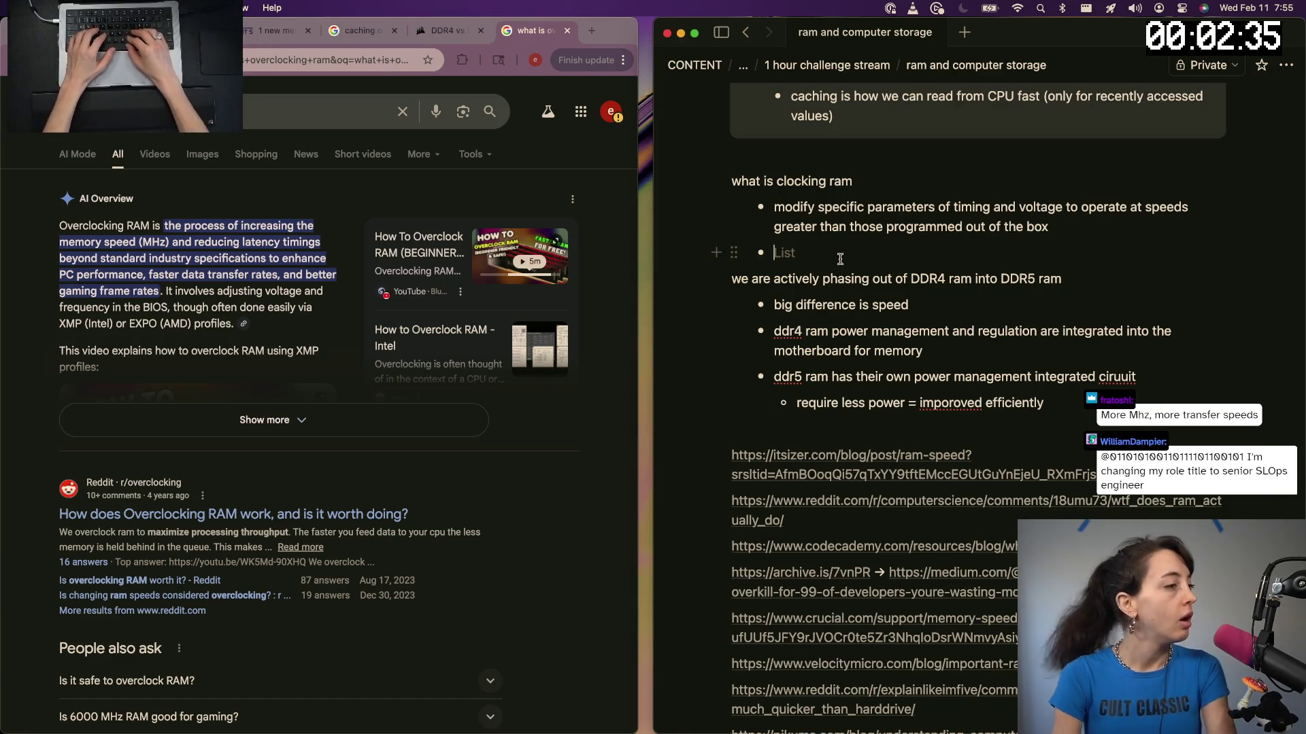
text(increat)
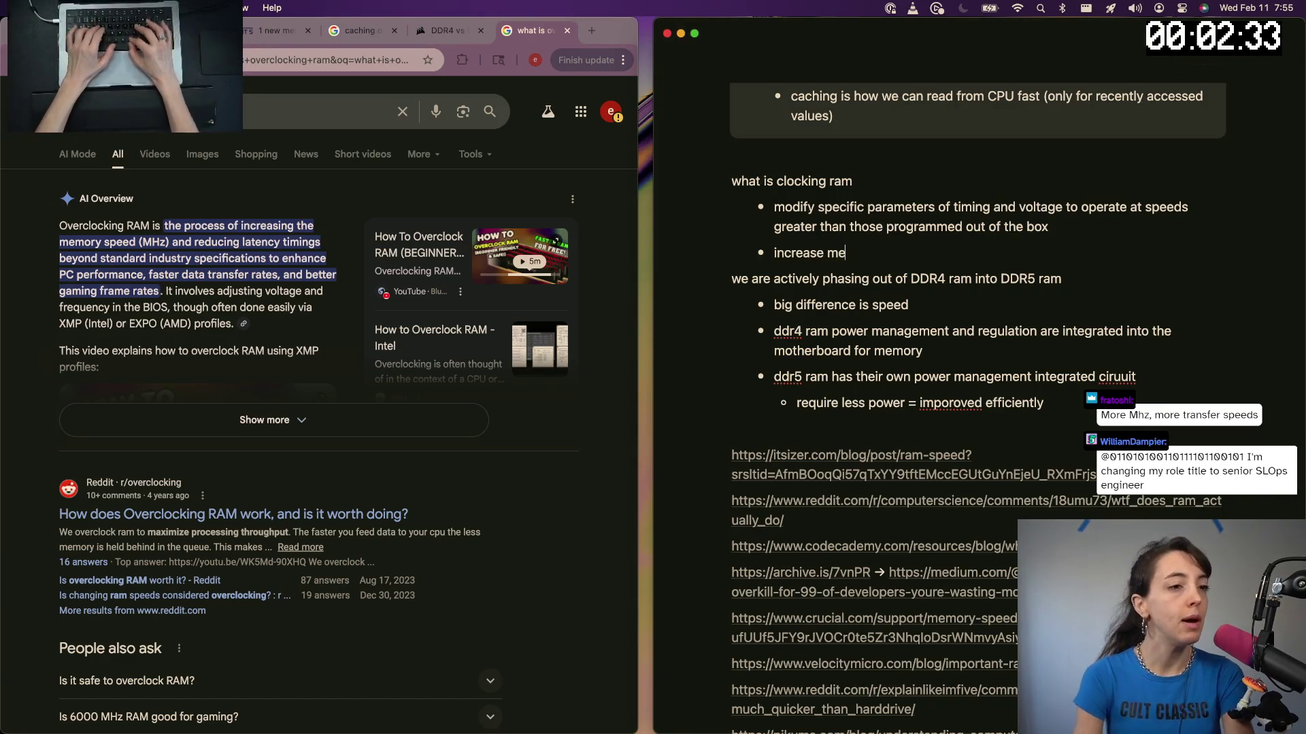
key(super+BackSpace)
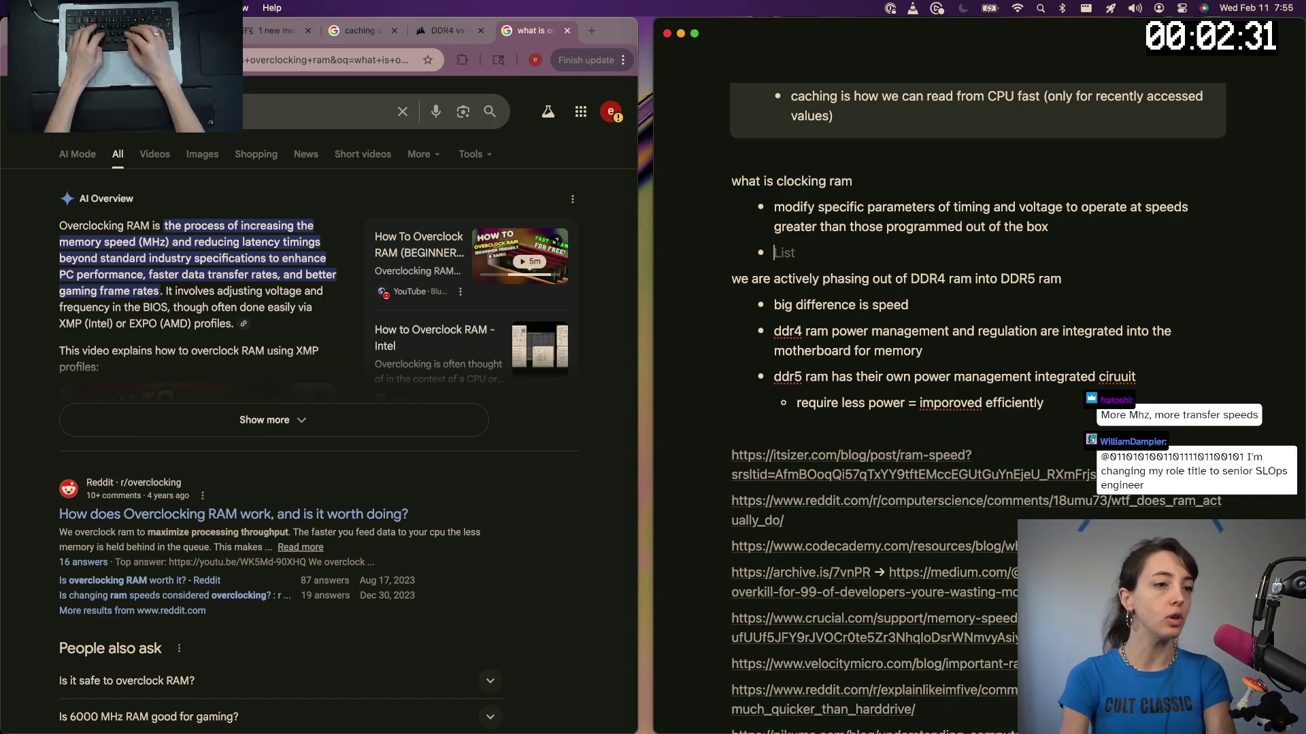
scroll(347, 408, down, 10)
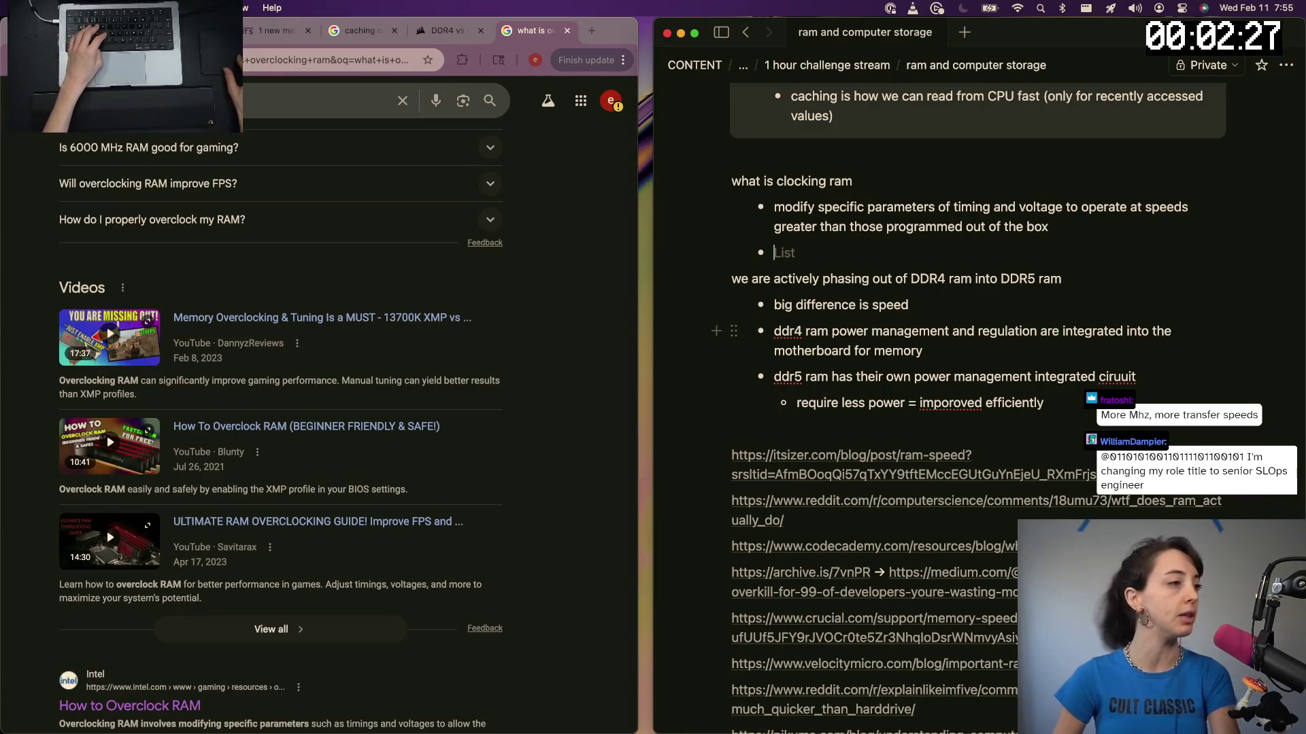
click(205, 101)
Search Google for why to overclock RAM and open the Linus Tech Tips and backup.education forum threads
key(super+a)
text(how o)
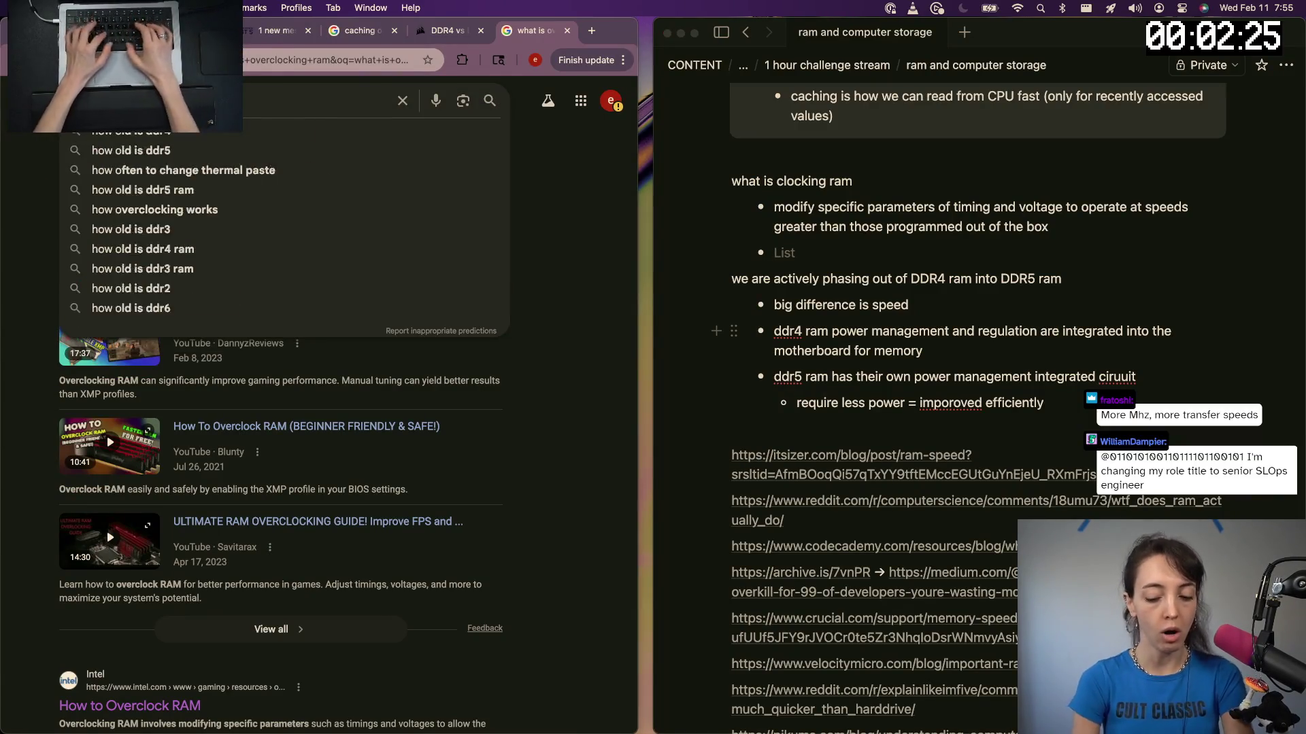
key(BackSpace)
key(BackSpace)
key(BackSpace)
text(why to over)
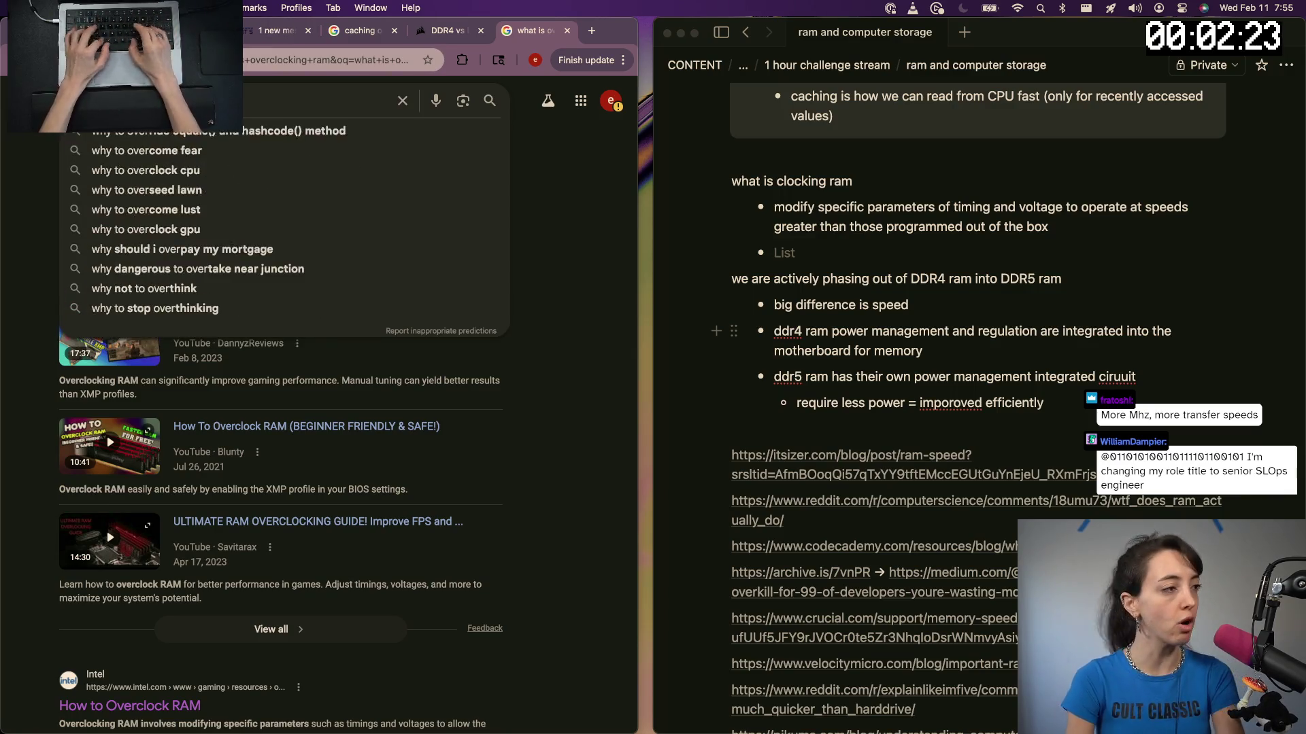
text(clock ur ram)
key(Return)
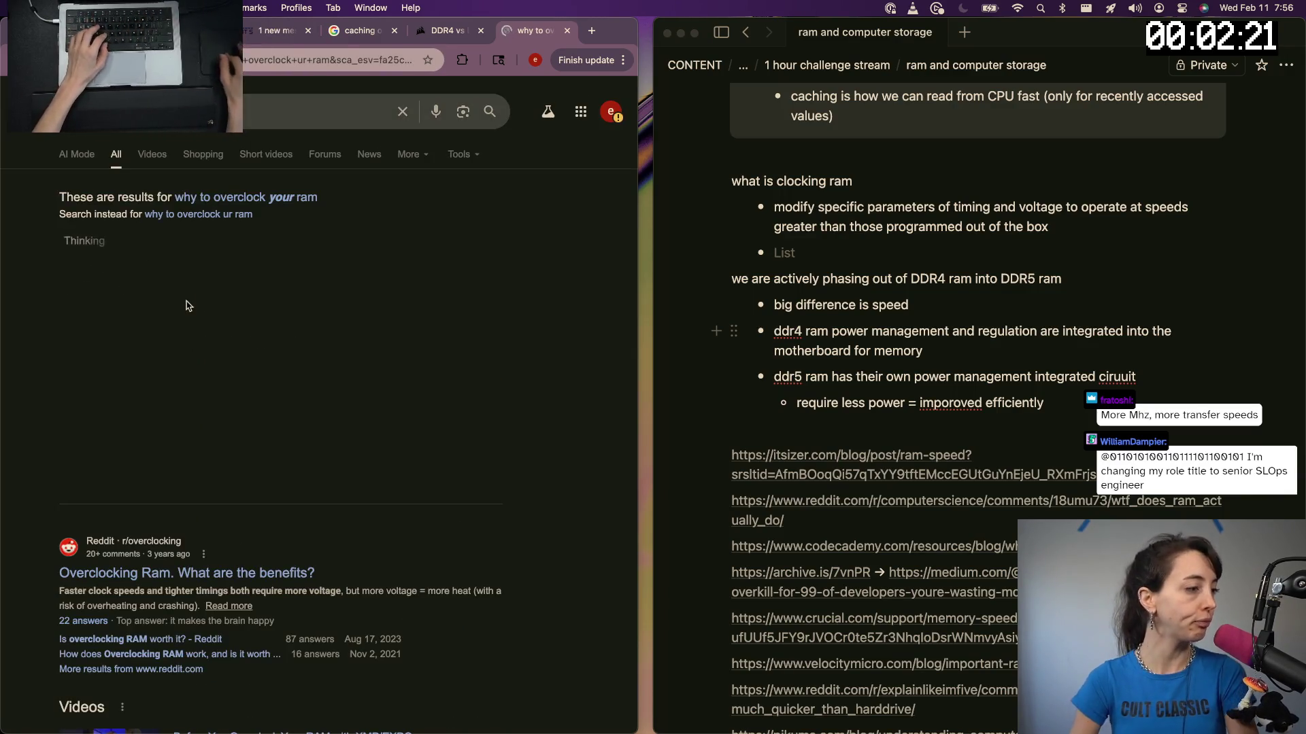
scroll(186, 305, down, 5)
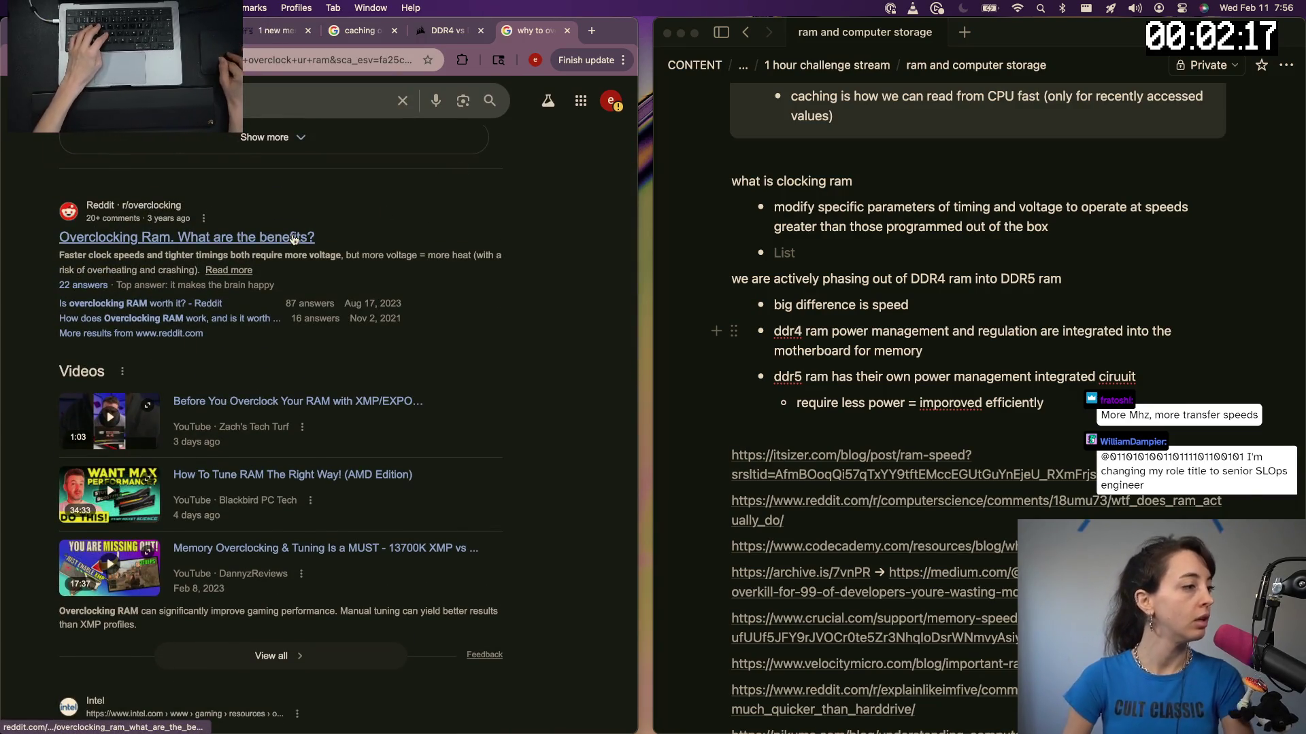
scroll(253, 344, down, 5)
scroll(251, 343, down, 5)
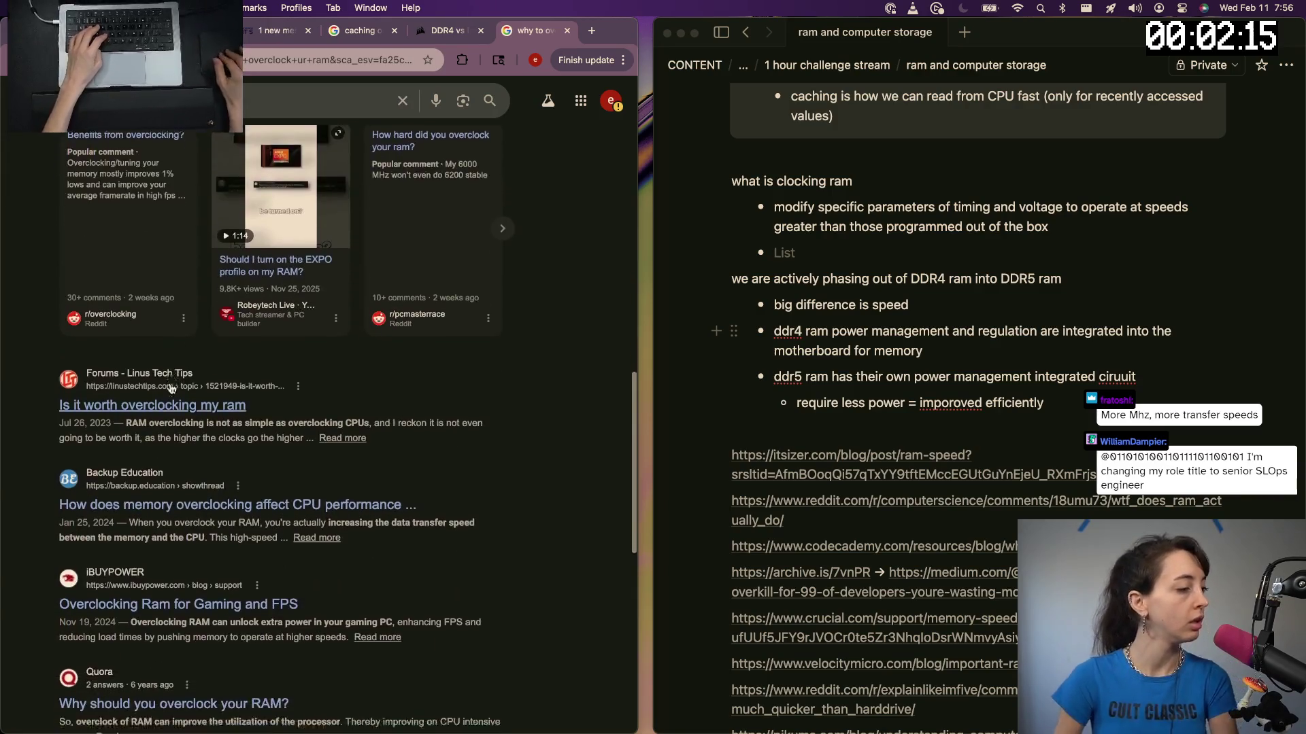
click(179, 352)
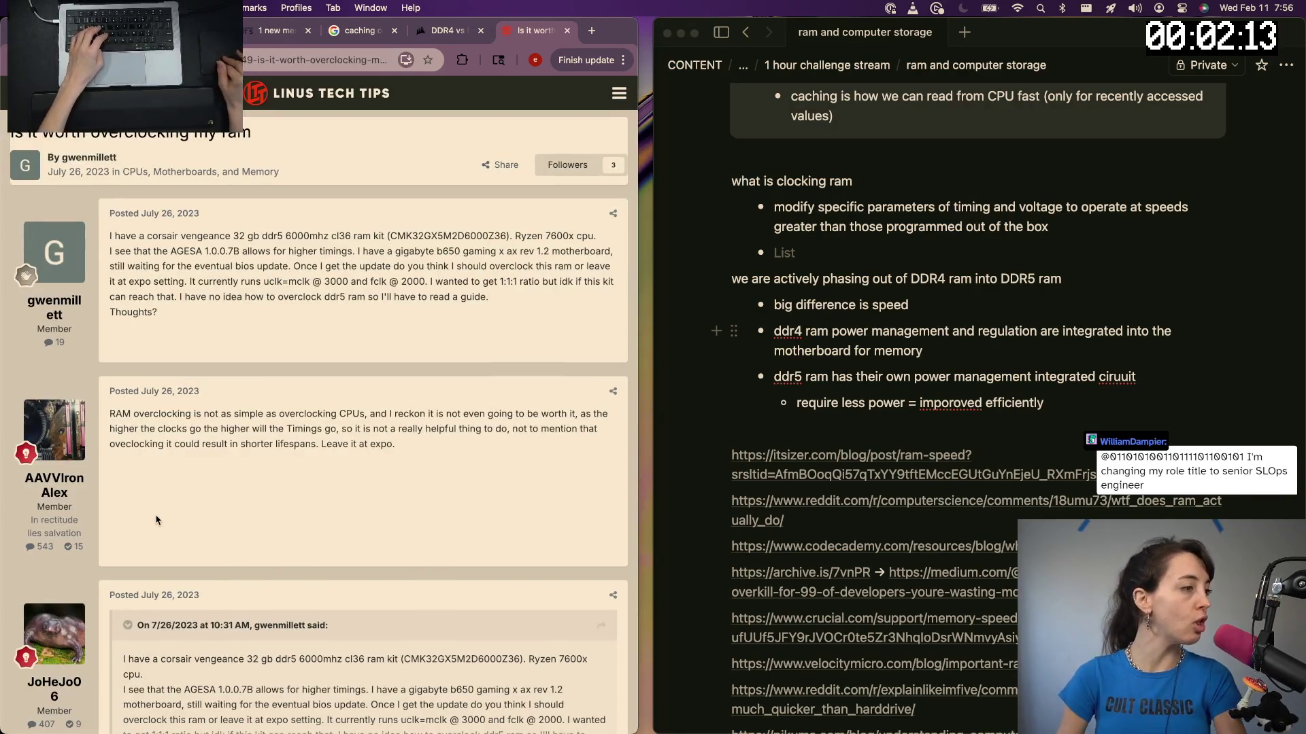
scroll(160, 522, left, 5)
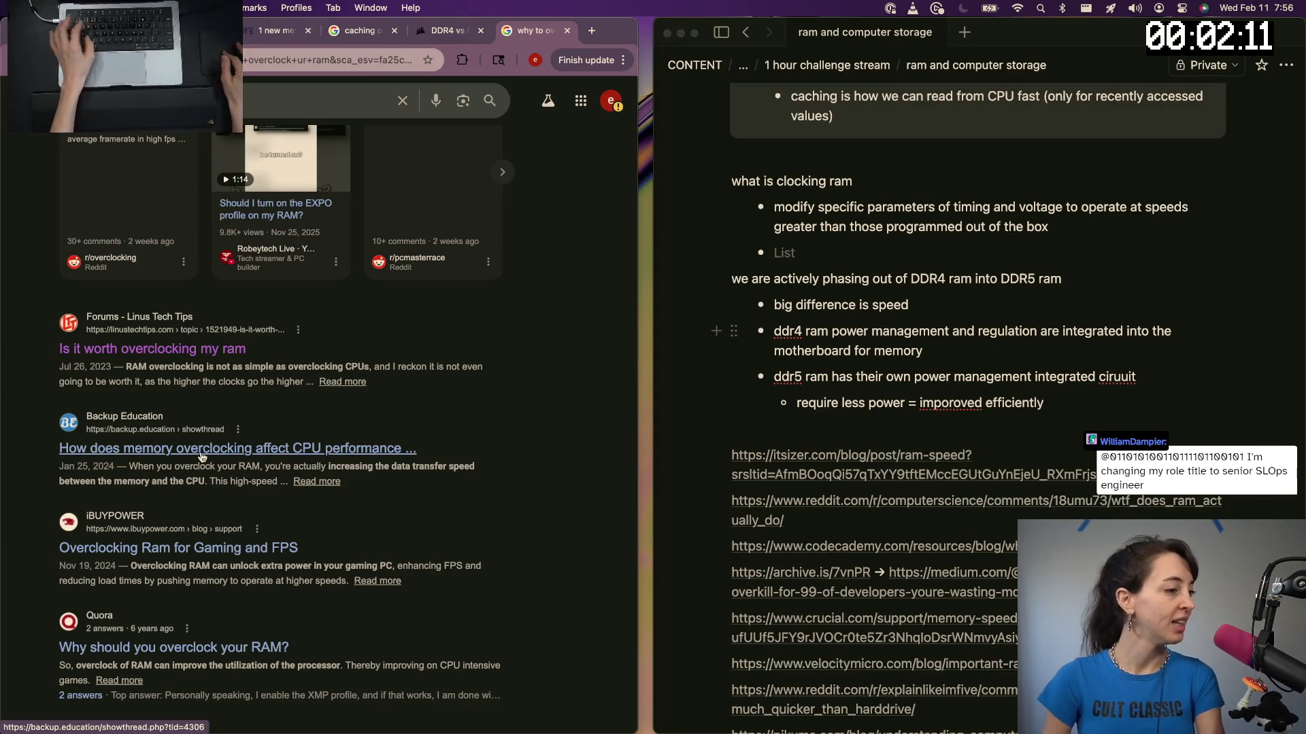
click(201, 456)
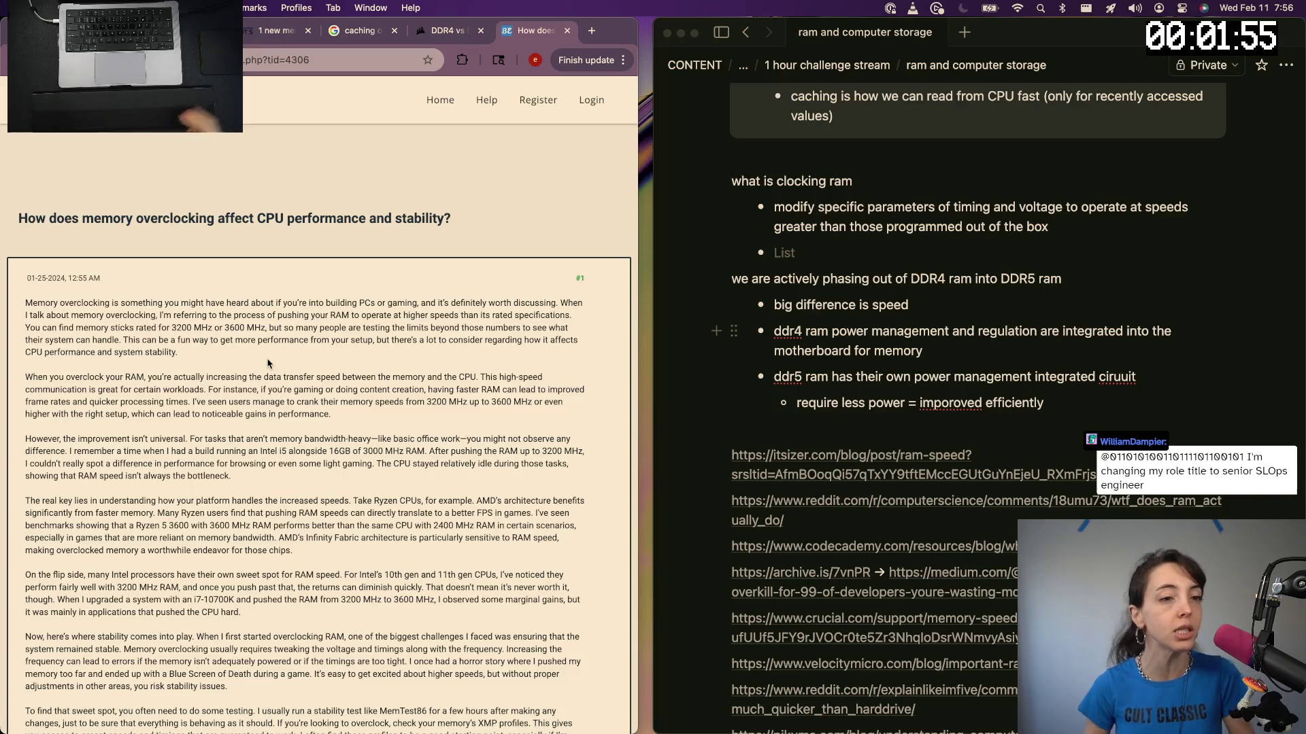
Extend the first overclocking bullet to end 'out of the box/rated specifications'
click(1064, 226)
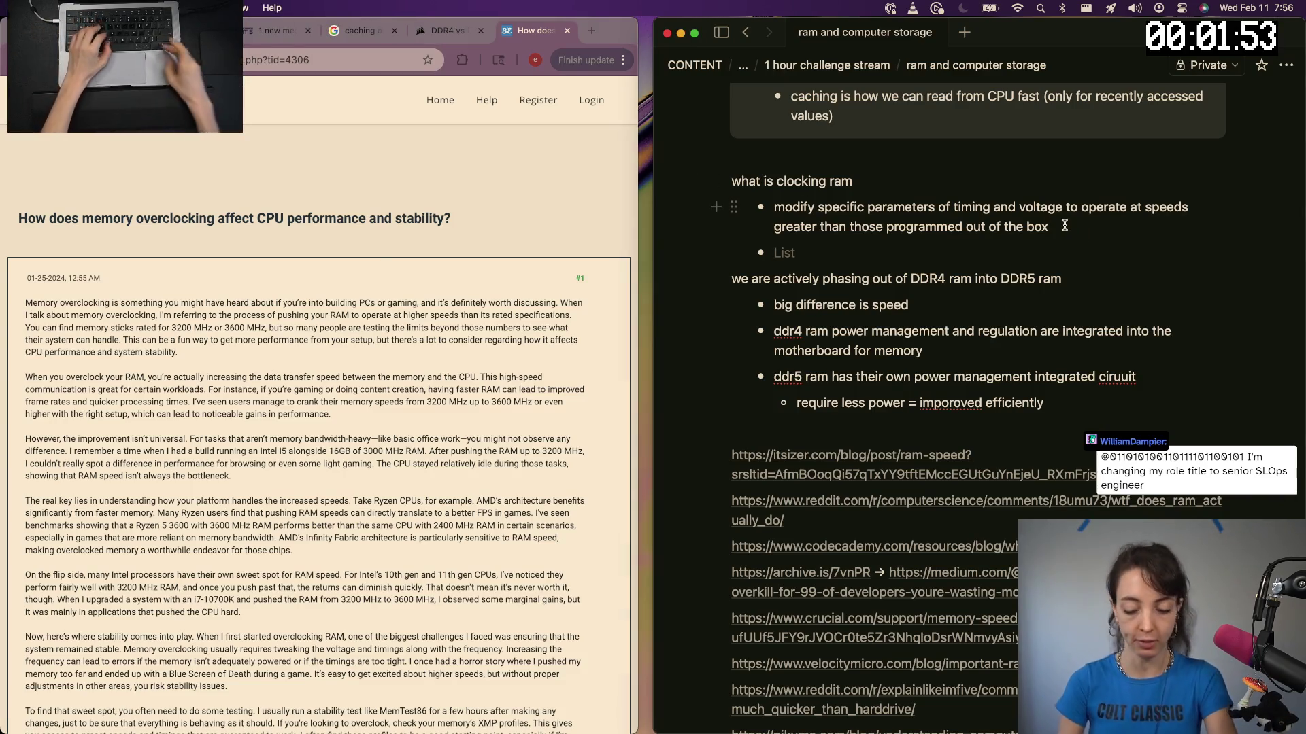
text(/rated specifica)
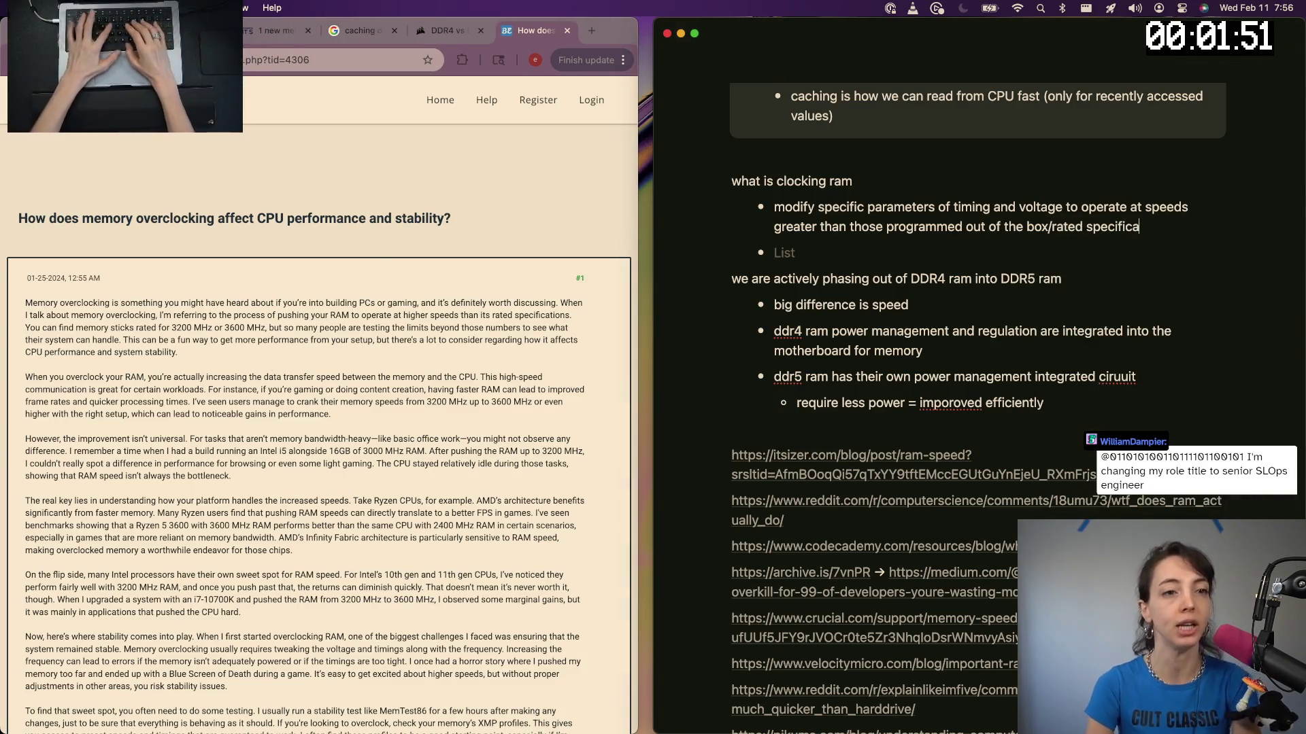
text(ations)
key(Return)
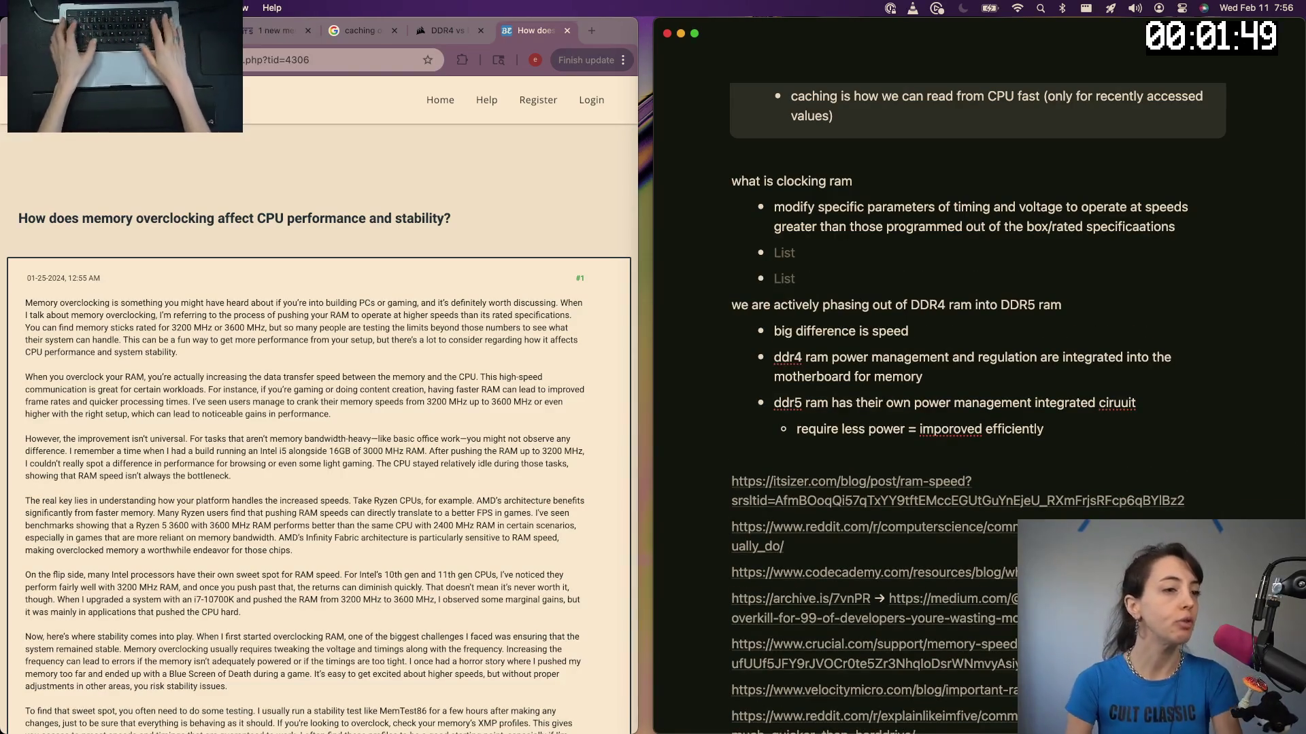
key(BackSpace)
key(BackSpace)
key(Up)
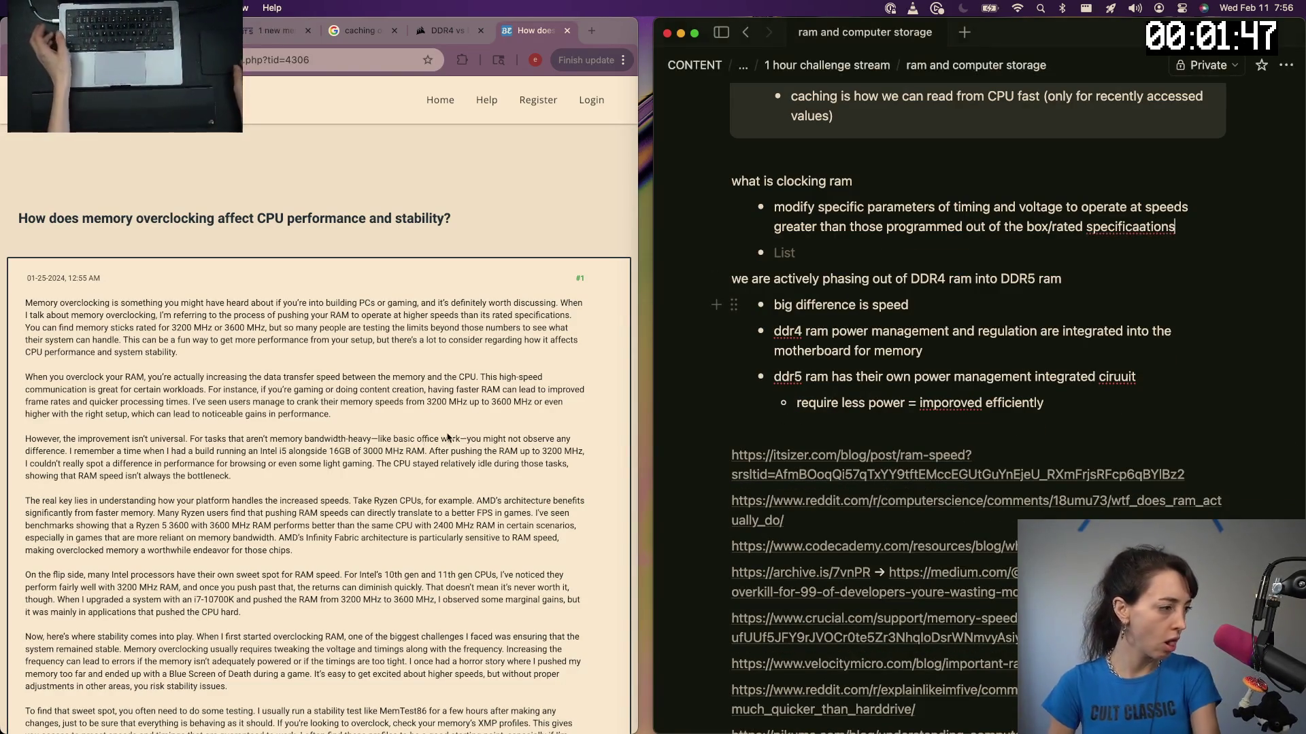
scroll(140, 449, down, 2)
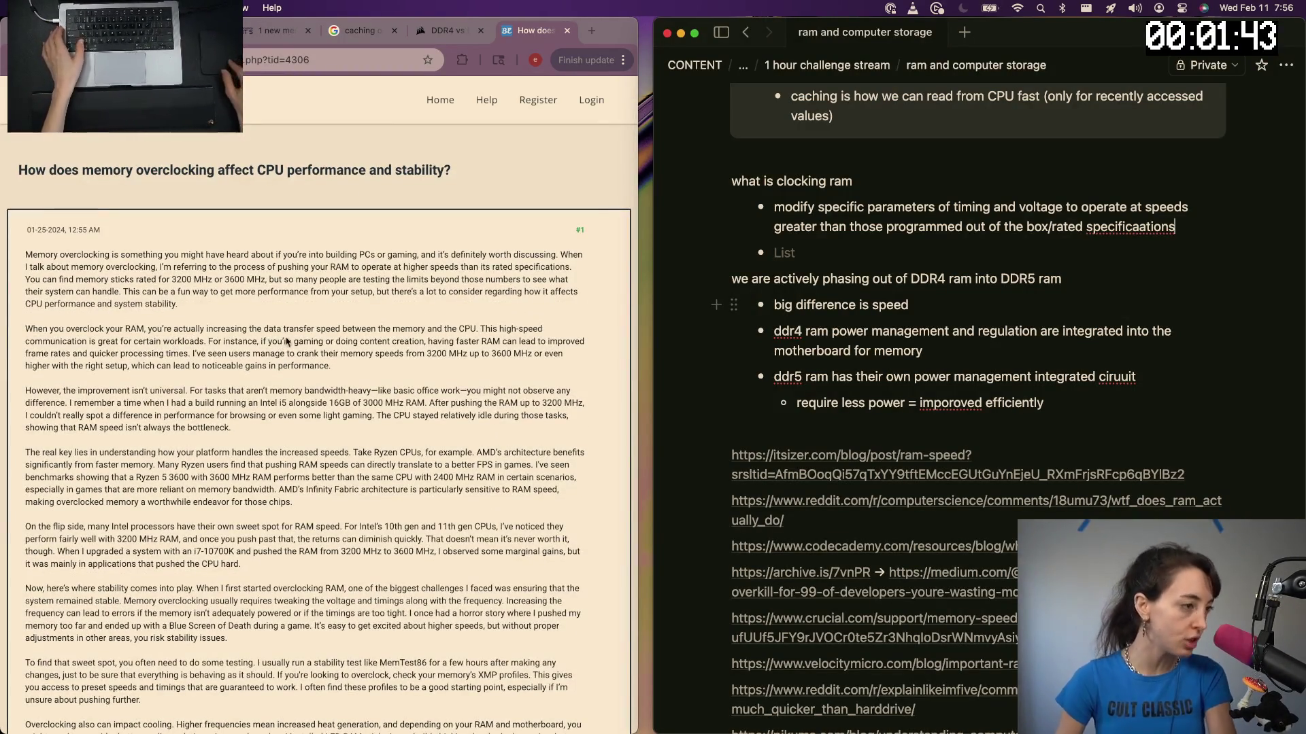
Add a bullet 'increases data transfer speed between memory and cpu' after checking the article
click(453, 330)
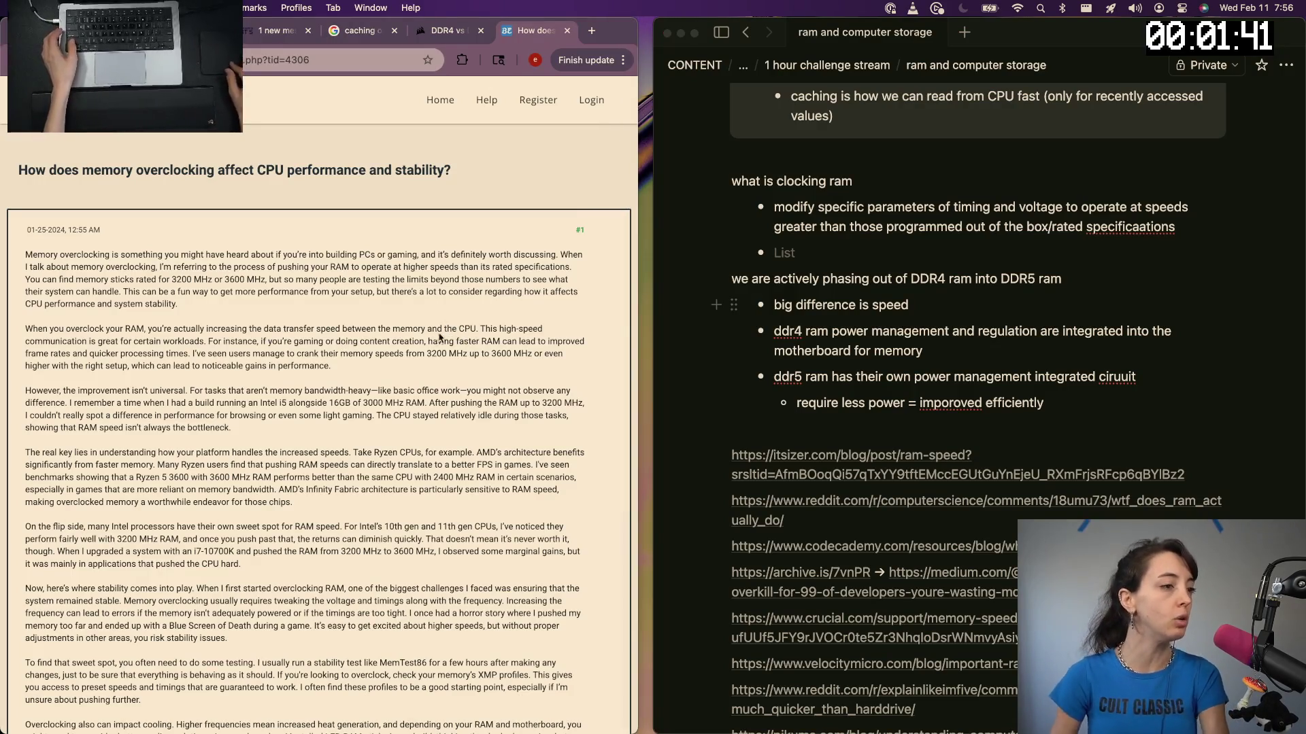
click(802, 252)
text(inc)
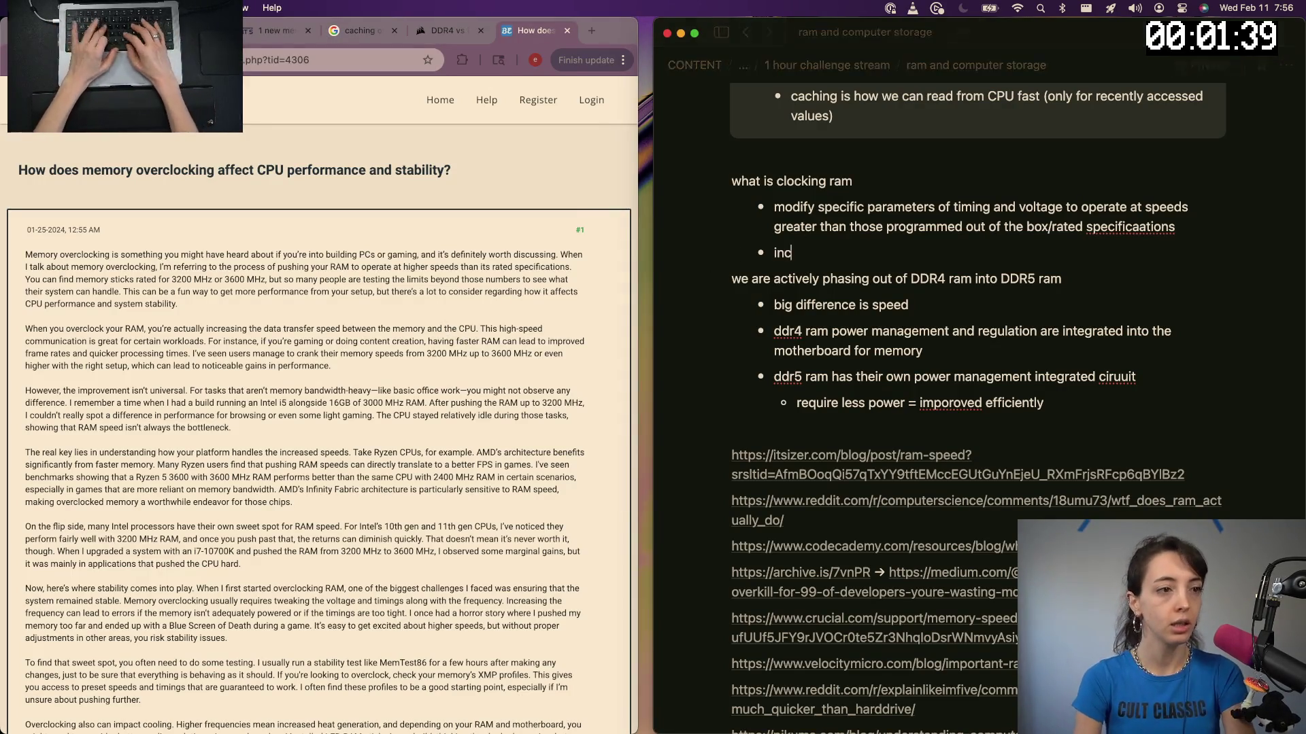
text(reases data transfer)
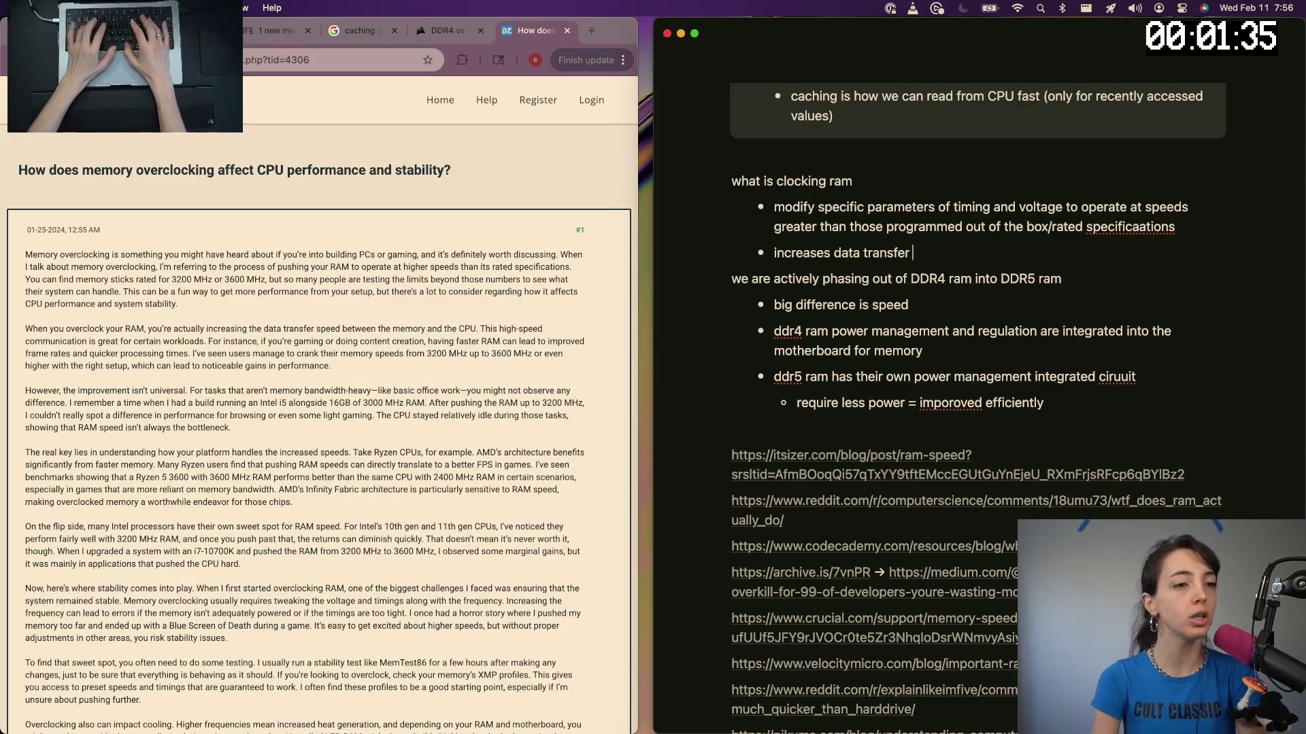
text(speed between memo)
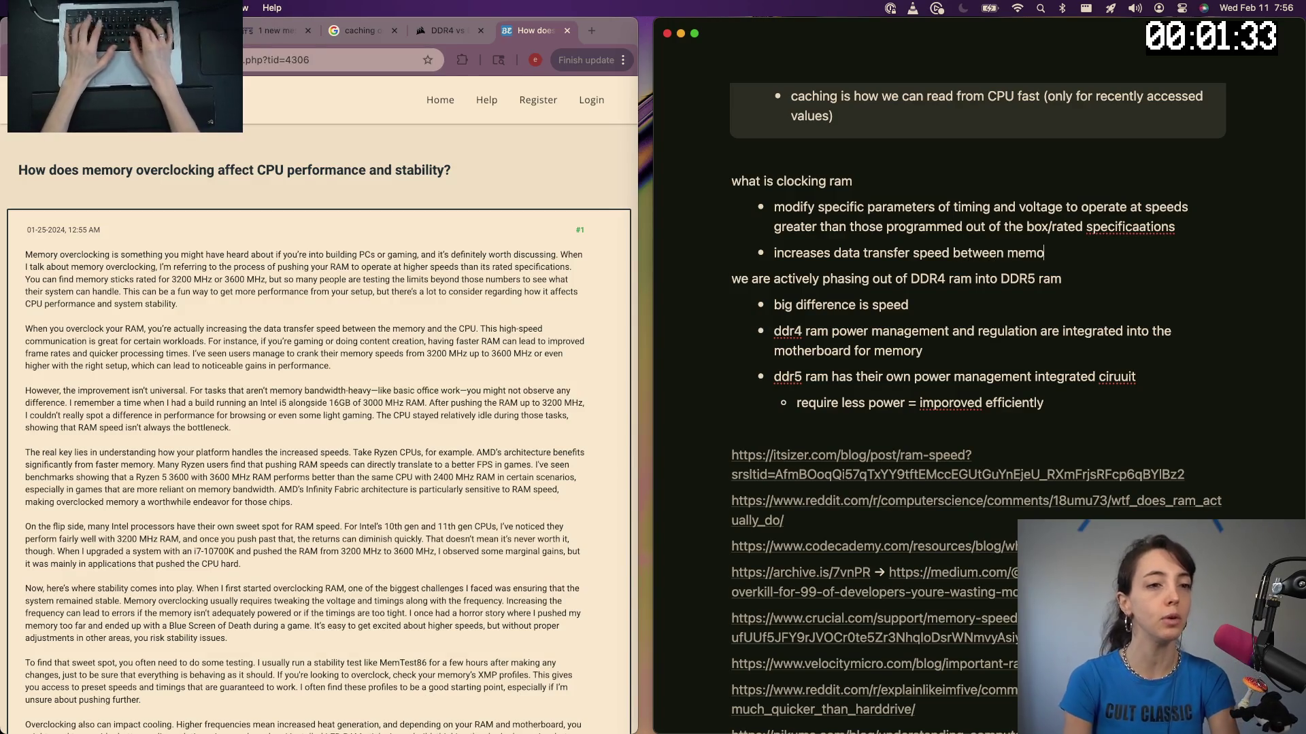
text(u)
key(Return)
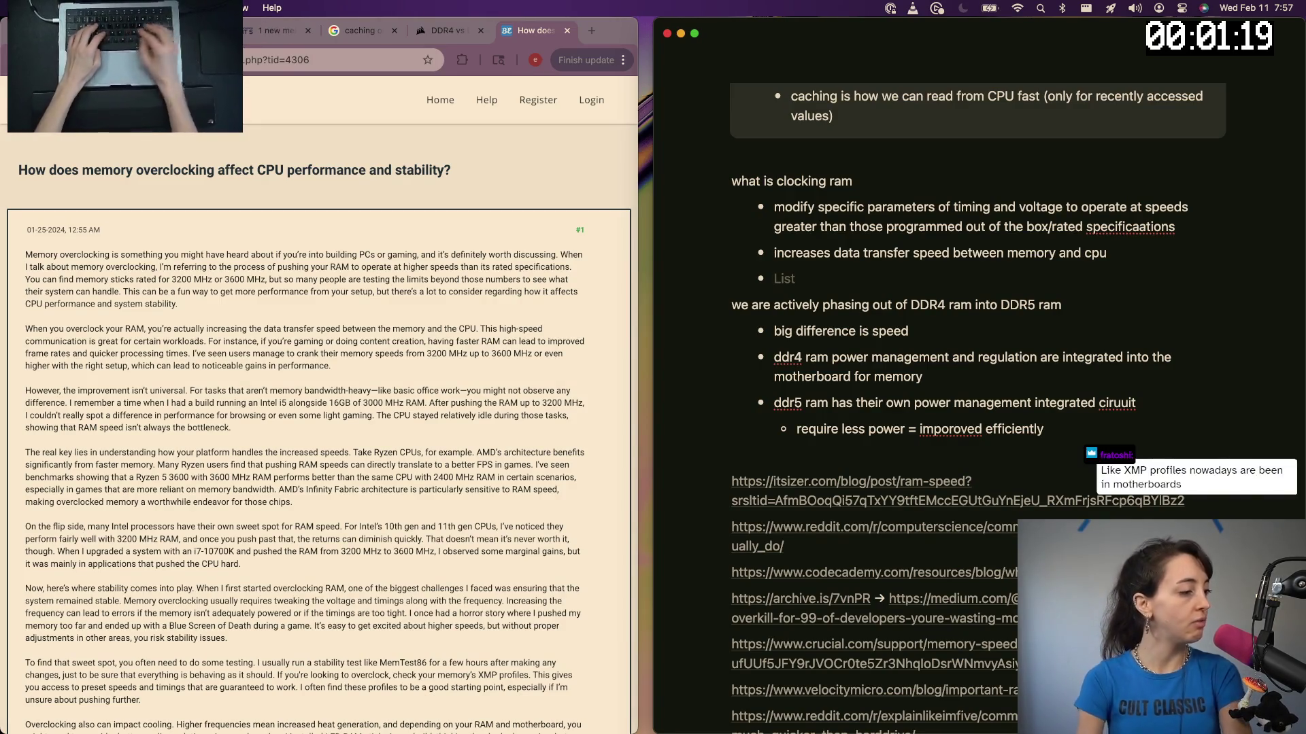
scroll(233, 319, down, 5)
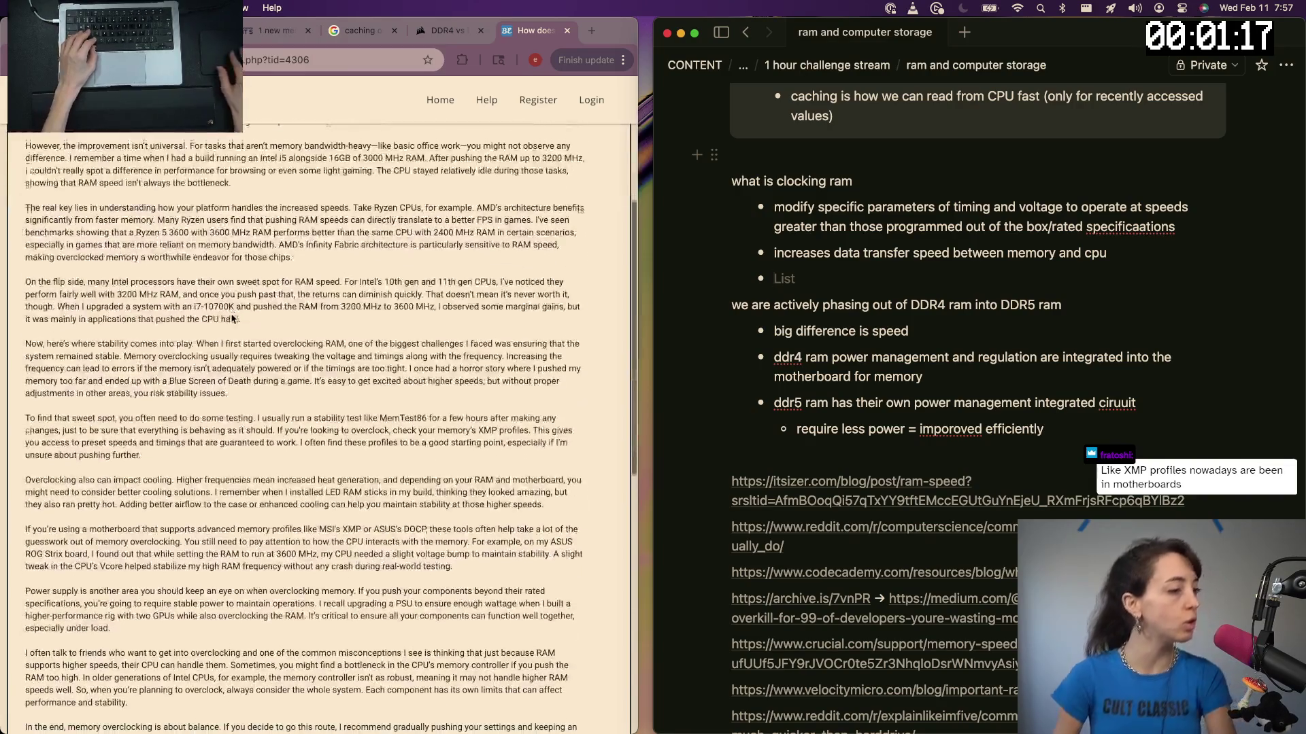
scroll(232, 320, down, 1)
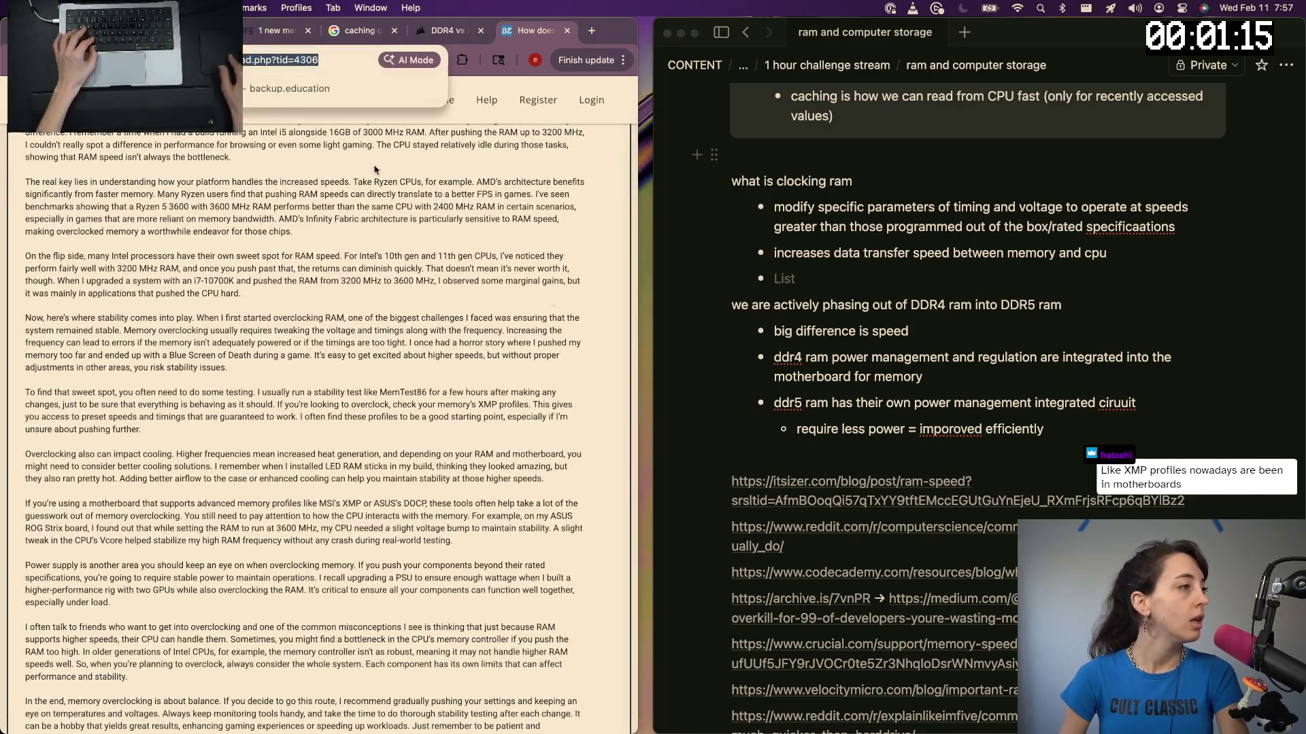
scroll(819, 548, down, 2)
scroll(820, 548, down, 3)
Paste the article's web address into the Notion sources list
key(super+v)
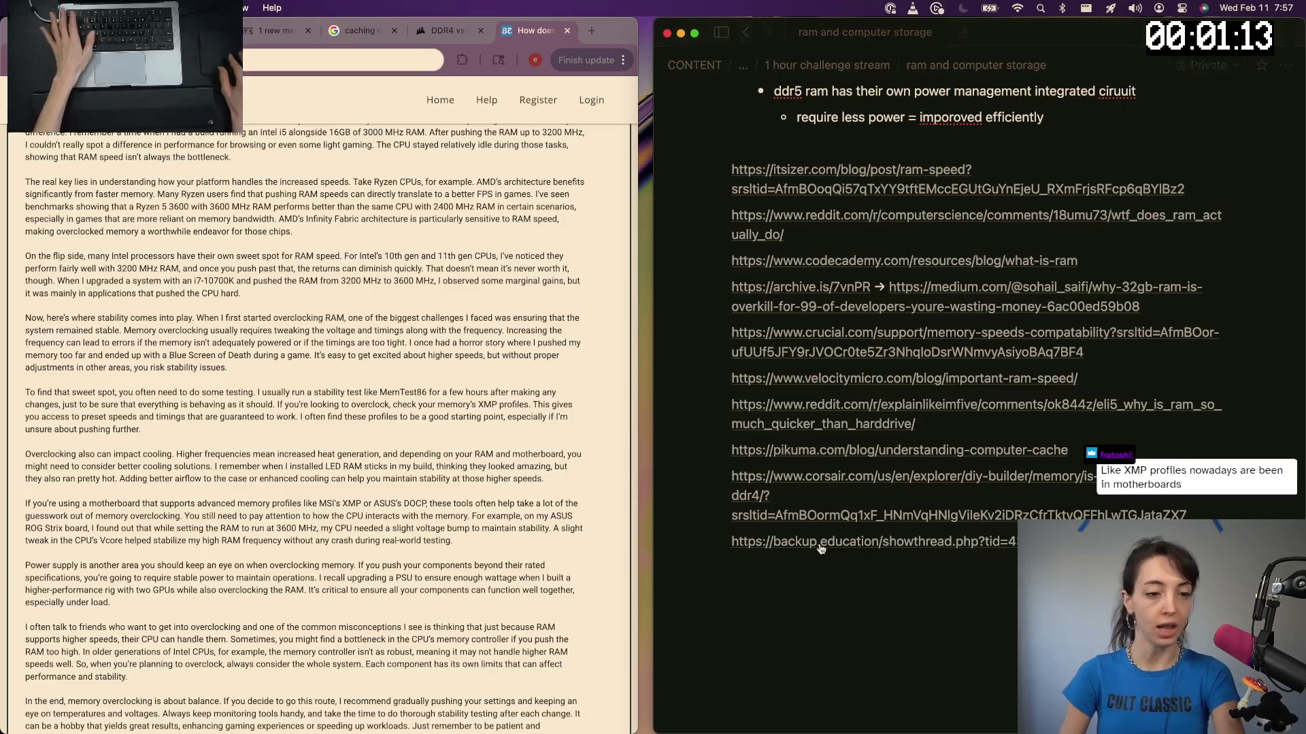
click(273, 456)
key(super+bracketleft)
scroll(273, 456, down, 3)
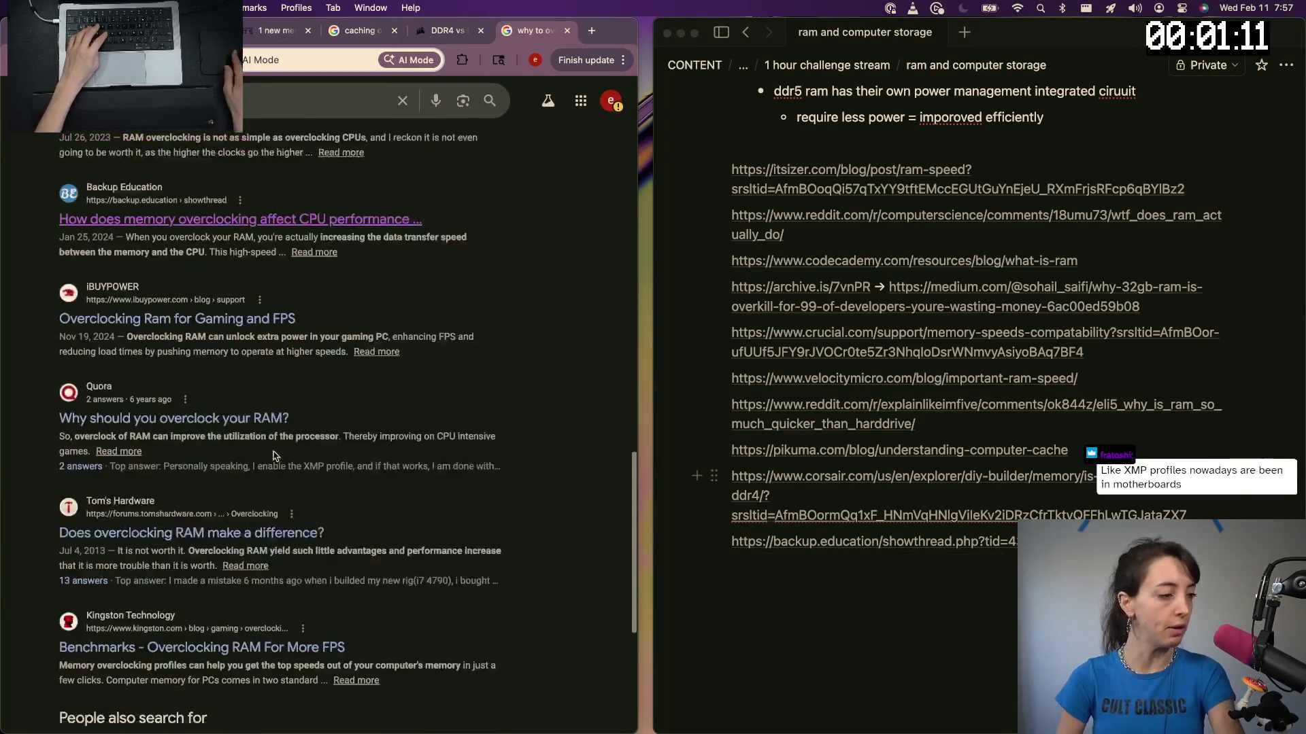
scroll(235, 338, down, 1)
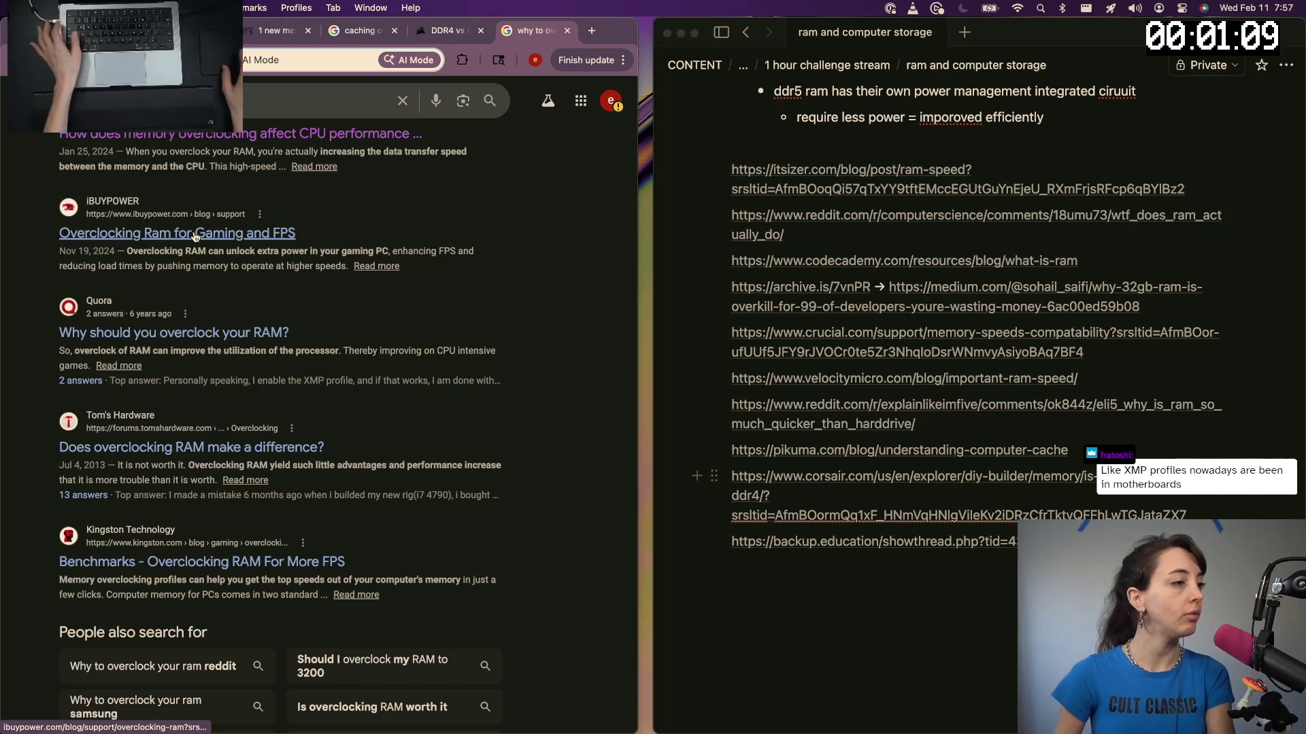
scroll(208, 377, down, 2)
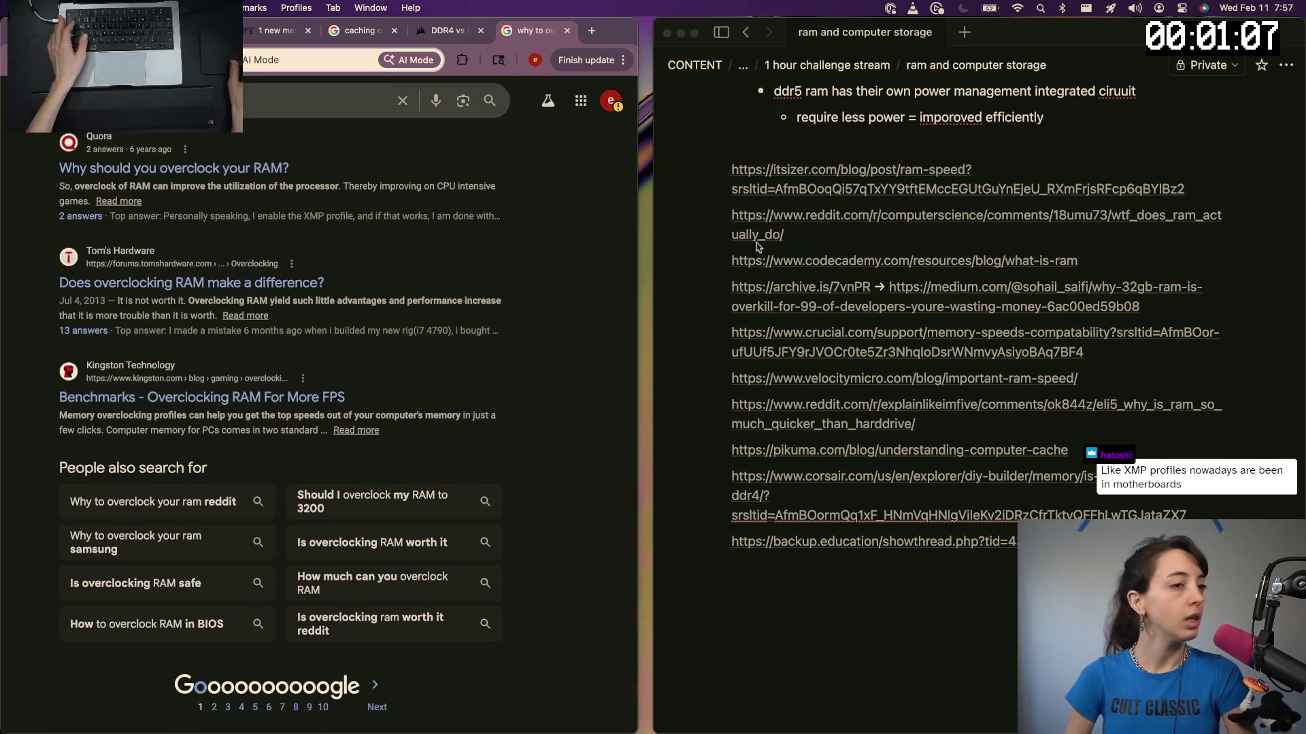
scroll(755, 246, up, 3)
scroll(307, 306, up, 3)
Search Google for overclocking RAM negatives and skim the Blender Artists and Level1Techs threads
click(248, 114)
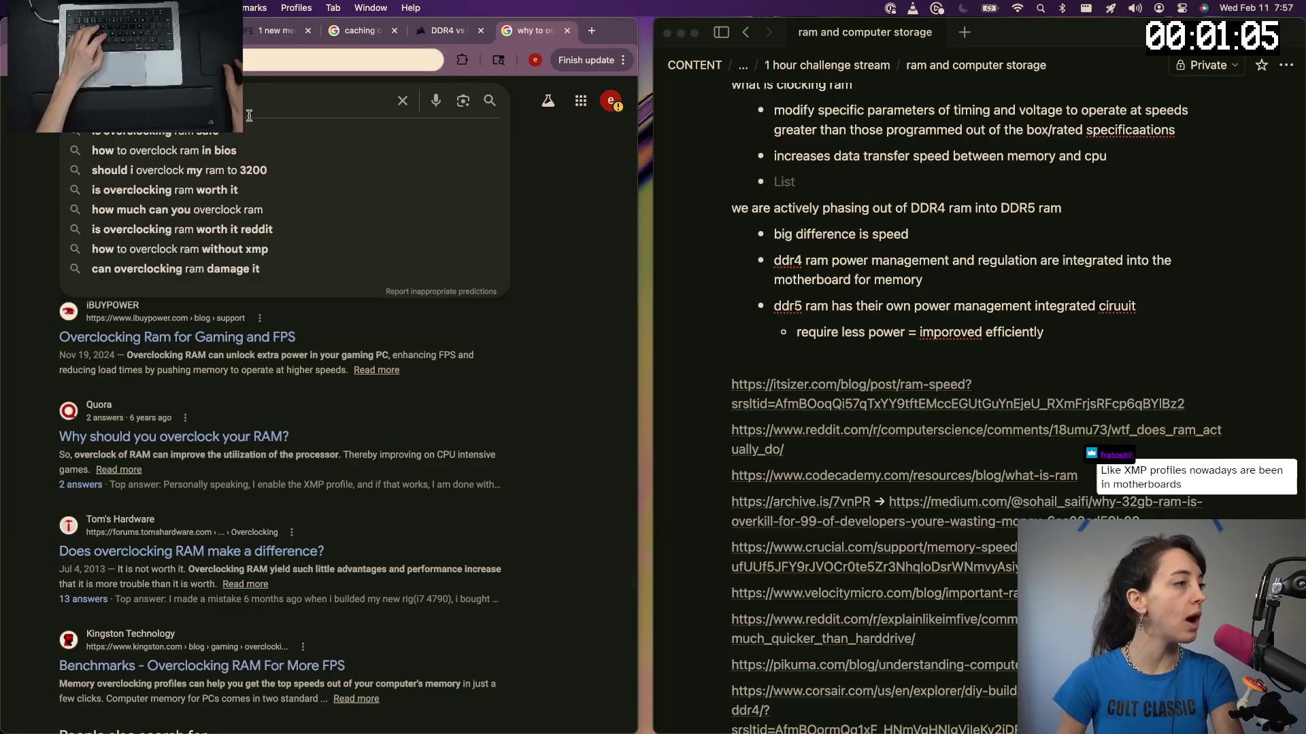
key(BackSpace)
key(BackSpace)
key(BackSpace)
text(ing ram)
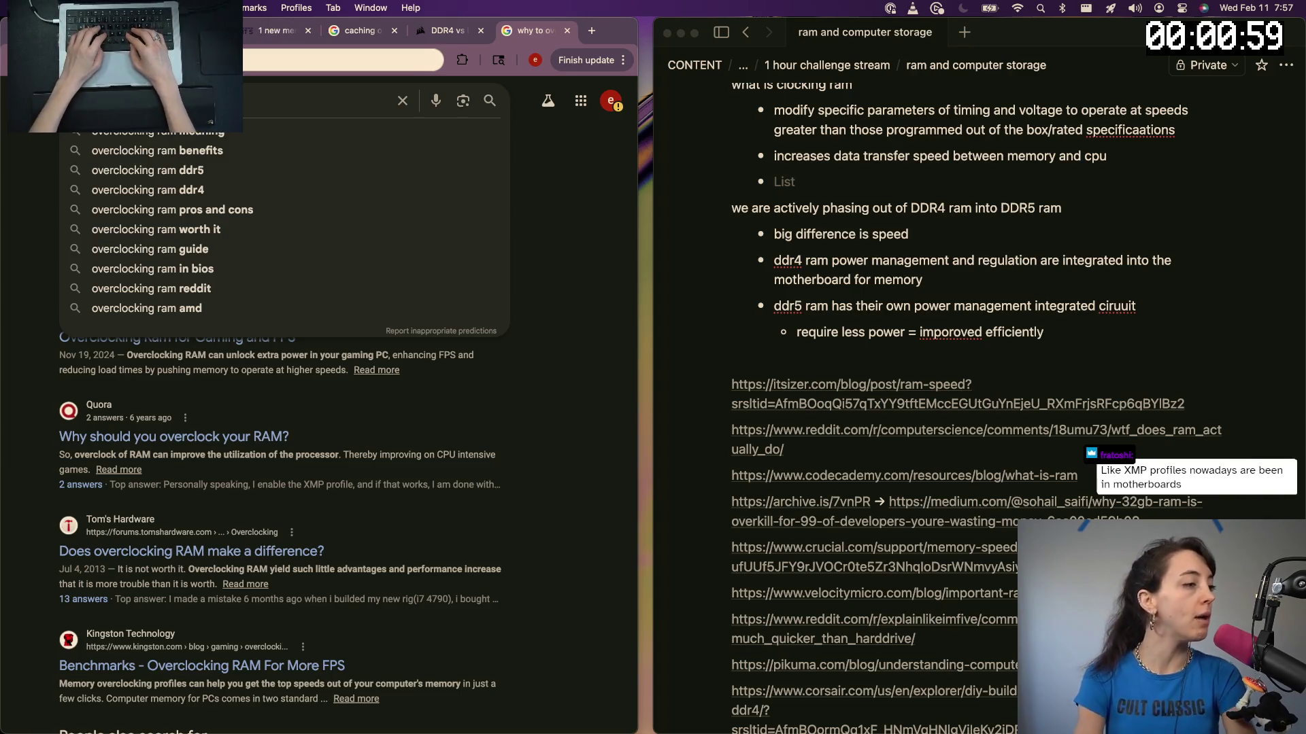
text(negatuives)
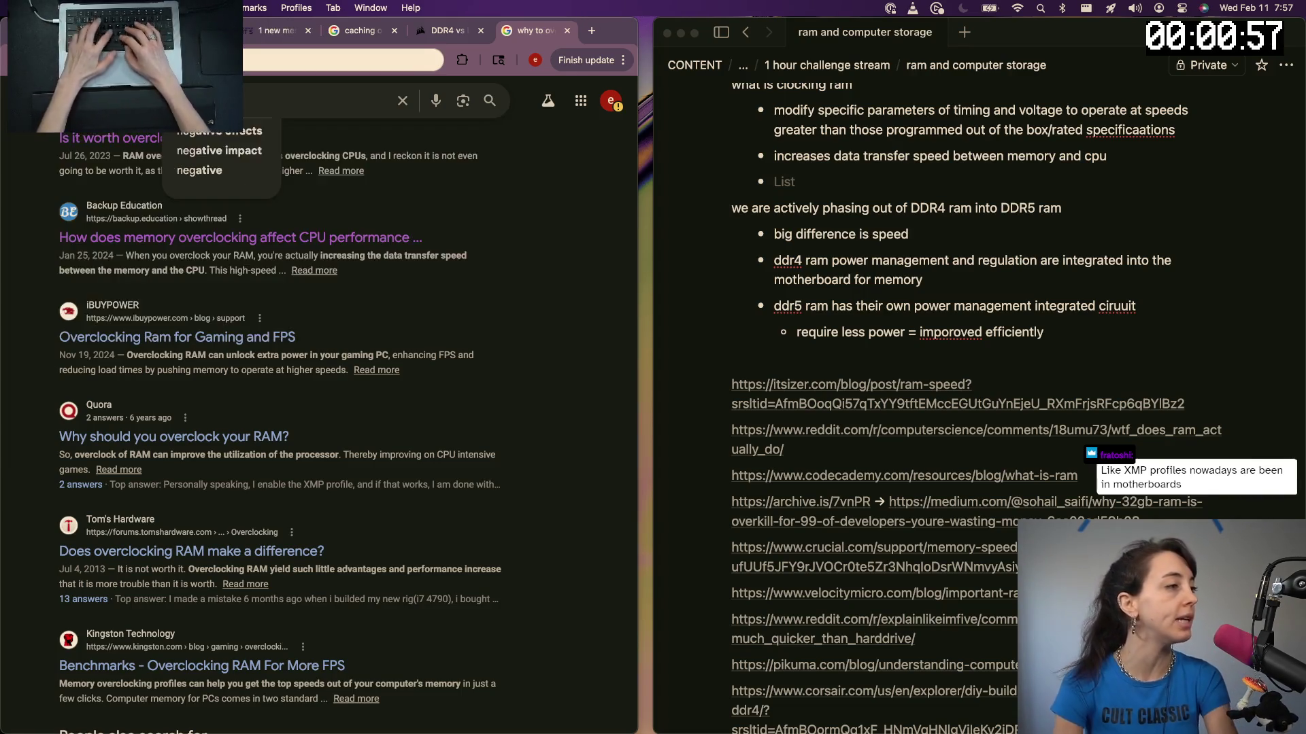
key(Return)
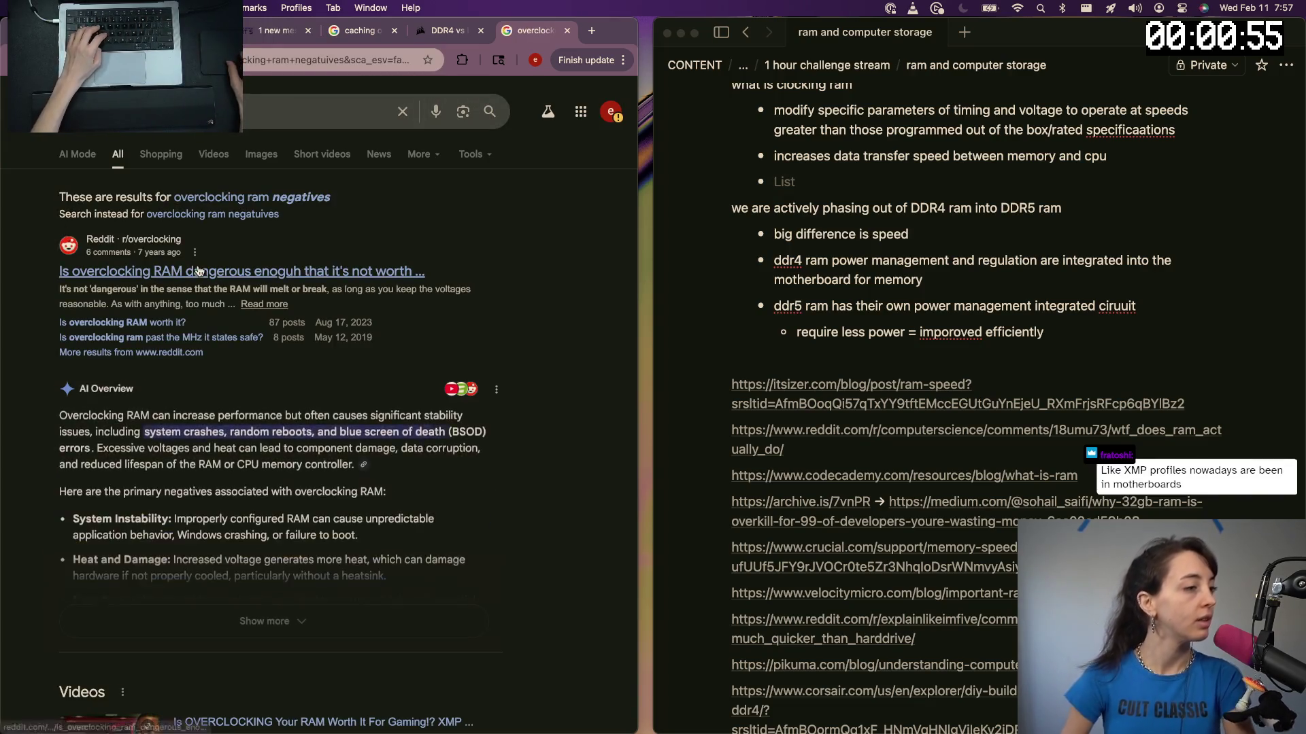
scroll(153, 337, down, 5)
scroll(184, 419, down, 5)
scroll(210, 496, down, 5)
scroll(210, 496, up, 1)
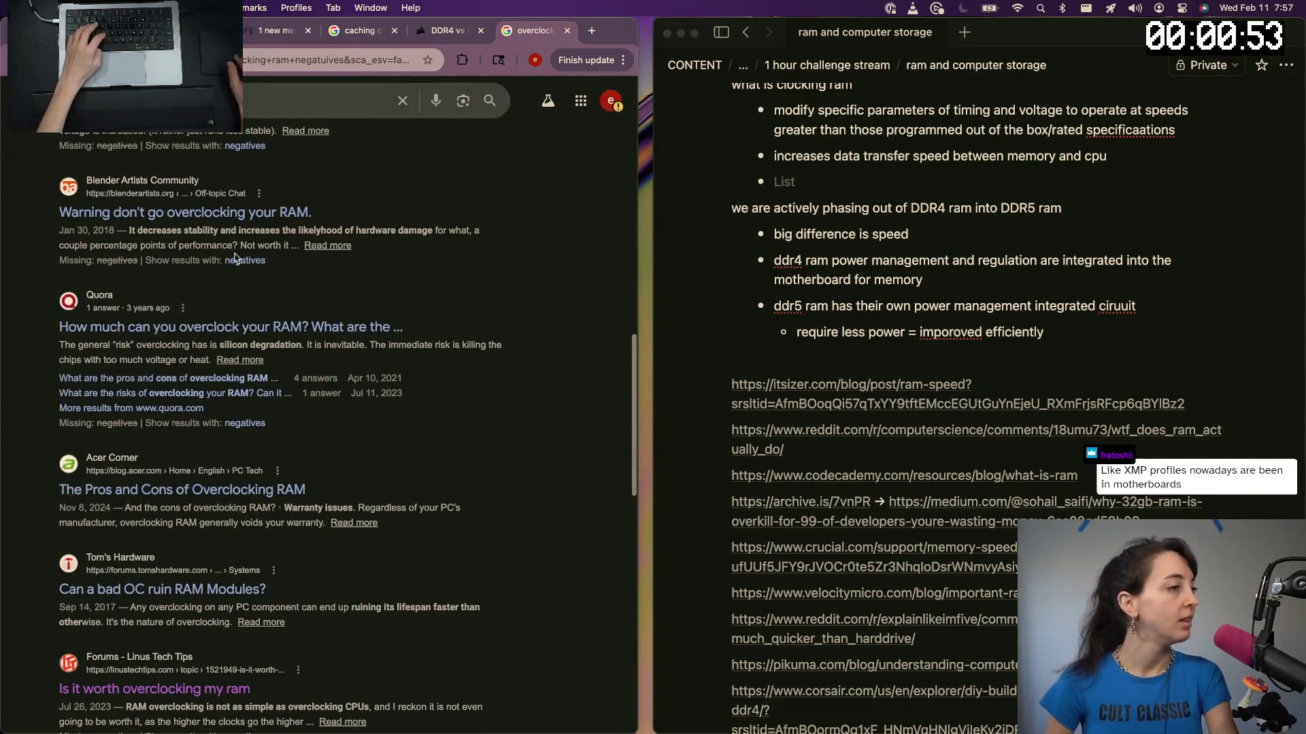
click(188, 212)
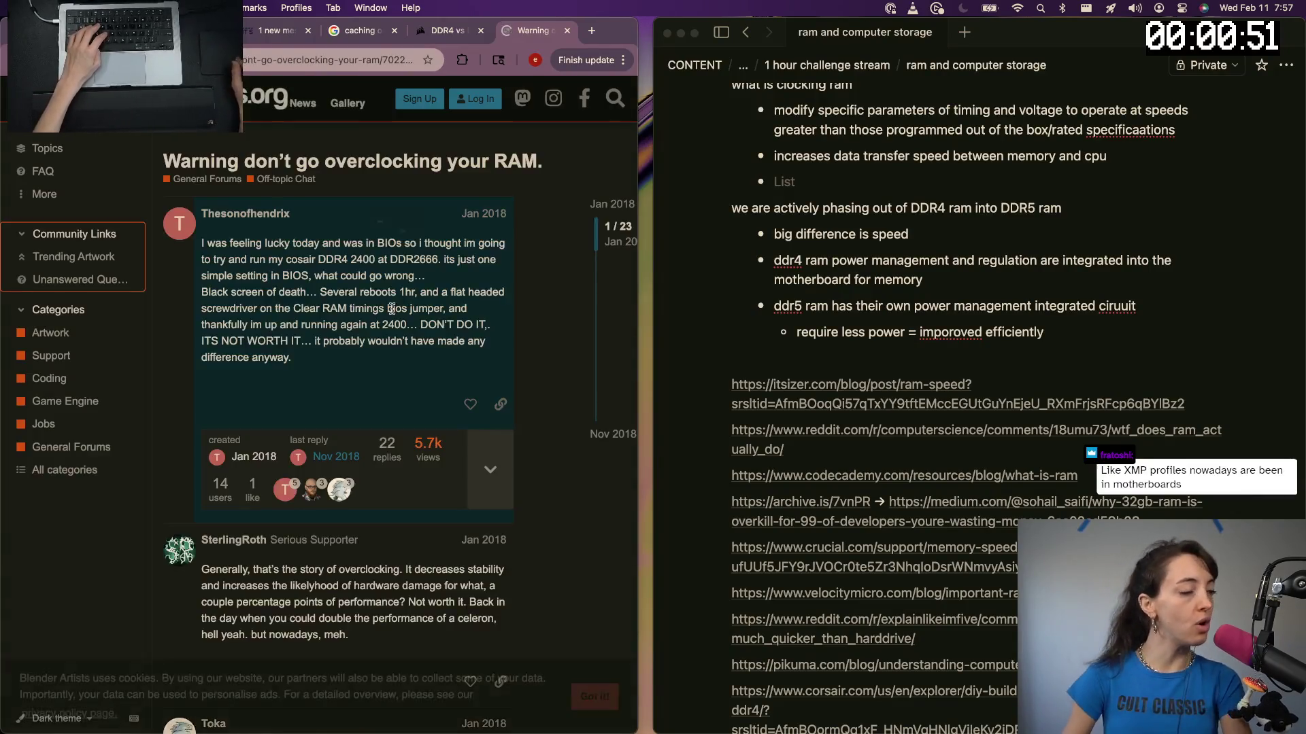
key(super+bracketleft)
scroll(375, 259, up, 2)
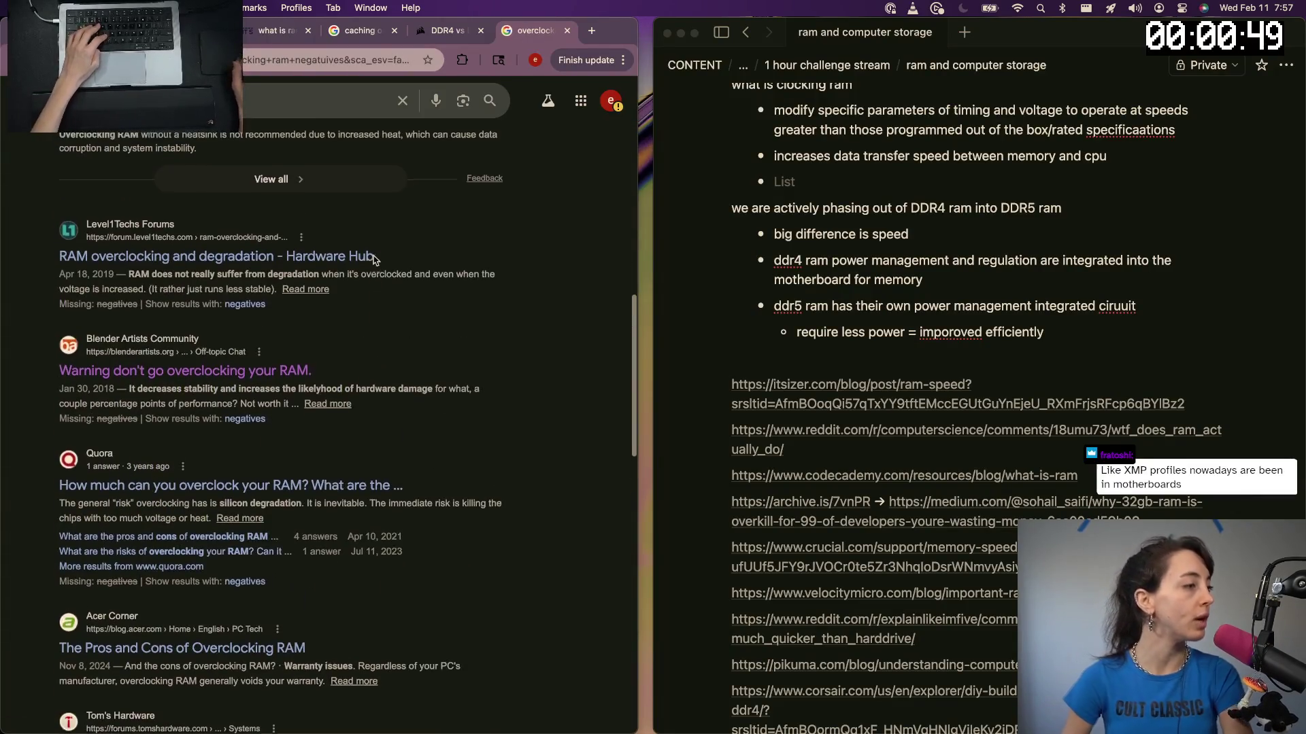
click(275, 257)
scroll(198, 401, down, 2)
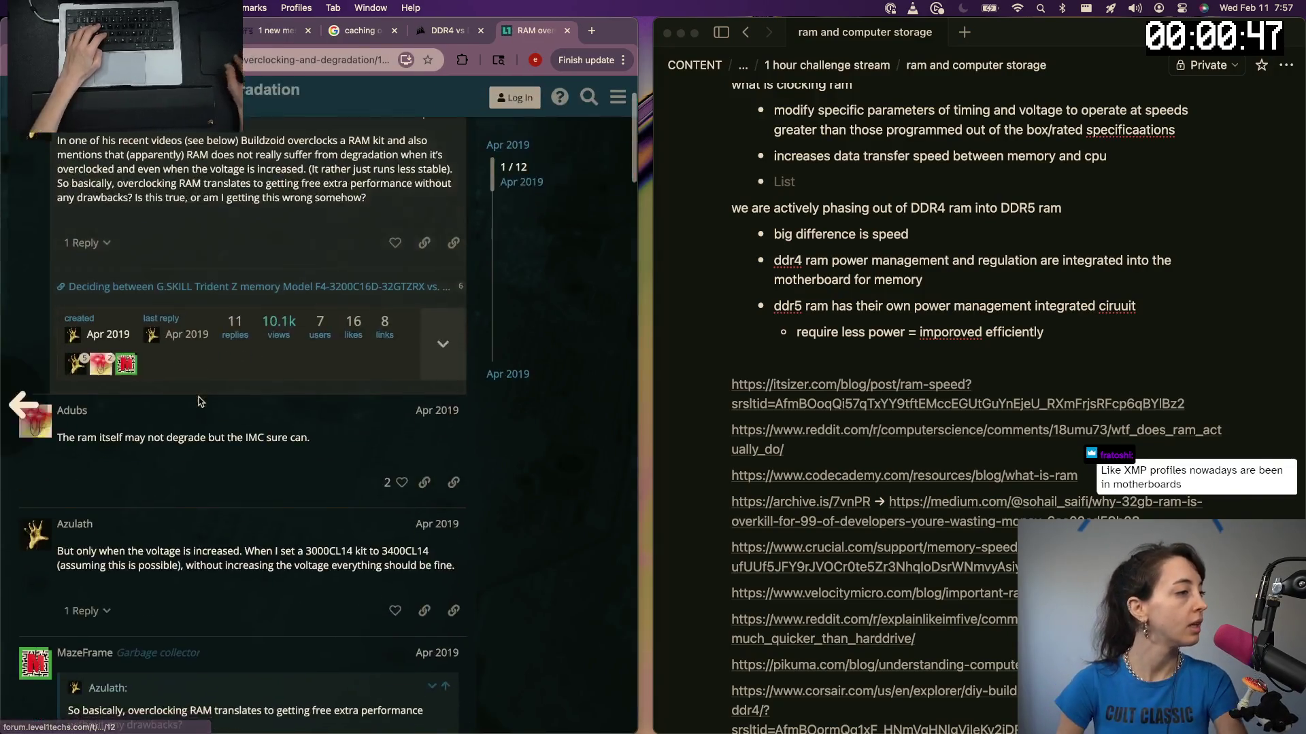
scroll(199, 402, left, 3)
scroll(179, 514, down, 5)
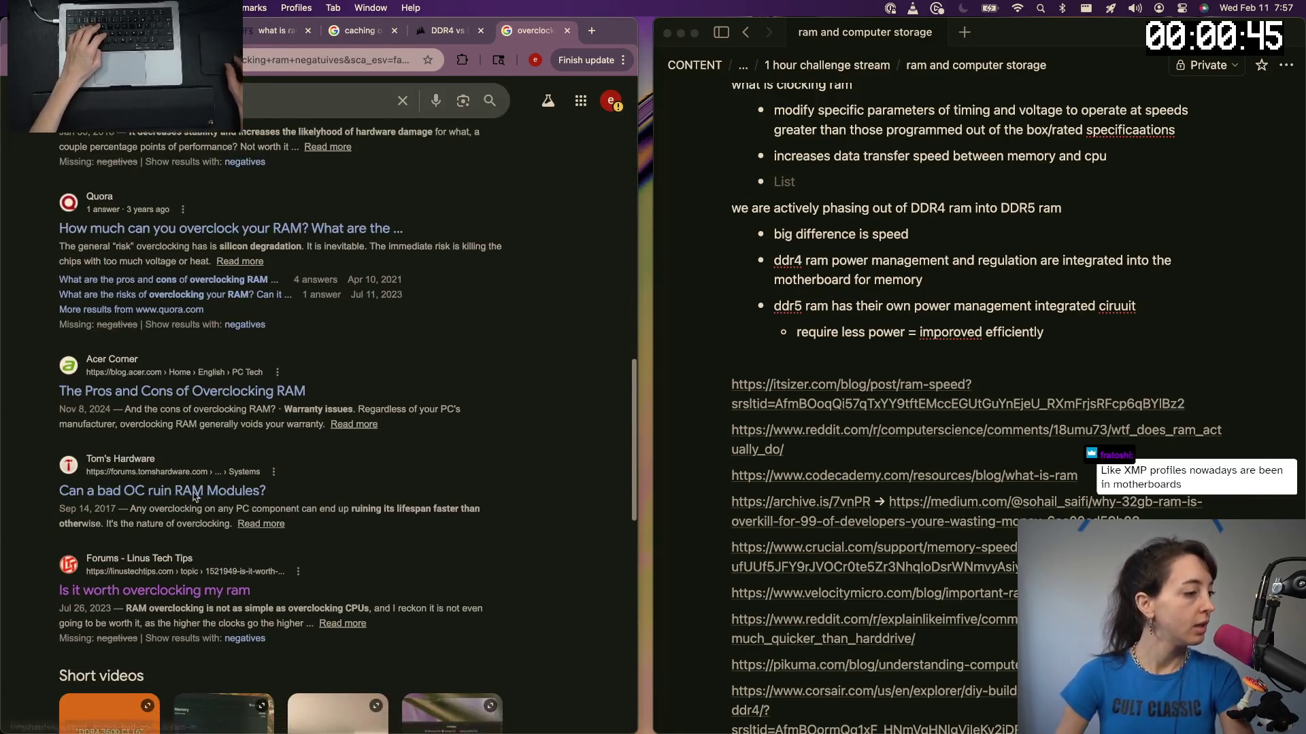
Open the Acer pros-and-cons of overclocking RAM article and accept its cookie notice
click(235, 392)
scroll(302, 528, down, 5)
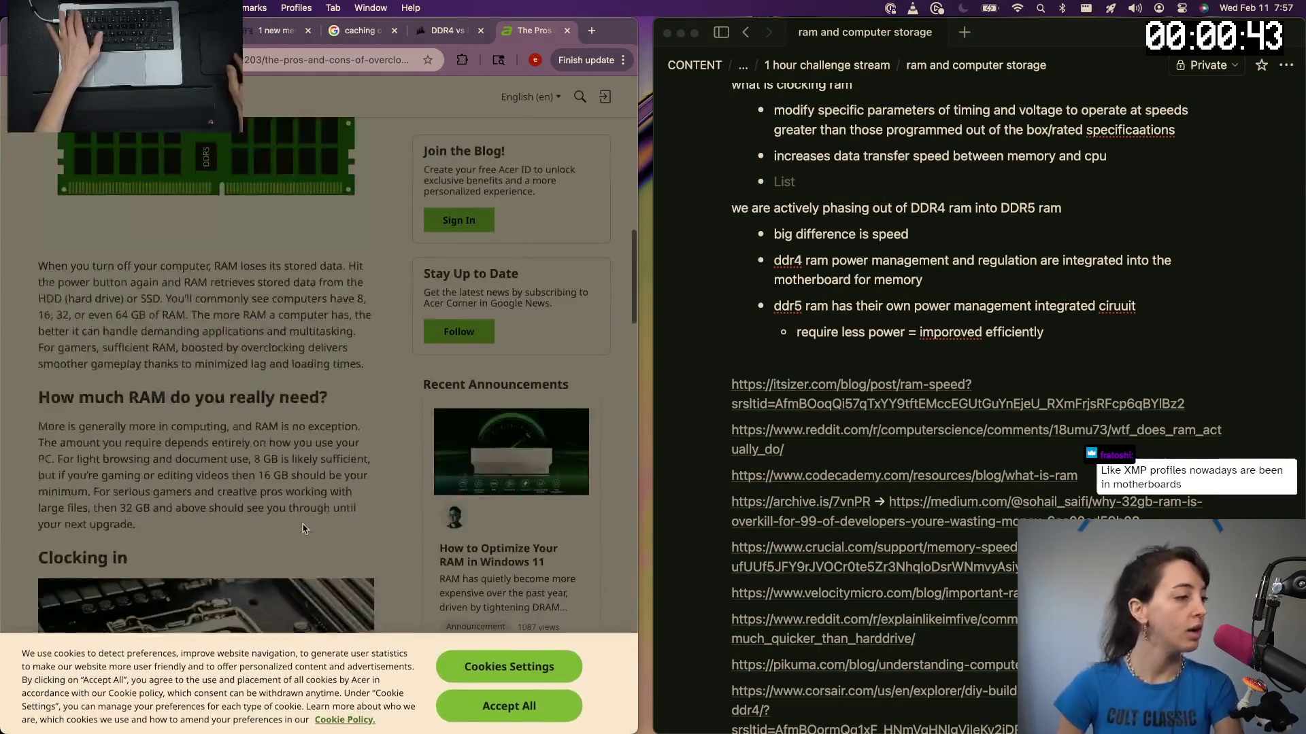
scroll(302, 527, down, 3)
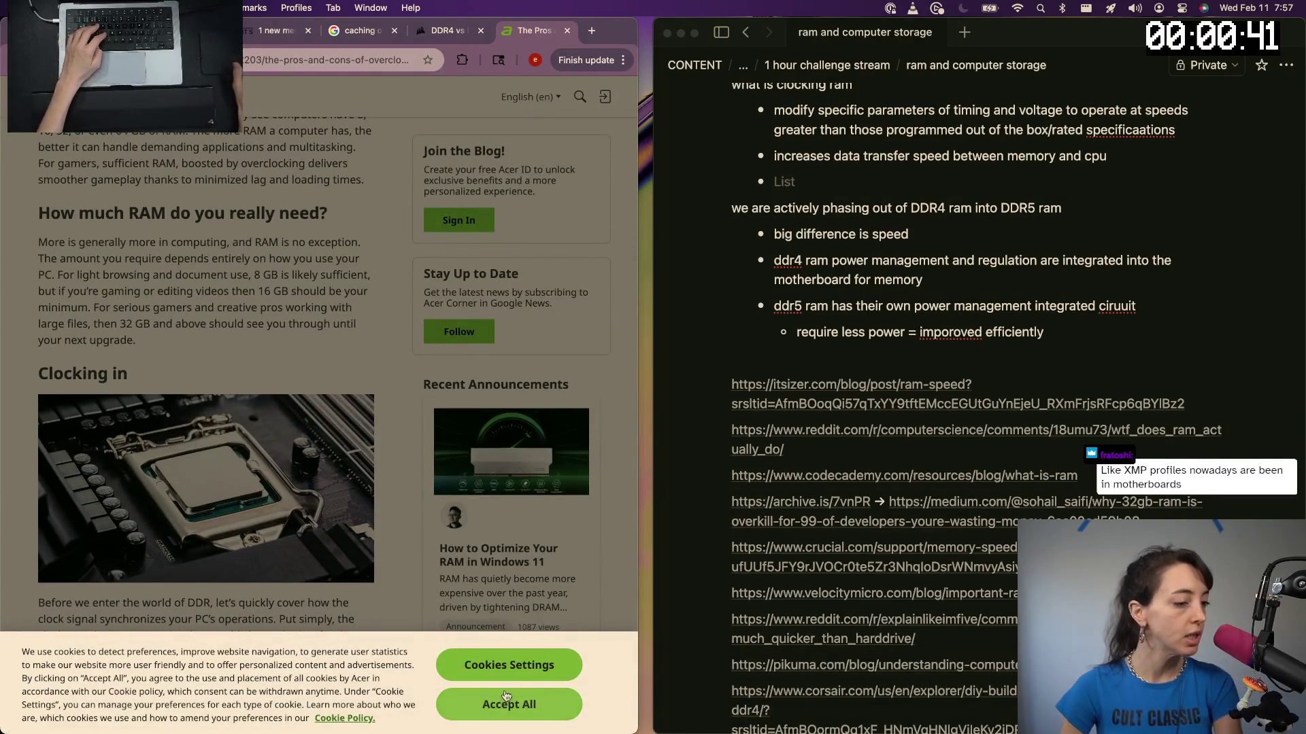
click(505, 704)
scroll(120, 541, down, 10)
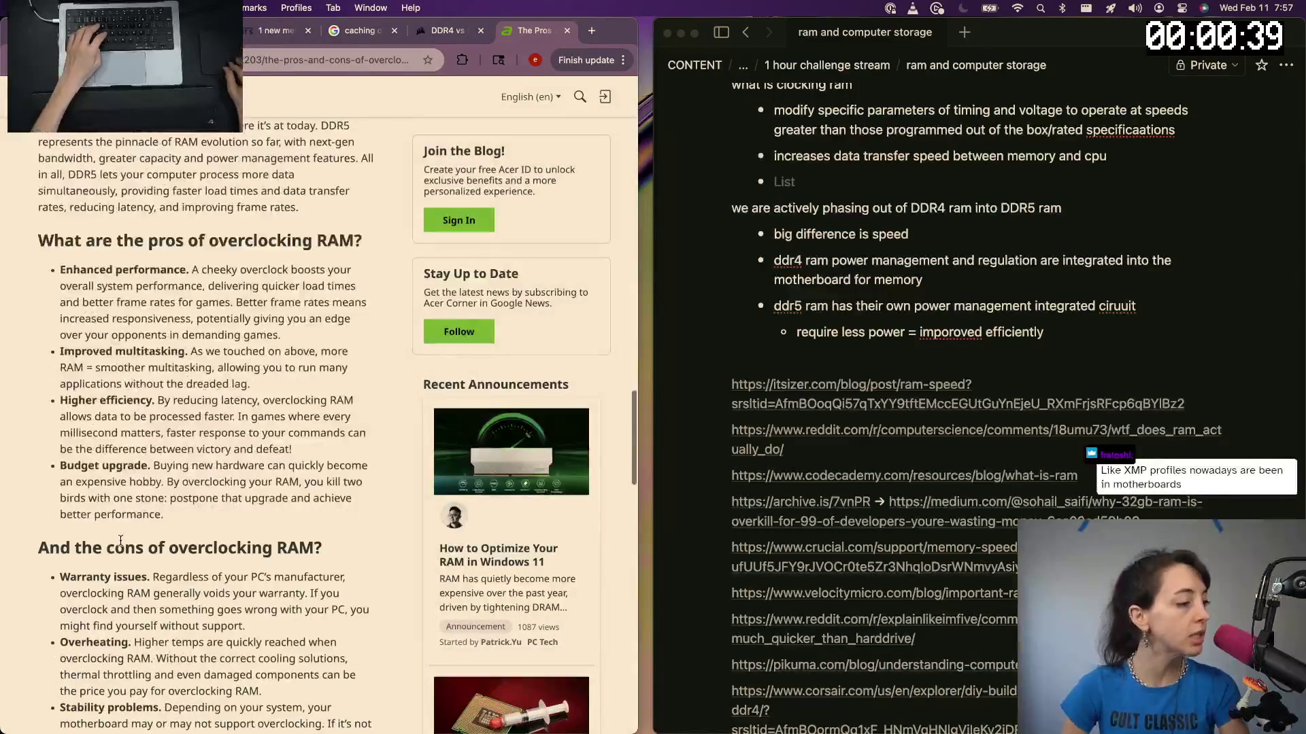
scroll(120, 541, down, 3)
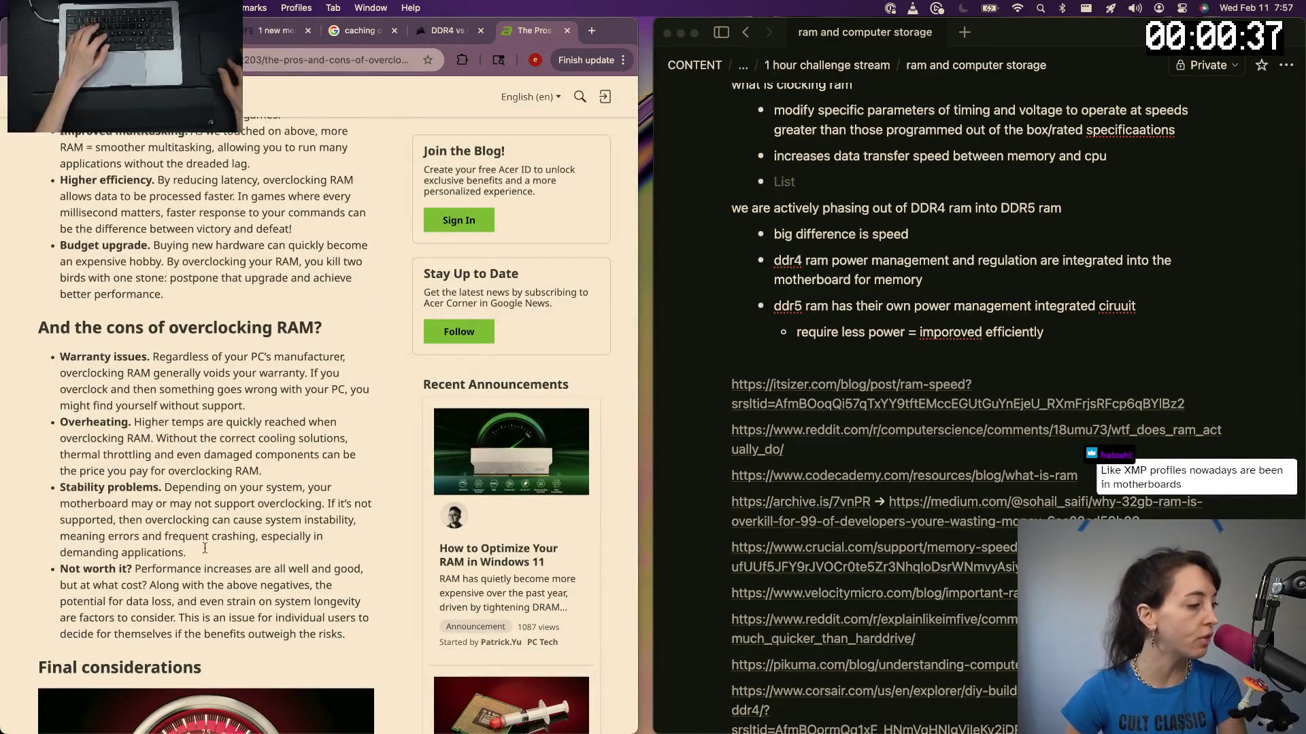
scroll(970, 309, up, 4)
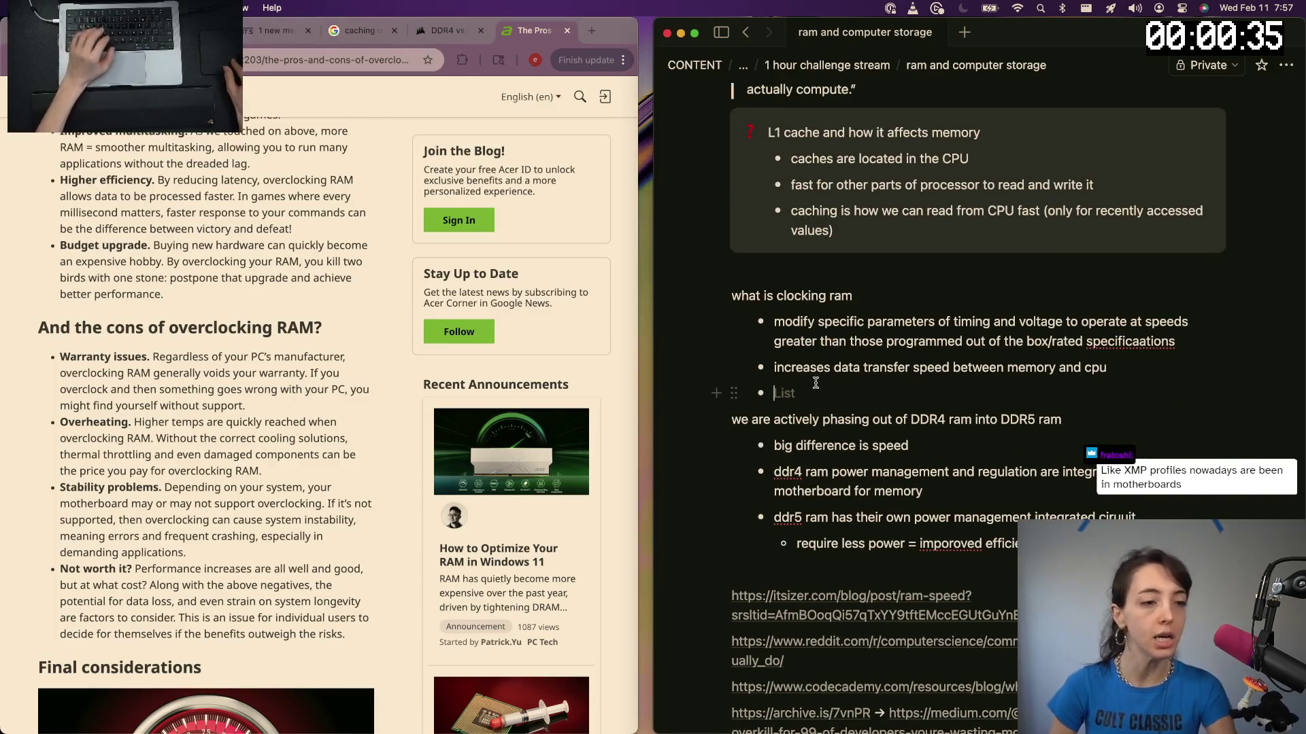
text(can cause overheating, stability issues, and voids ur warrenty)
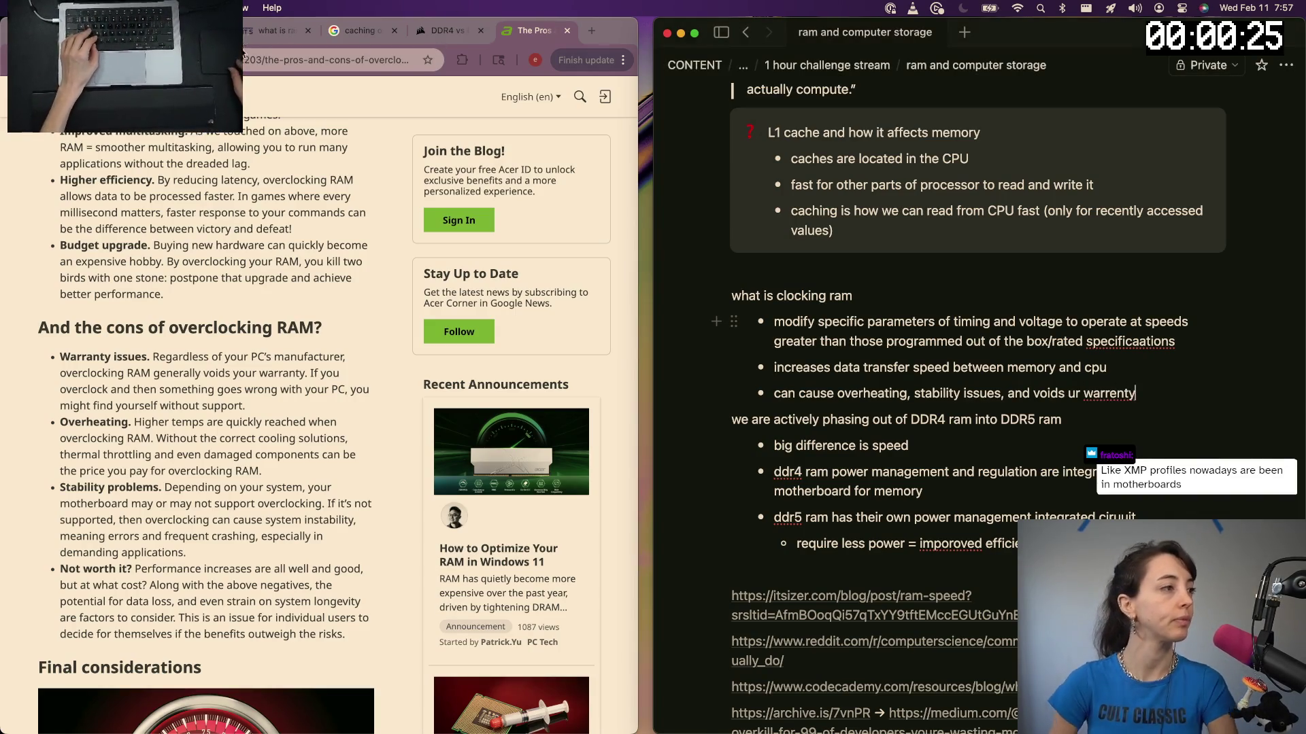
Copy the Acer article's address and paste it as a new line under the source links in Notion
key(super+Tab)
key(super+l)
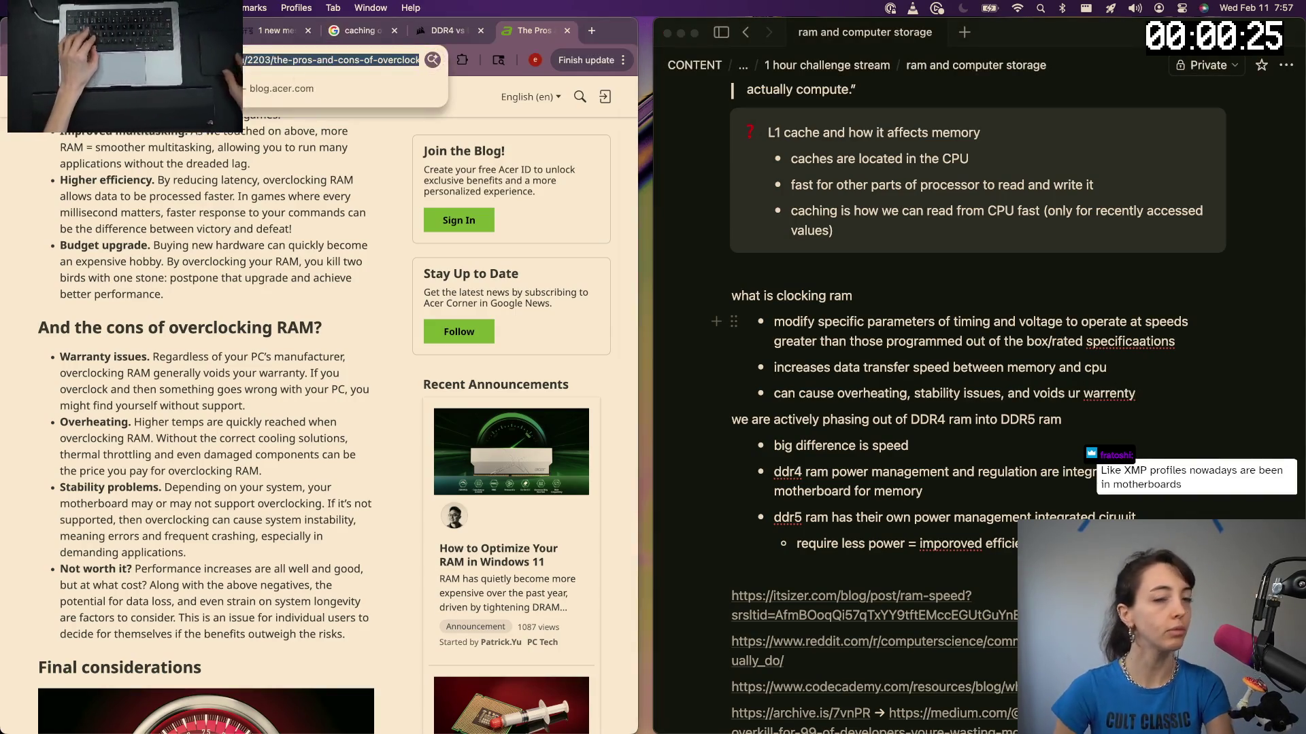
scroll(866, 449, down, 10)
click(789, 565)
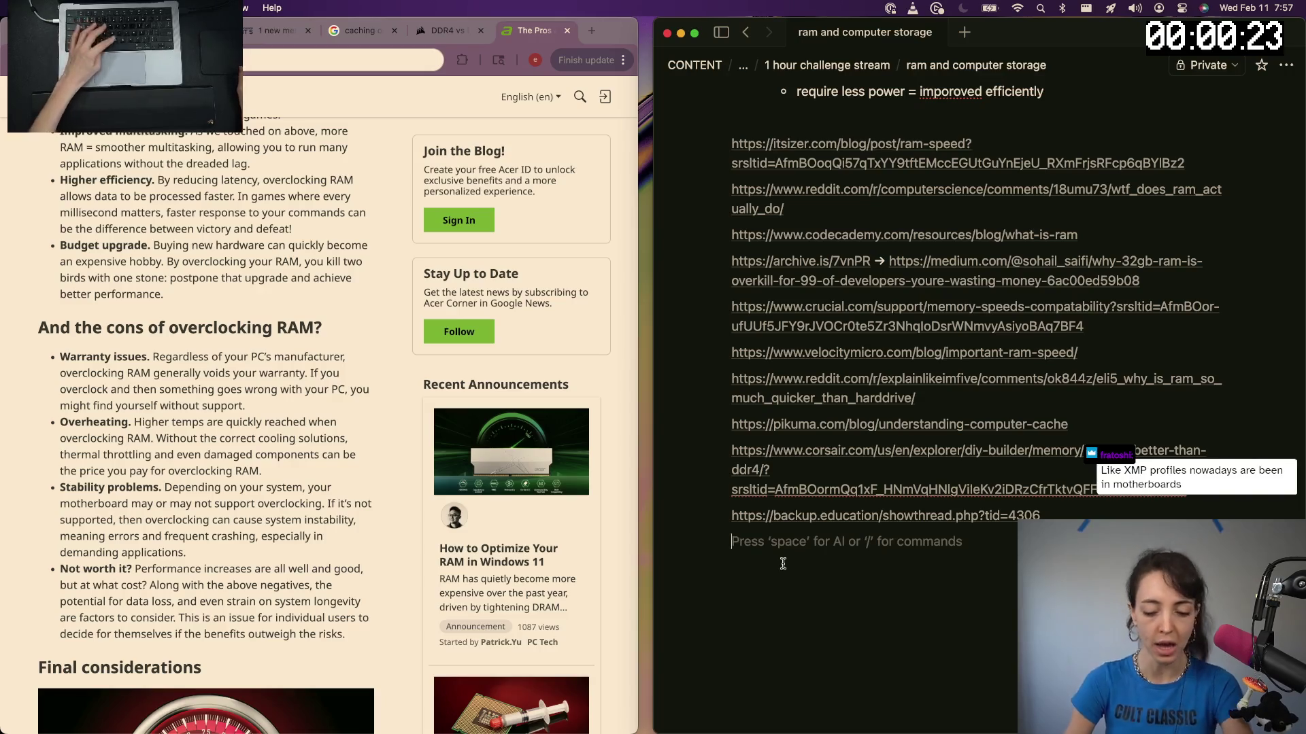
key(super+v)
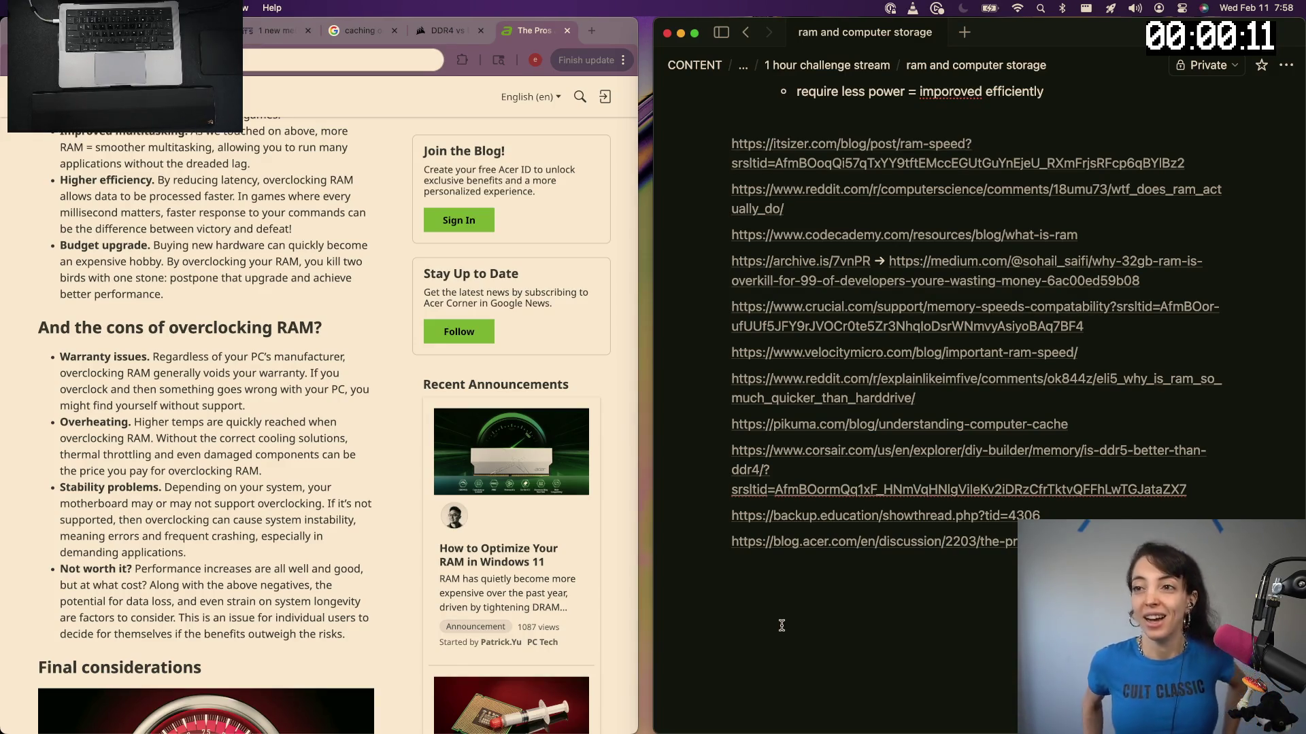
scroll(782, 626, up, 10)
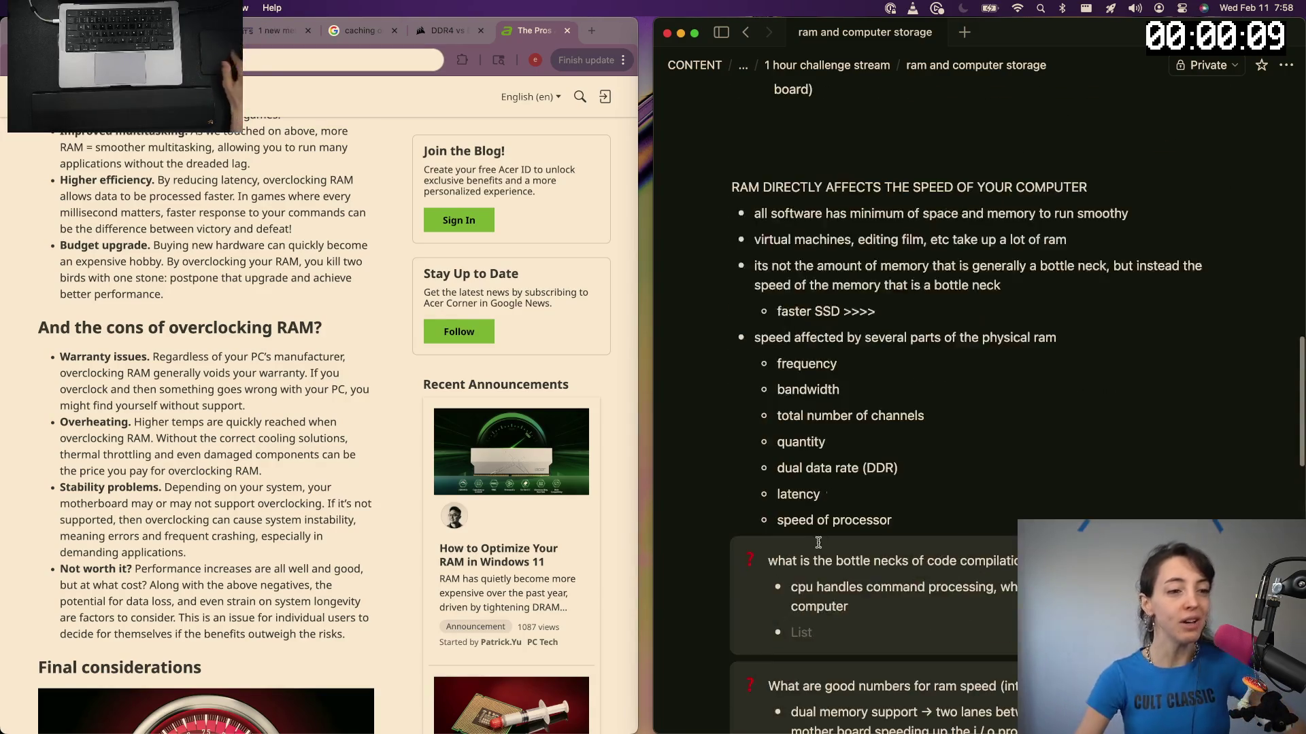
scroll(807, 561, up, 10)
scroll(832, 485, up, 10)
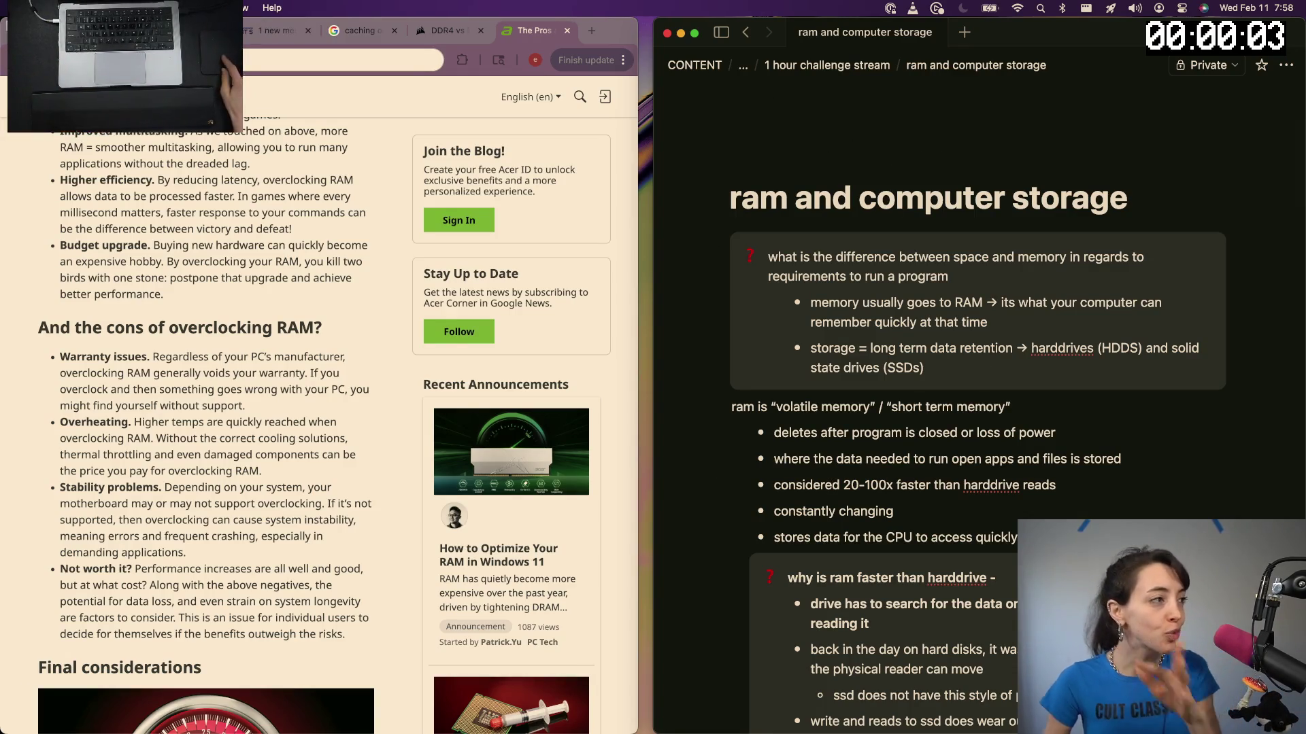
Start a new Chrome tab and open Google Drive in it
click(591, 30)
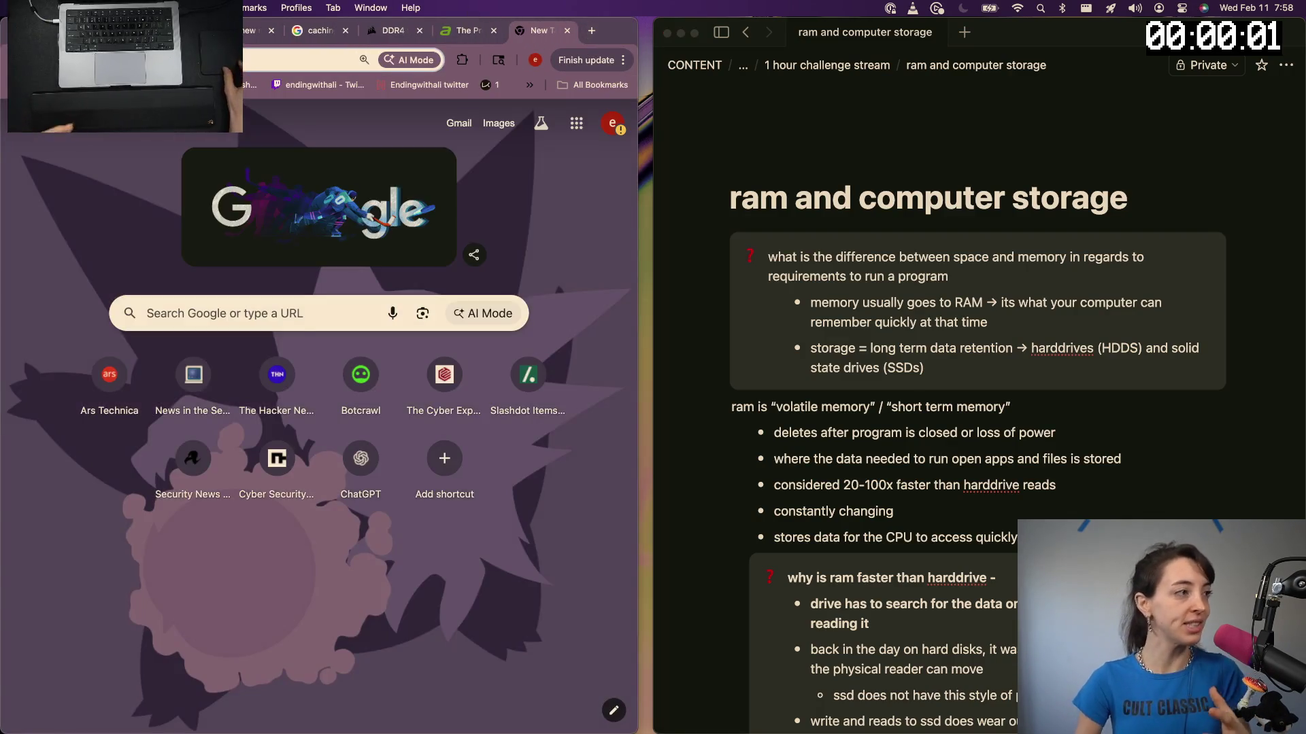
key(ctrl+shift+Tab)
key(ctrl+shift+Tab)
key(ctrl+shift+Tab)
key(ctrl+Tab)
key(ctrl+Tab)
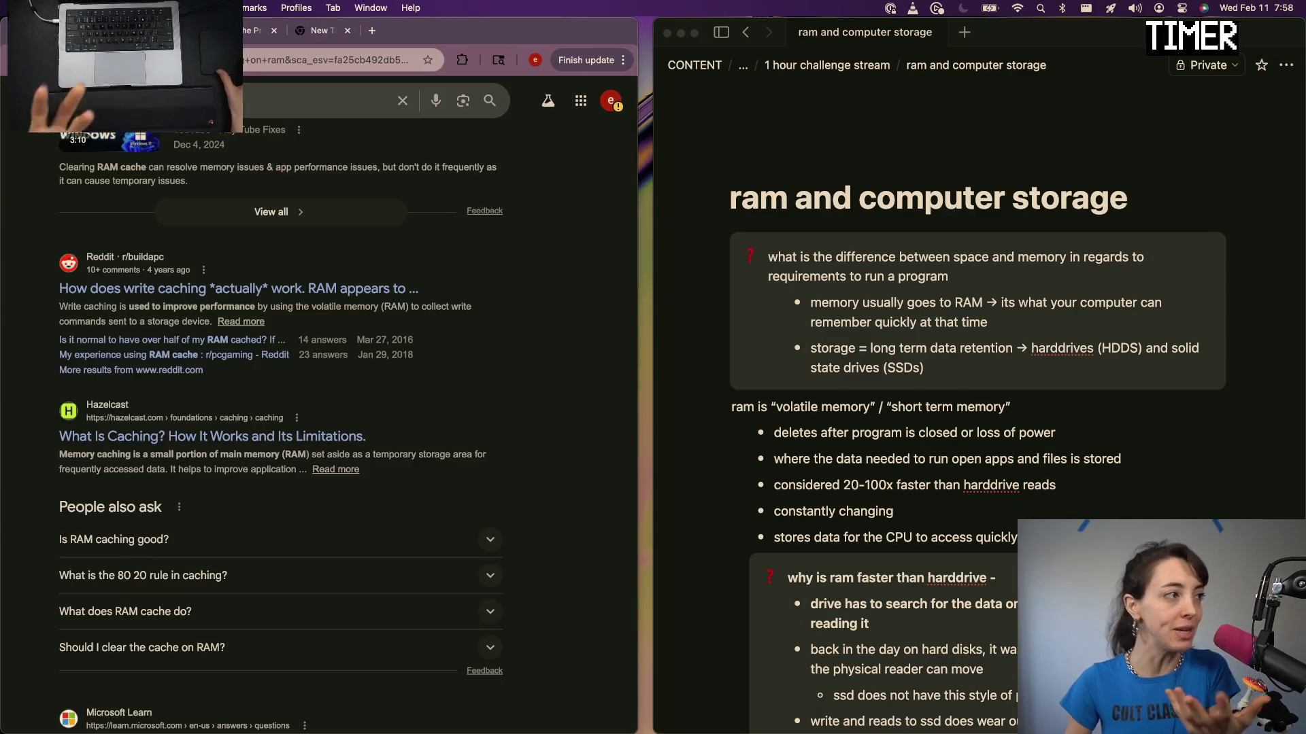
key(ctrl+Tab)
key(ctrl+Tab)
key(ctrl+Tab)
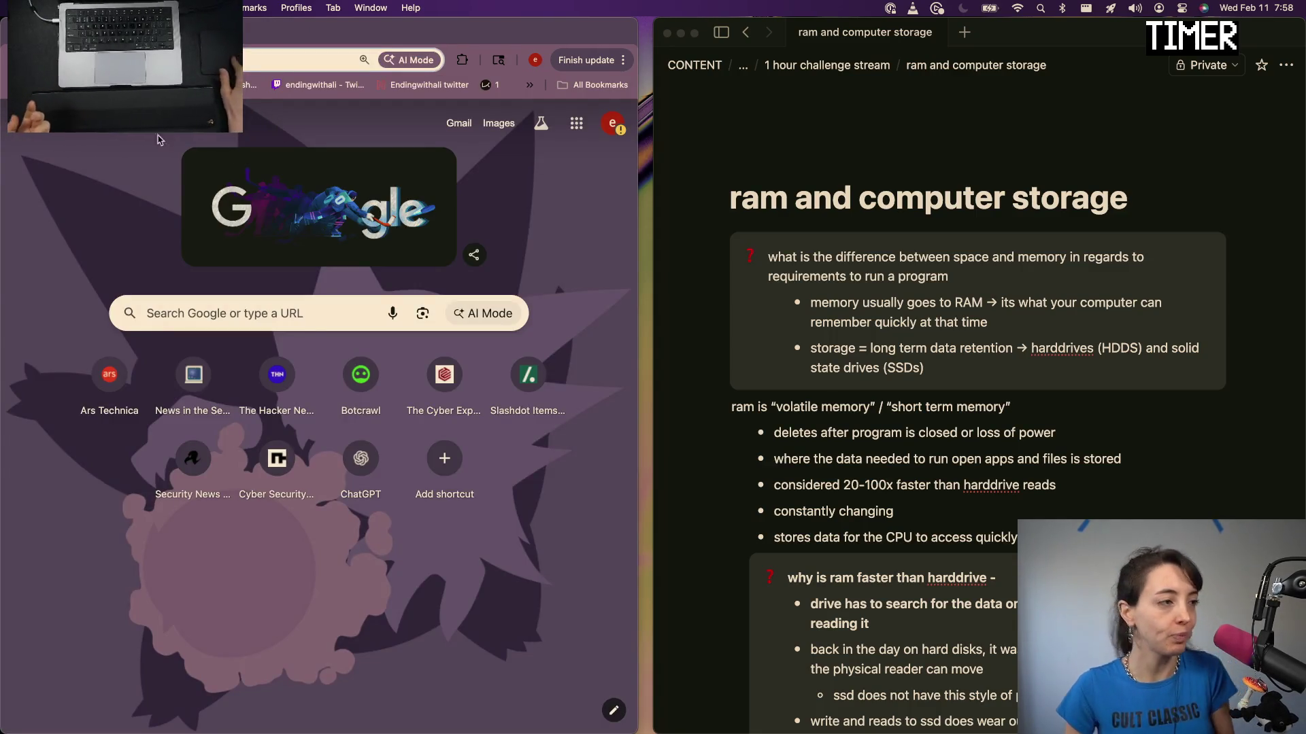
click(205, 248)
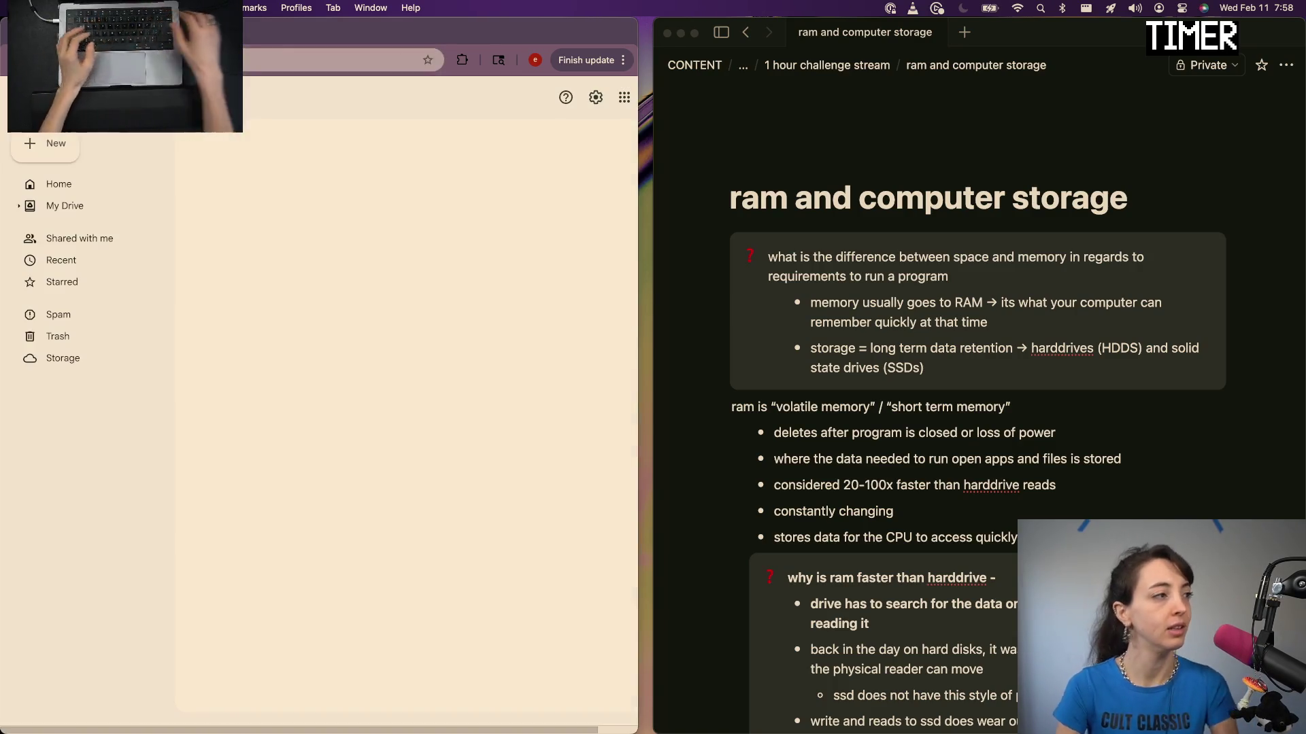
Create a new blank Google Slides presentation from Drive and title it '1 HOUR: RAM'
click(47, 143)
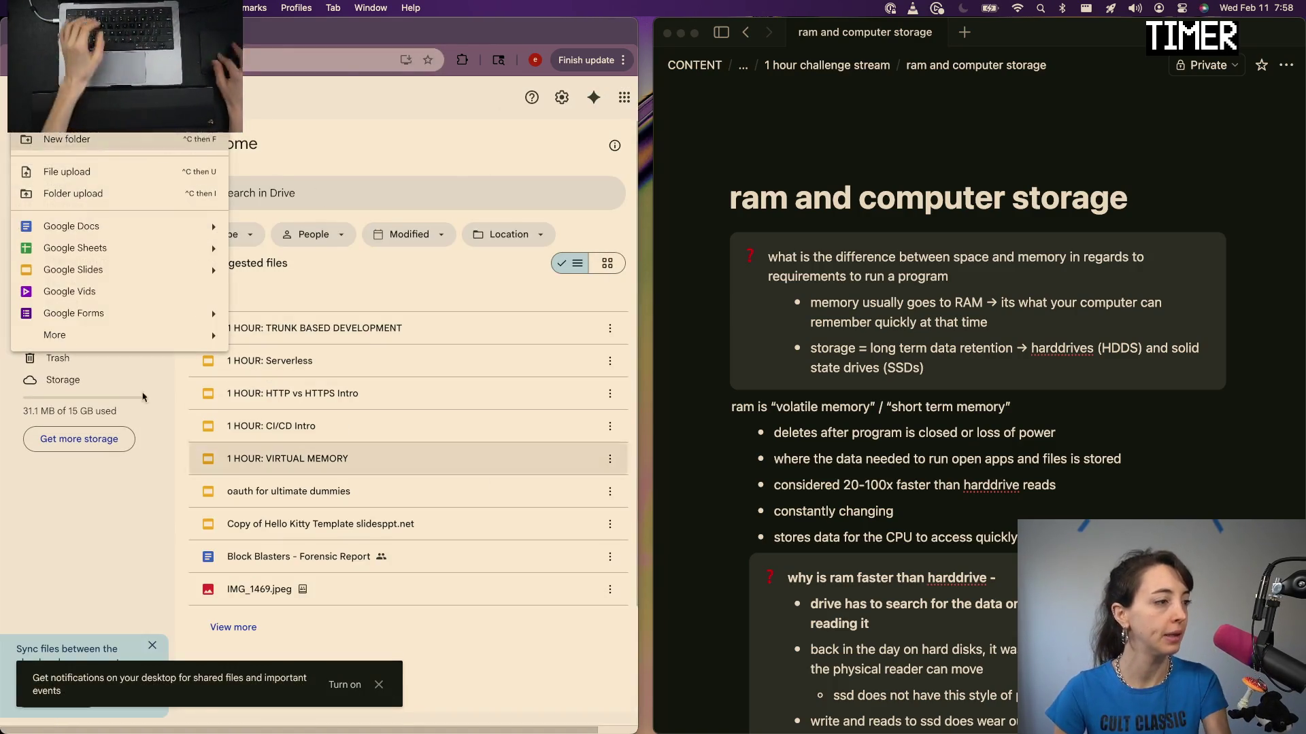
click(93, 269)
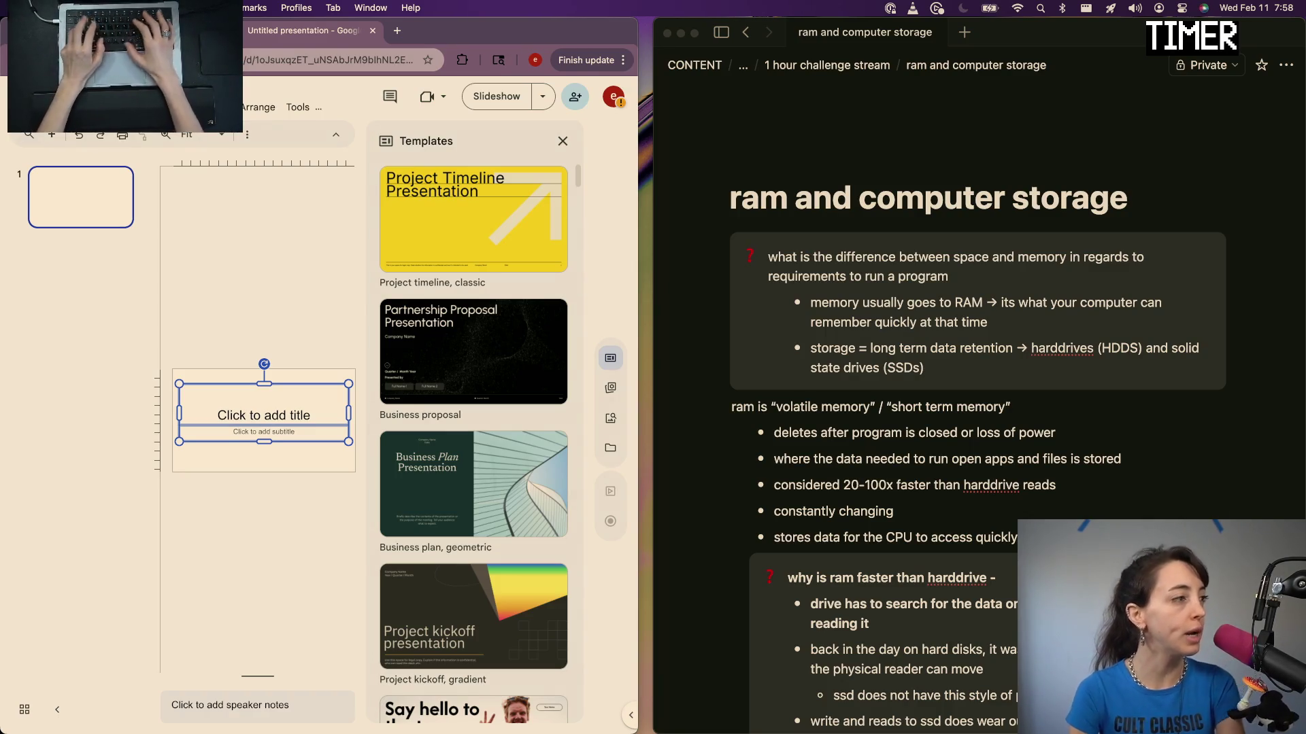
key(Return)
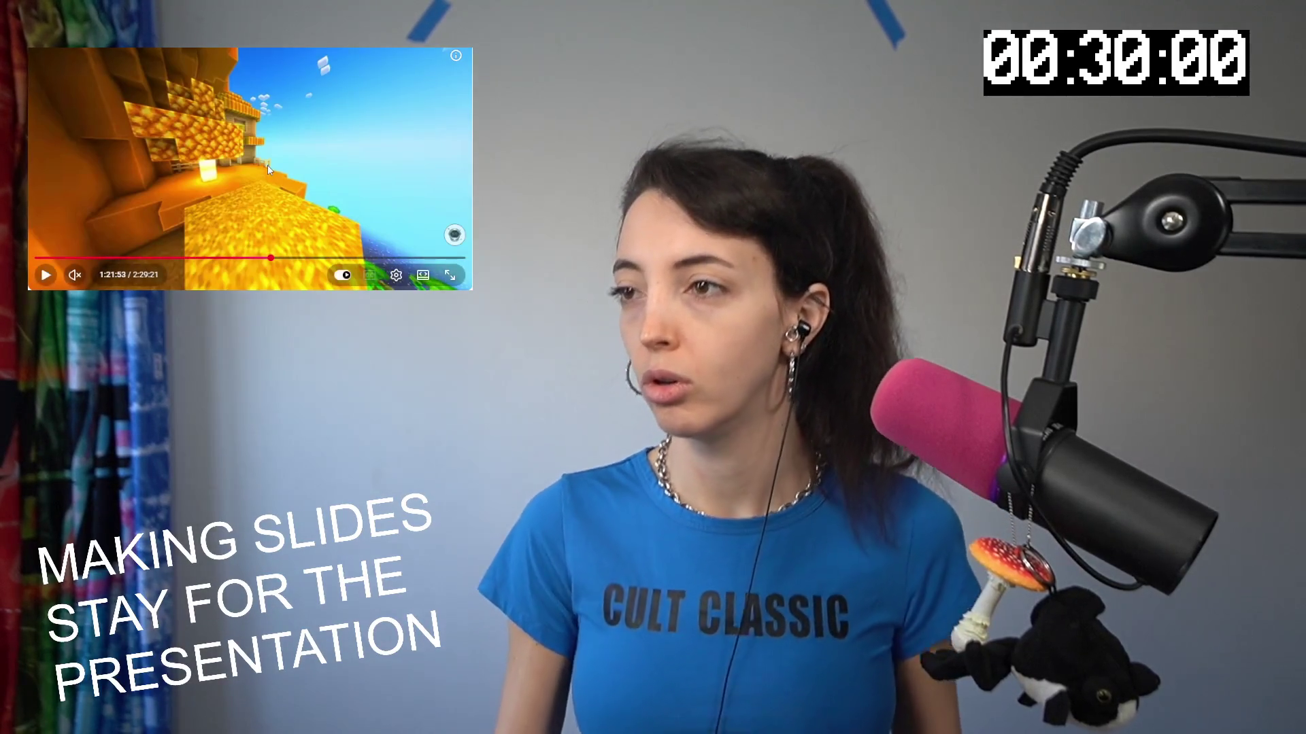
Resume the break video in the stream overlay
click(250, 166)
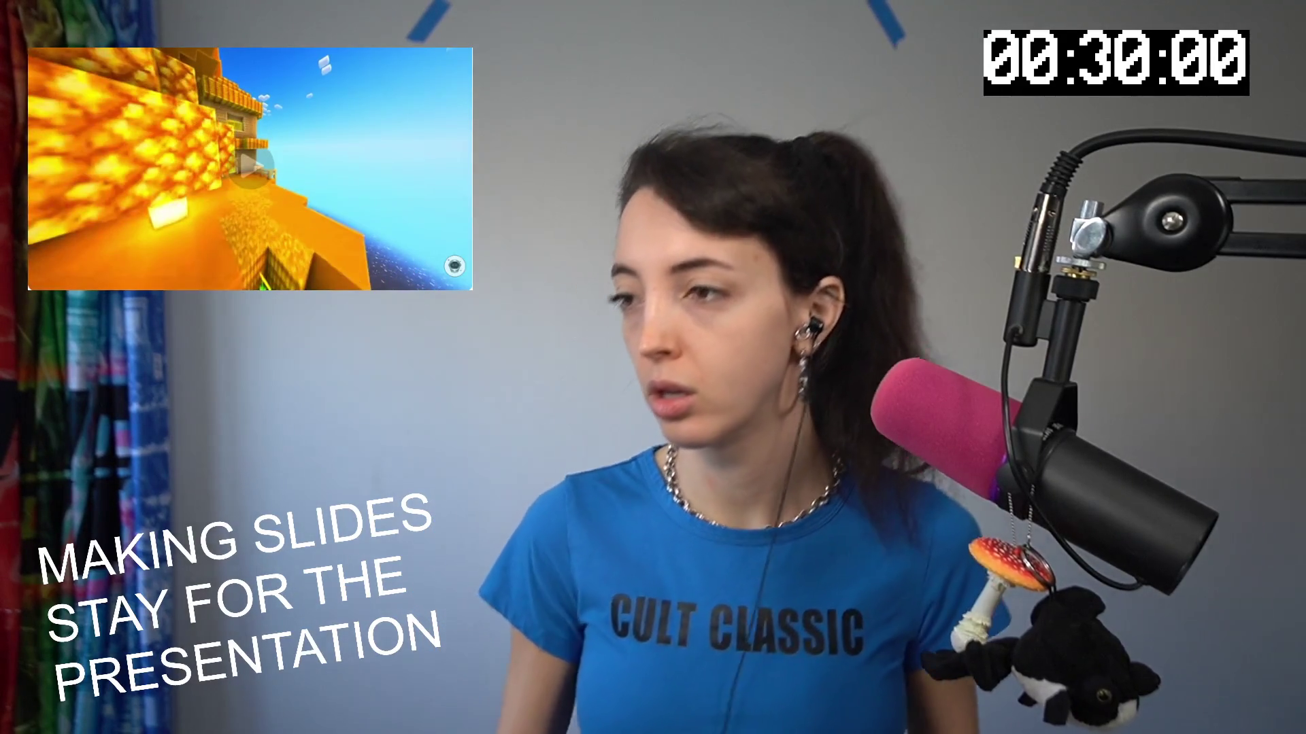
scroll(293, 198, down, 3)
scroll(293, 197, down, 2)
scroll(293, 197, up, 5)
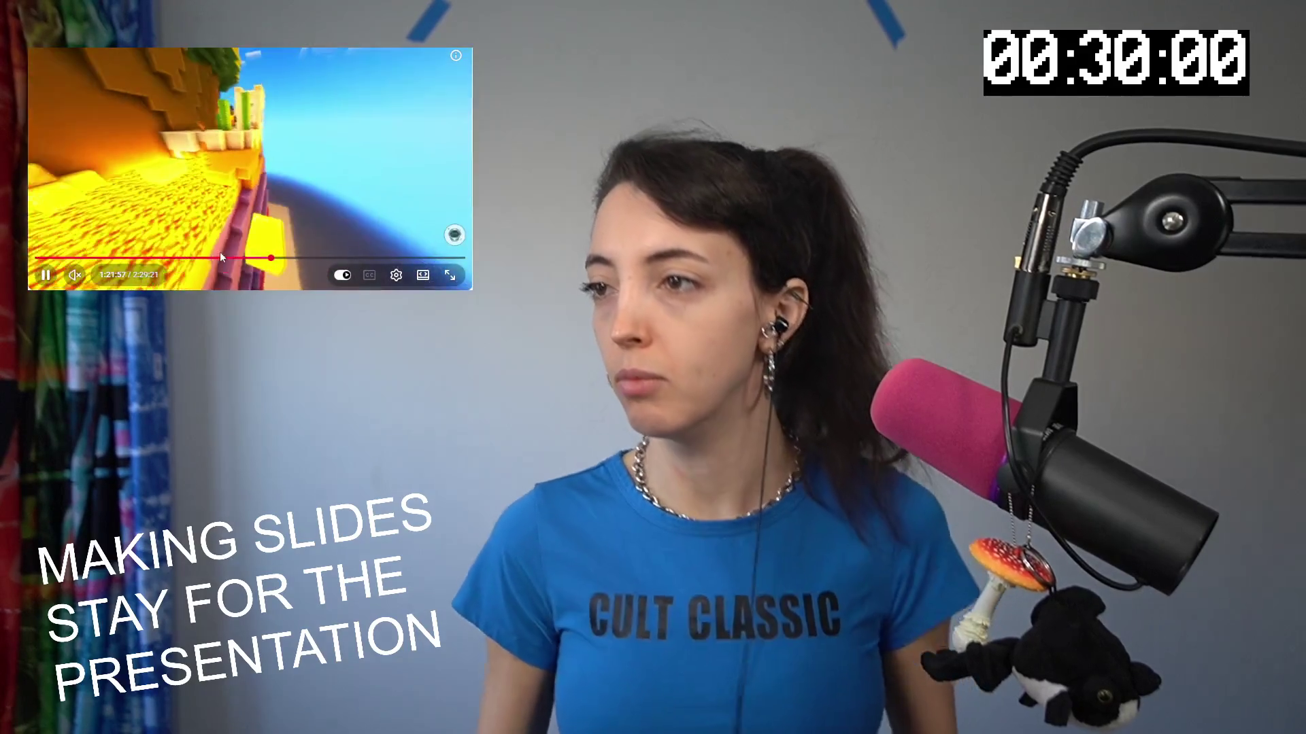